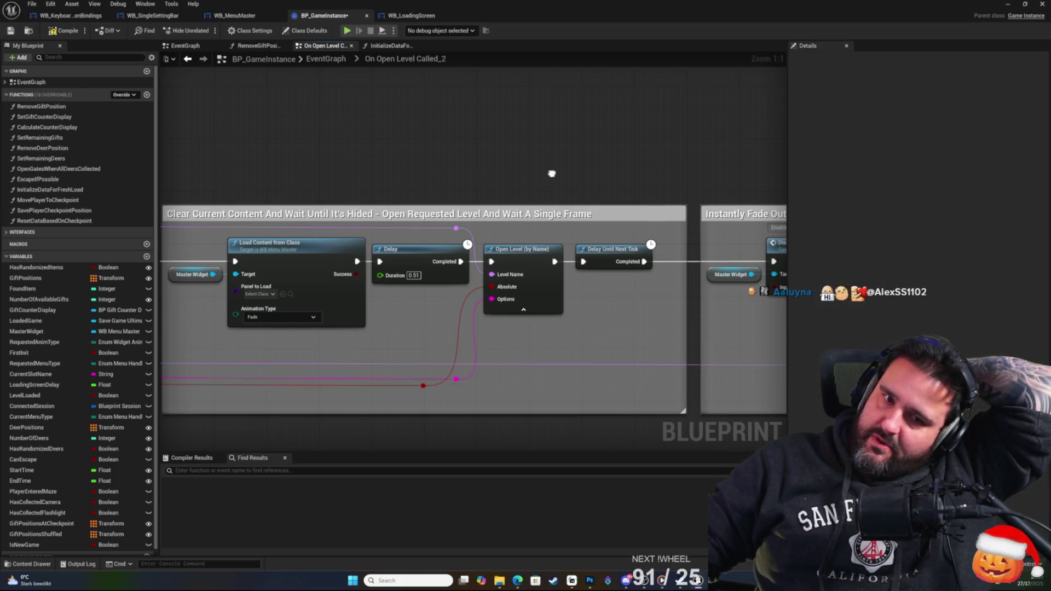
Pan through the level-open graph to review the fade, Stream Level, Load Content and Branch nodes
right_click(552, 174)
left_click(499, 140)
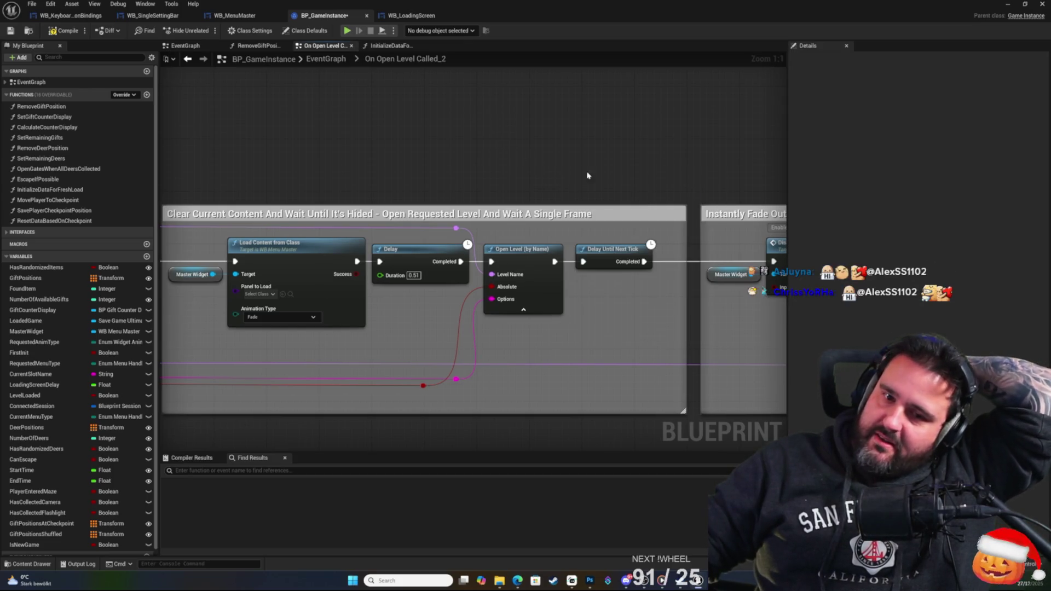
mouse_move(586, 176)
left_mouse_down()
mouse_move(265, 140)
mouse_move(540, 115)
mouse_move(556, 129)
mouse_move(388, 137)
left_mouse_up()
scroll(388, 138, "down", 5)
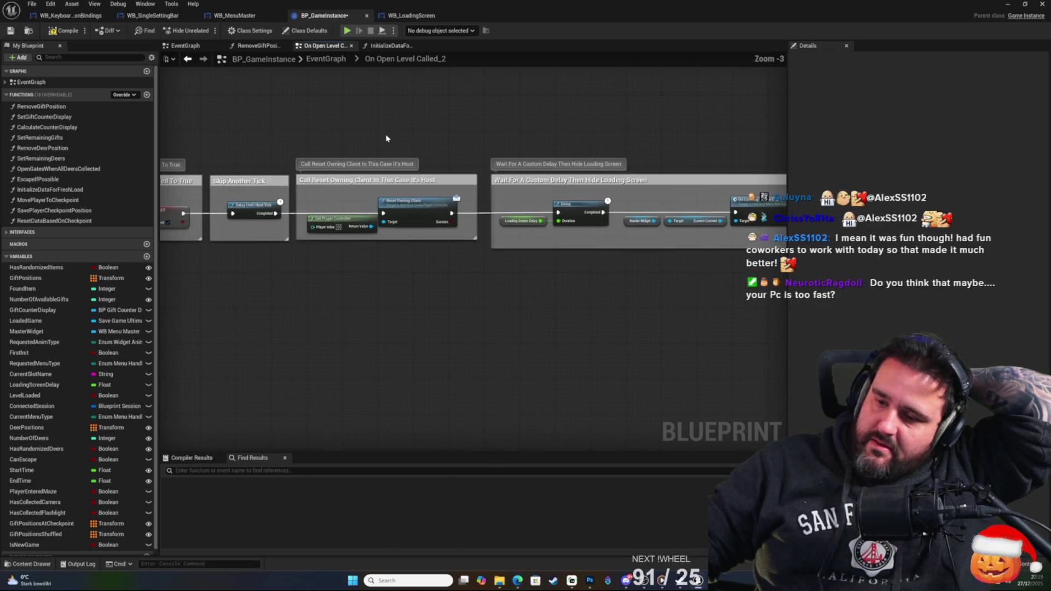
left_click_drag(400, 112, 556, 136)
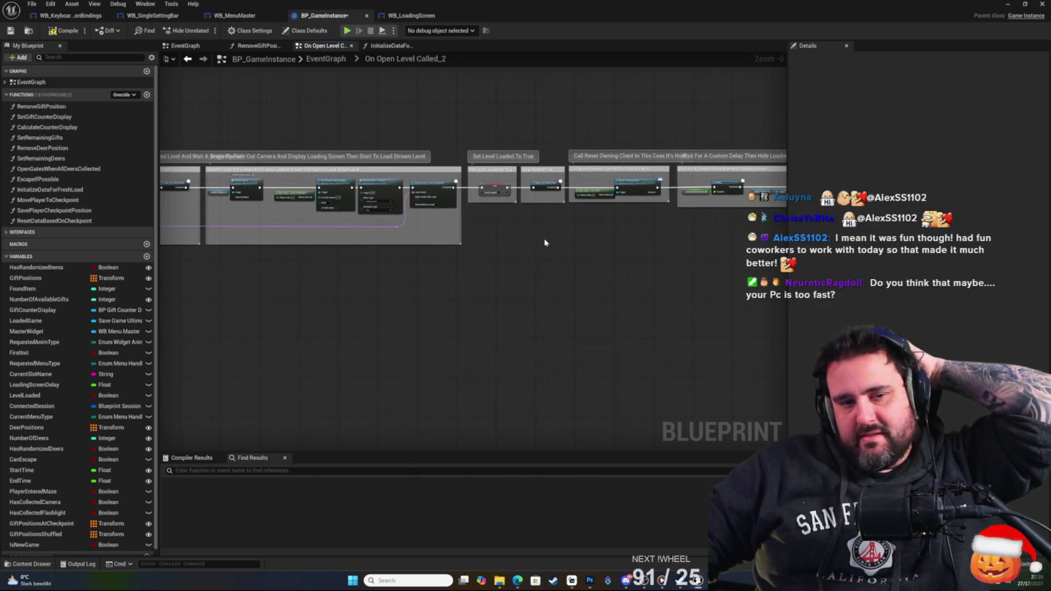
mouse_move(544, 241)
left_mouse_down()
mouse_move(467, 253)
mouse_move(507, 248)
left_mouse_up()
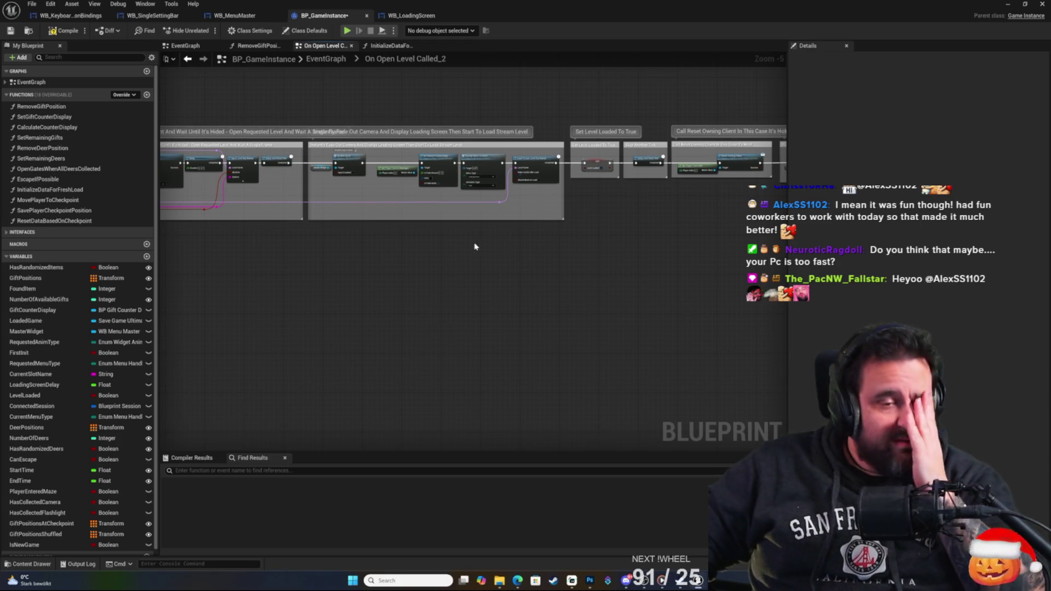
scroll(475, 252, "up", 4)
left_click_drag(474, 254, 409, 396)
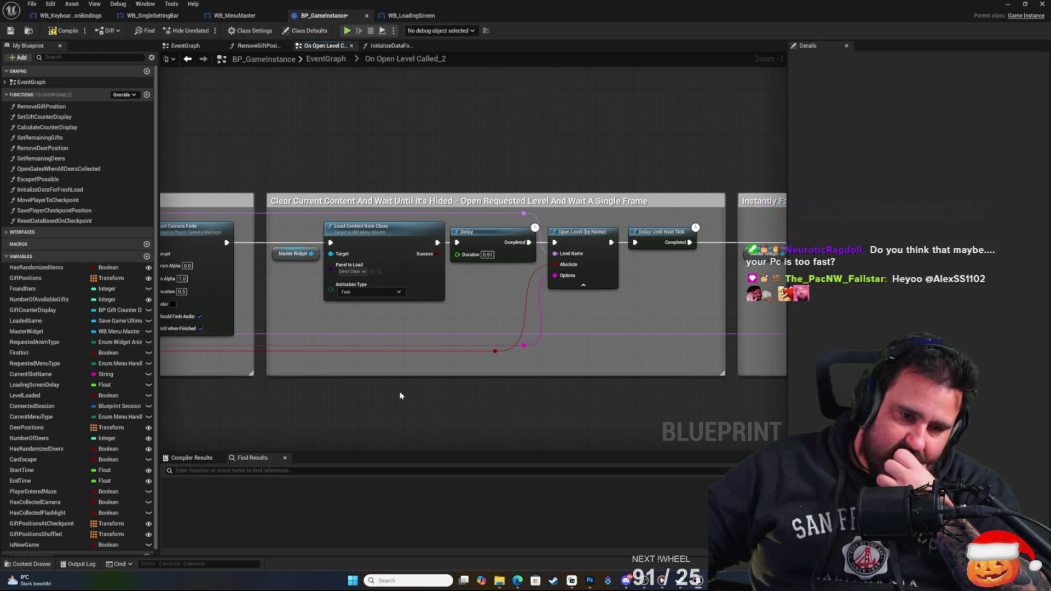
mouse_move(399, 394)
left_mouse_down()
mouse_move(383, 380)
mouse_move(577, 380)
mouse_move(402, 374)
left_mouse_up()
mouse_move(733, 350)
left_mouse_down()
mouse_move(277, 347)
mouse_move(268, 335)
mouse_move(180, 330)
left_mouse_up()
scroll(162, 338, "down", 2)
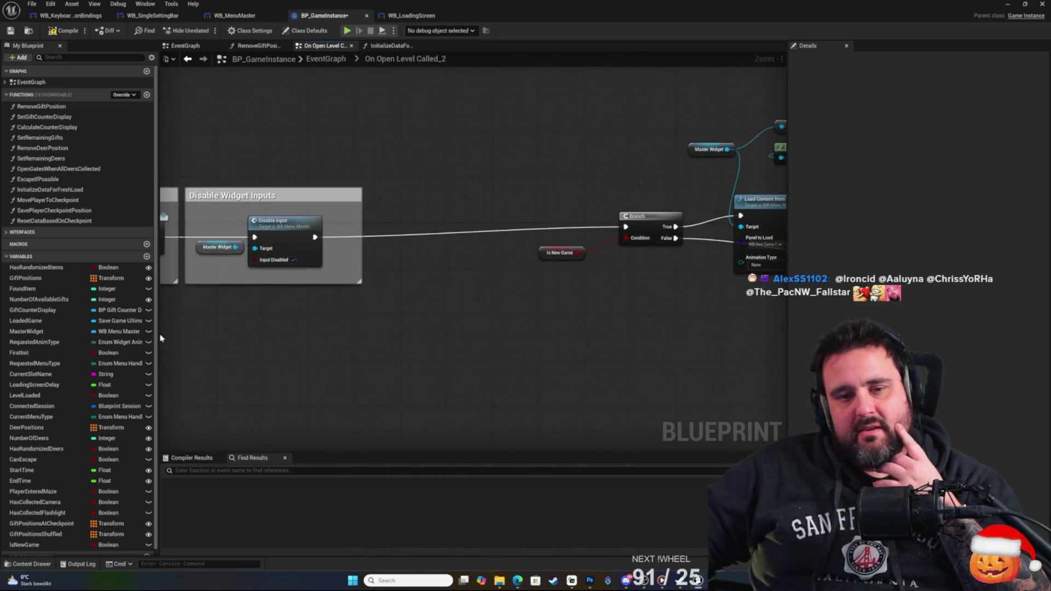
left_click_drag(595, 186, 622, 209)
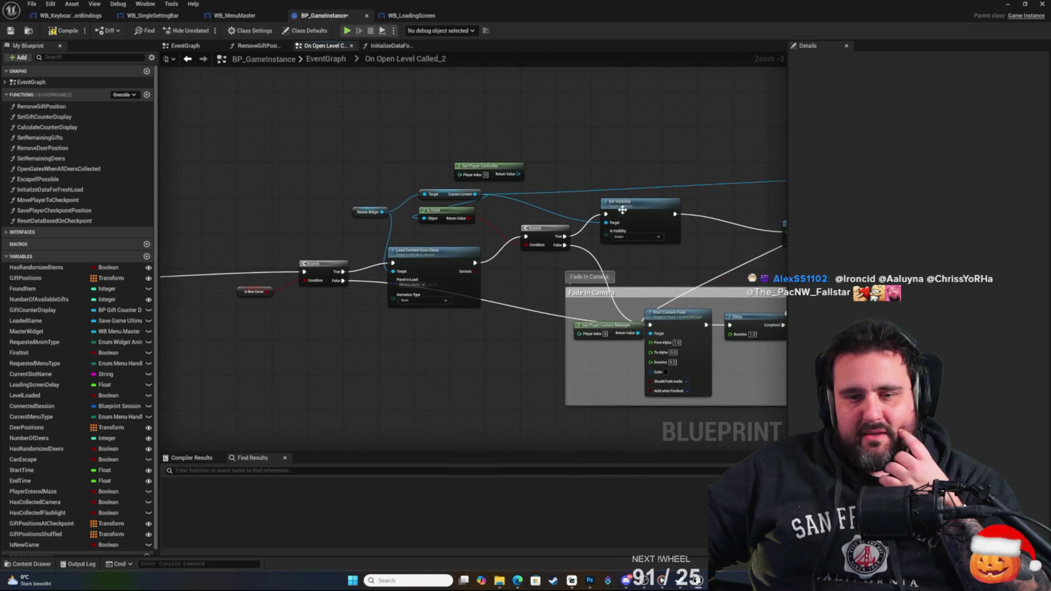
left_click_drag(476, 366, 394, 401)
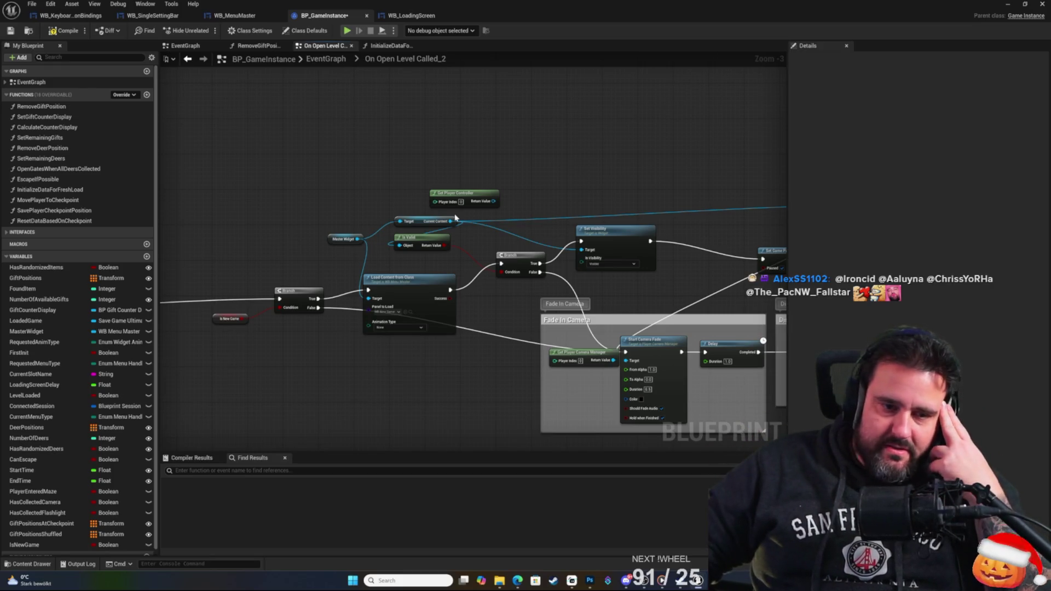
mouse_move(664, 179)
left_mouse_down()
mouse_move(326, 169)
mouse_move(535, 177)
left_mouse_up()
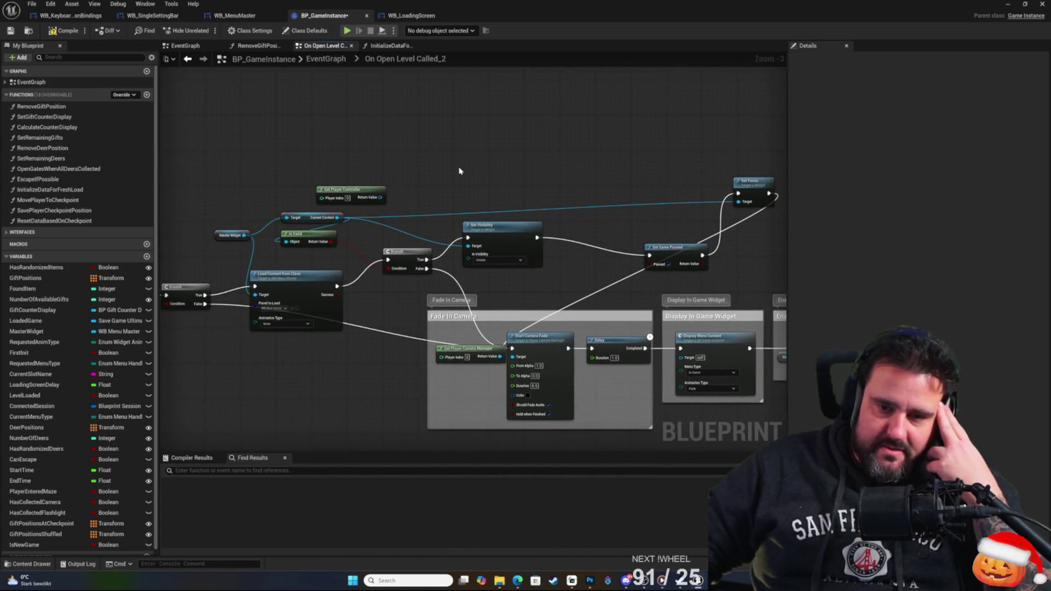
mouse_move(460, 169)
left_mouse_down()
mouse_move(472, 97)
mouse_move(459, 141)
mouse_move(525, 101)
left_mouse_up()
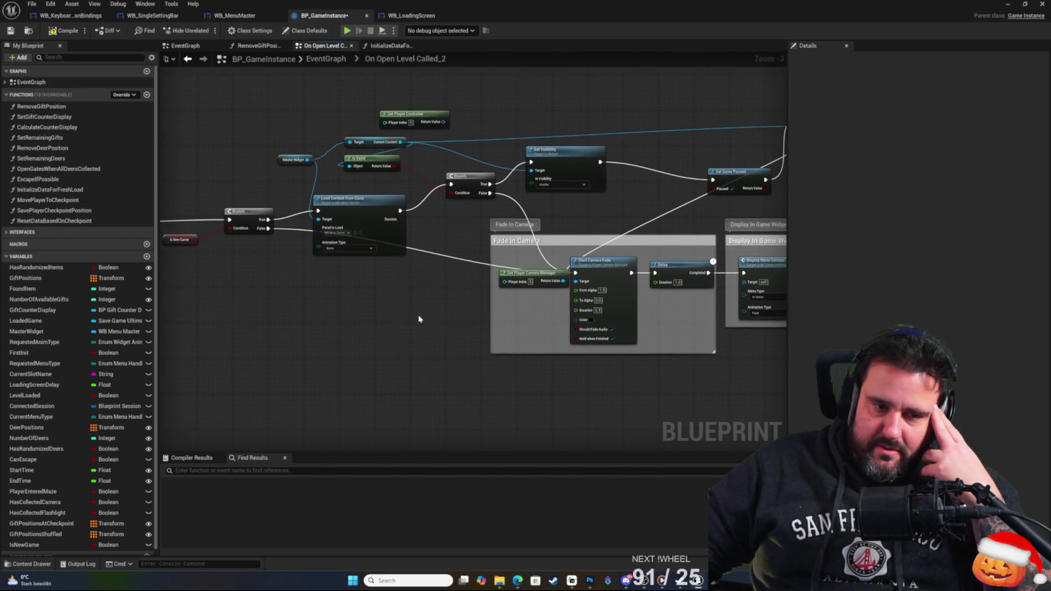
Inspect the Disable Widget Inputs block and the Load Stream Level comment block
right_click(359, 304)
left_click(286, 307)
left_click_drag(259, 321, 424, 338)
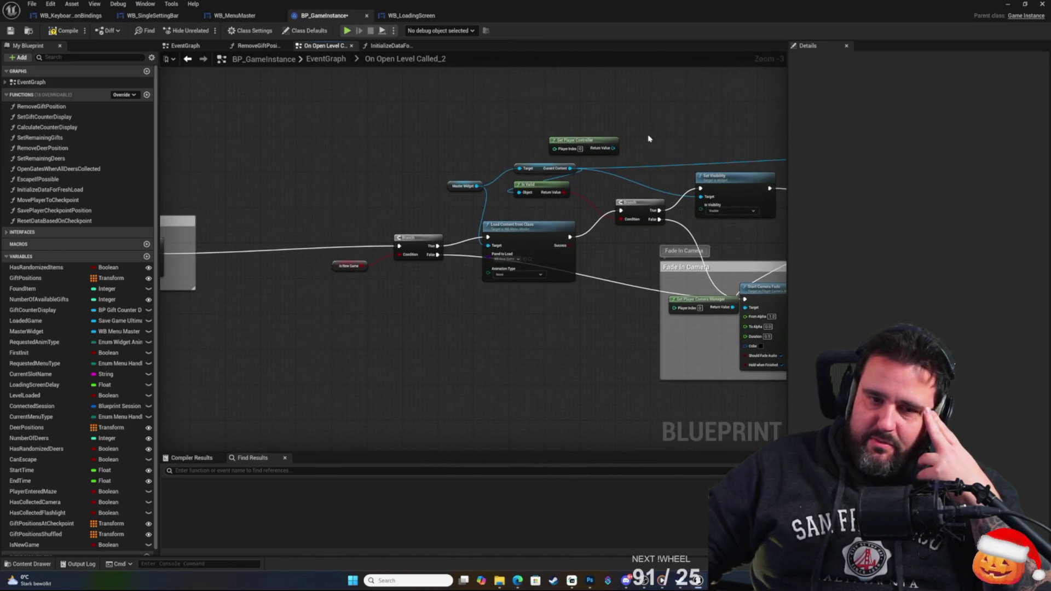
left_click_drag(308, 226, 505, 257)
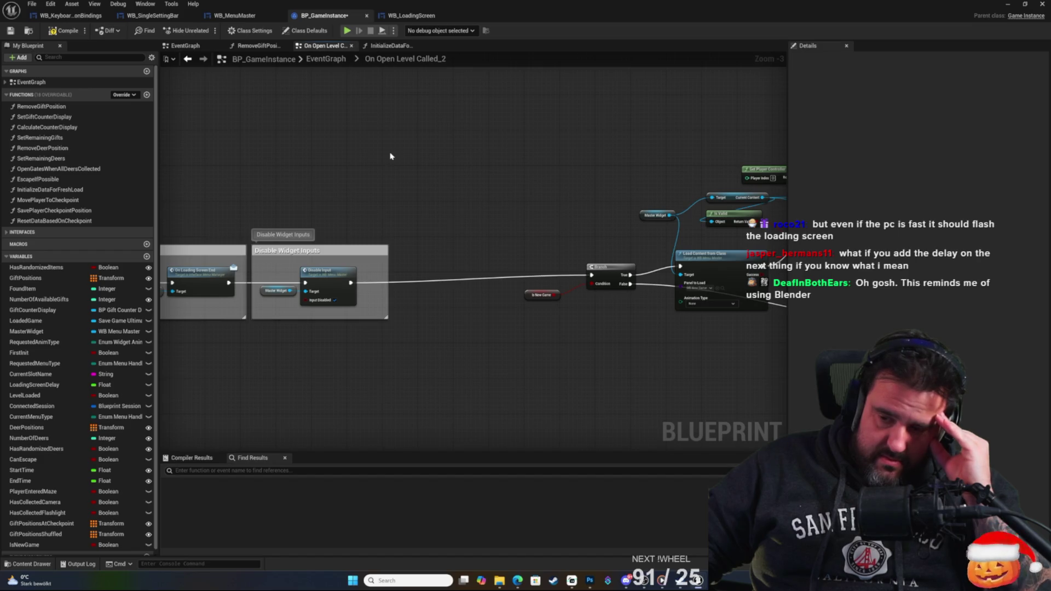
scroll(547, 246, "up", 3)
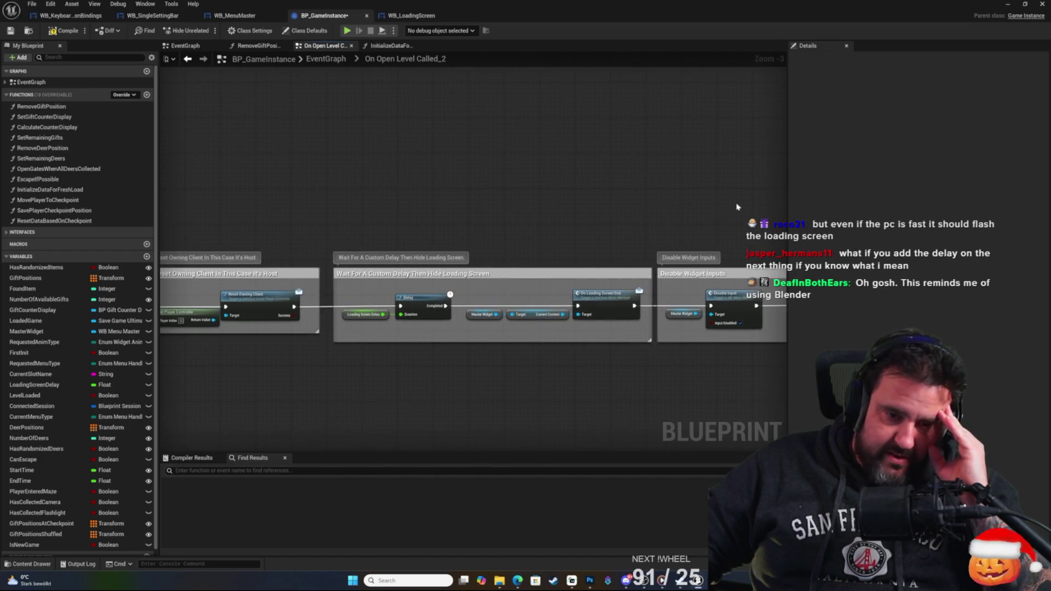
scroll(617, 179, "down", 3)
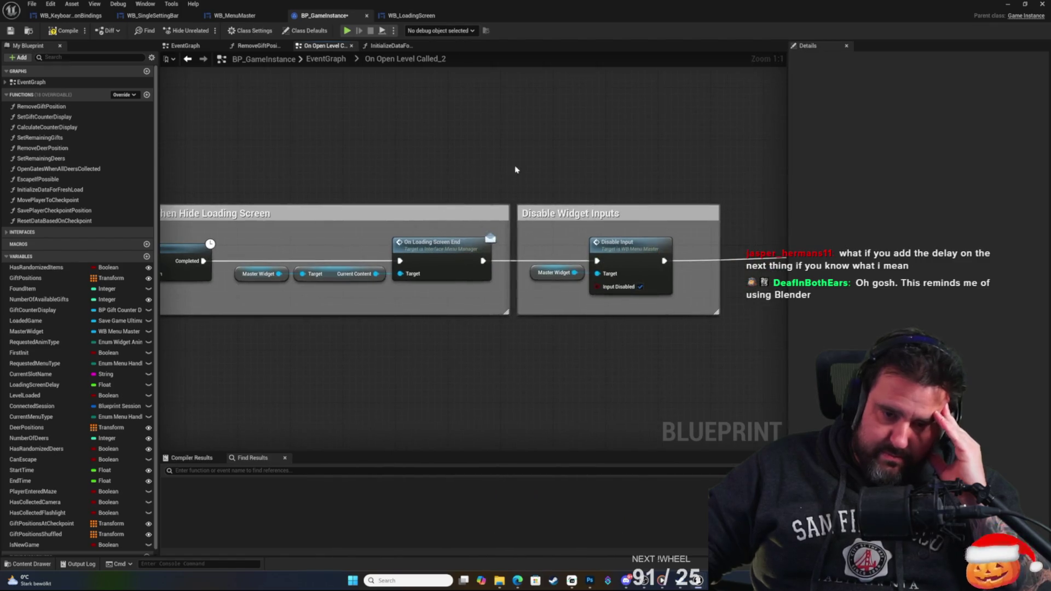
scroll(328, 152, "up", 3)
left_click_drag(547, 145, 573, 163)
scroll(573, 164, "down", 2)
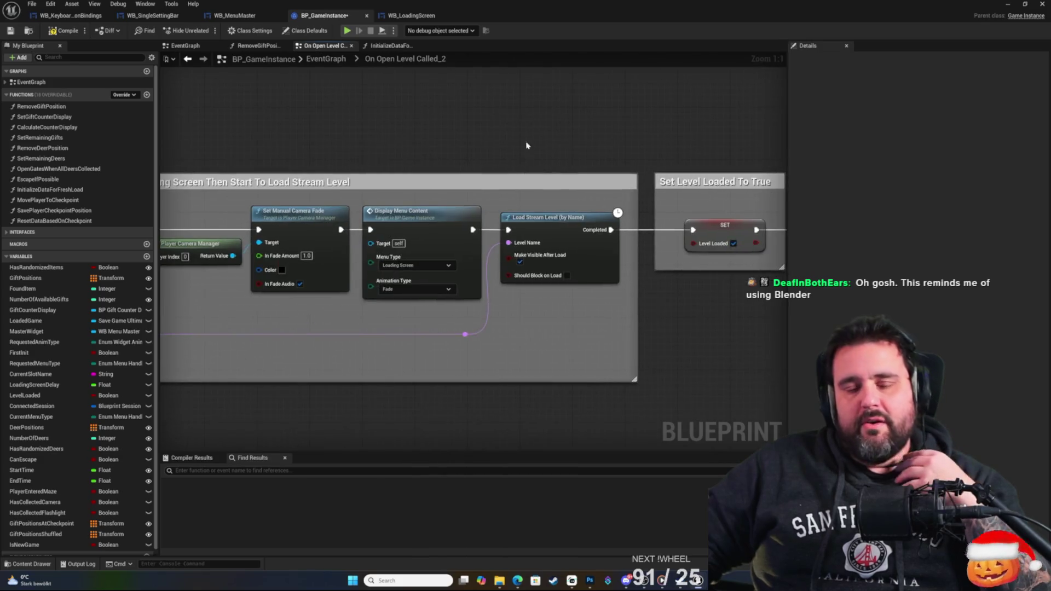
mouse_move(734, 133)
left_mouse_down()
mouse_move(699, 133)
mouse_move(537, 198)
left_mouse_up()
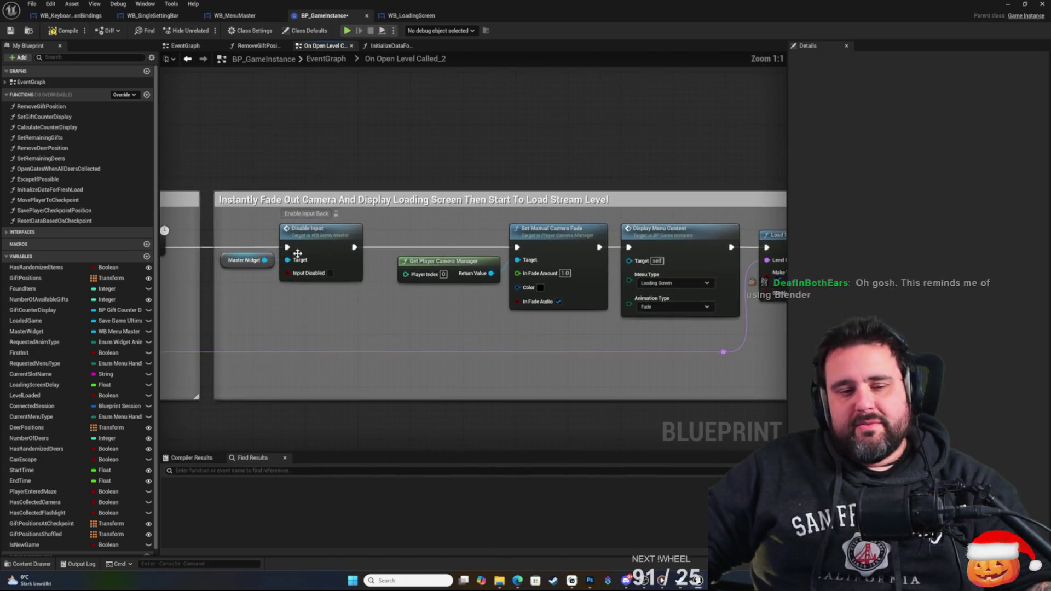
scroll(454, 230, "up", 2)
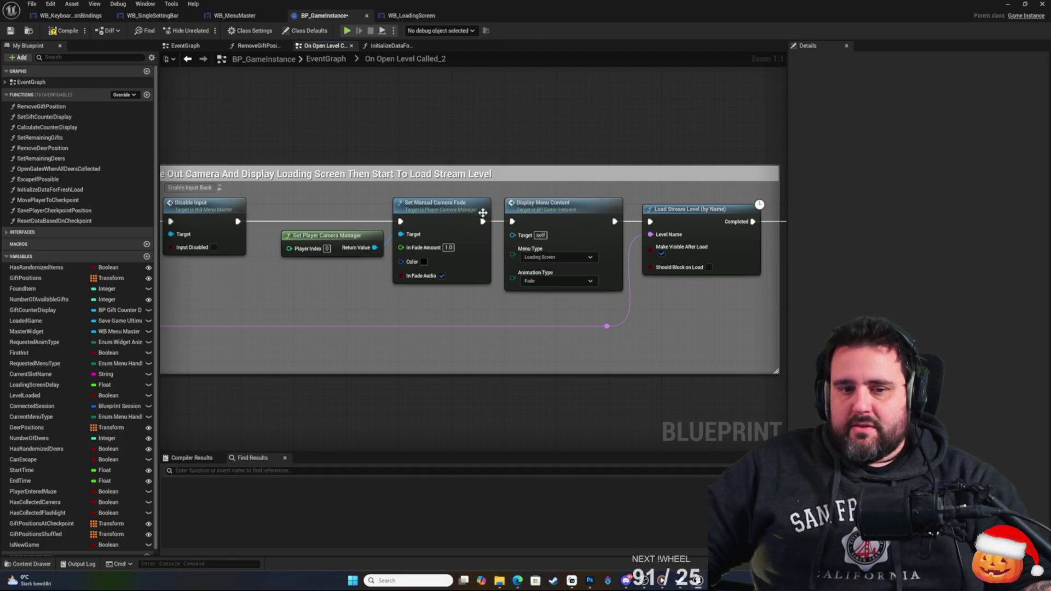
Read the Load Stream Level node description and check the Inputs node settings
left_click(694, 212)
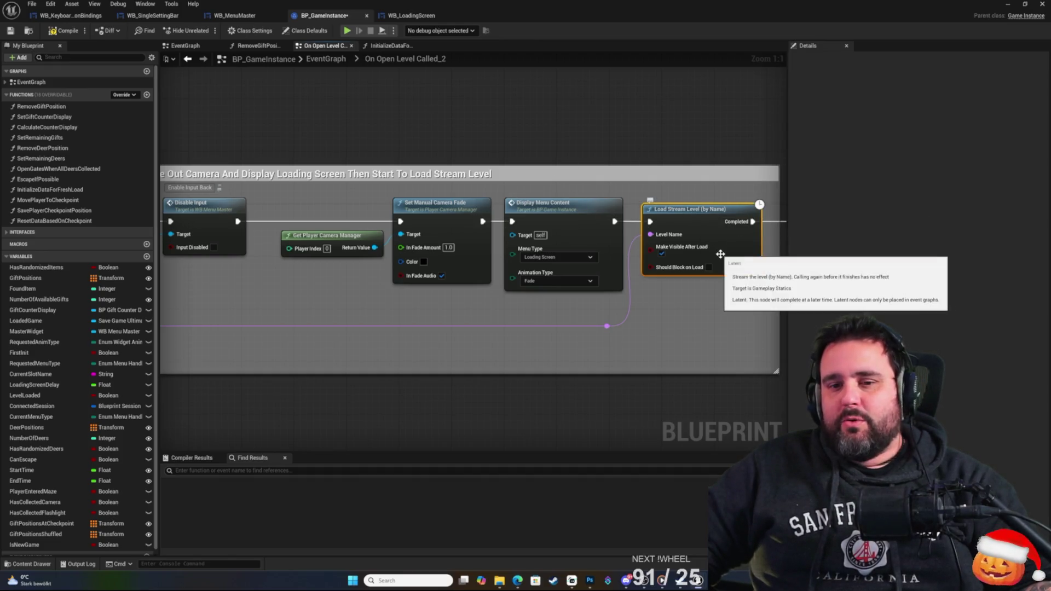
scroll(511, 331, "down", 4)
scroll(511, 331, "up", 4)
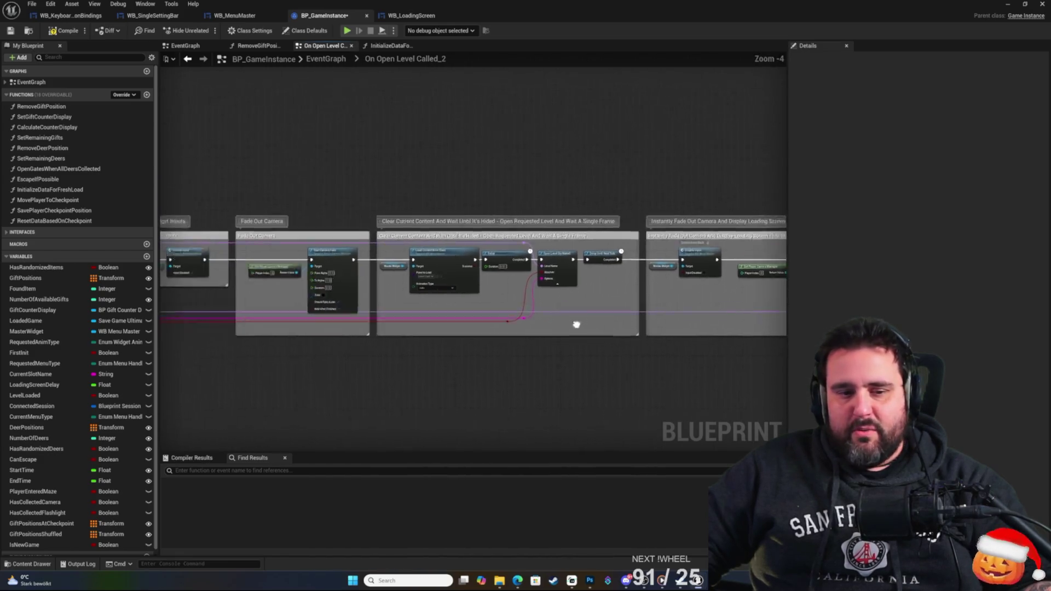
scroll(359, 309, "down", 3)
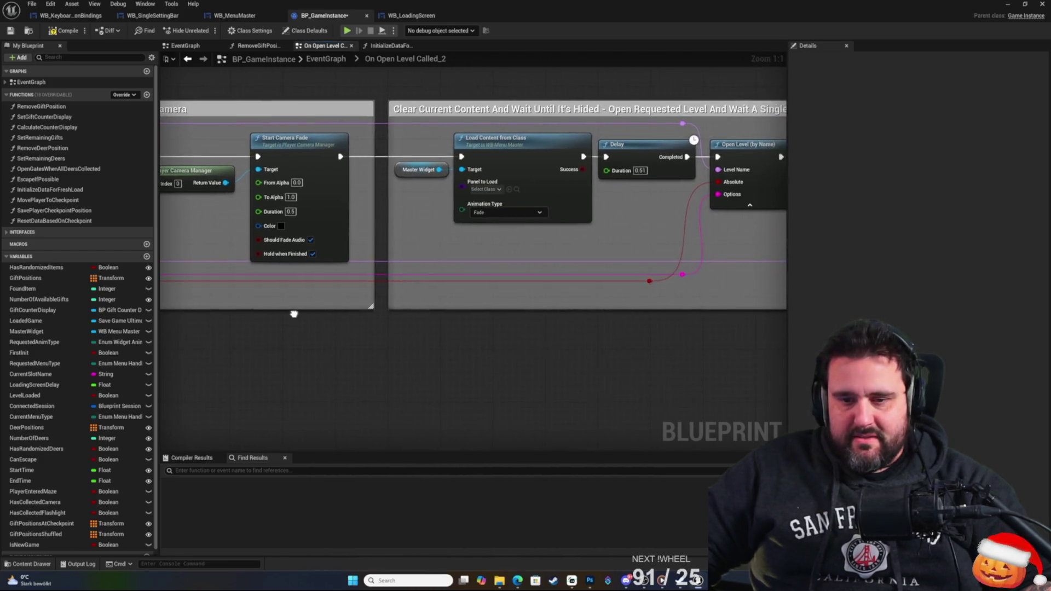
scroll(439, 334, "up", 3)
scroll(439, 335, "down", 3)
scroll(439, 334, "up", 3)
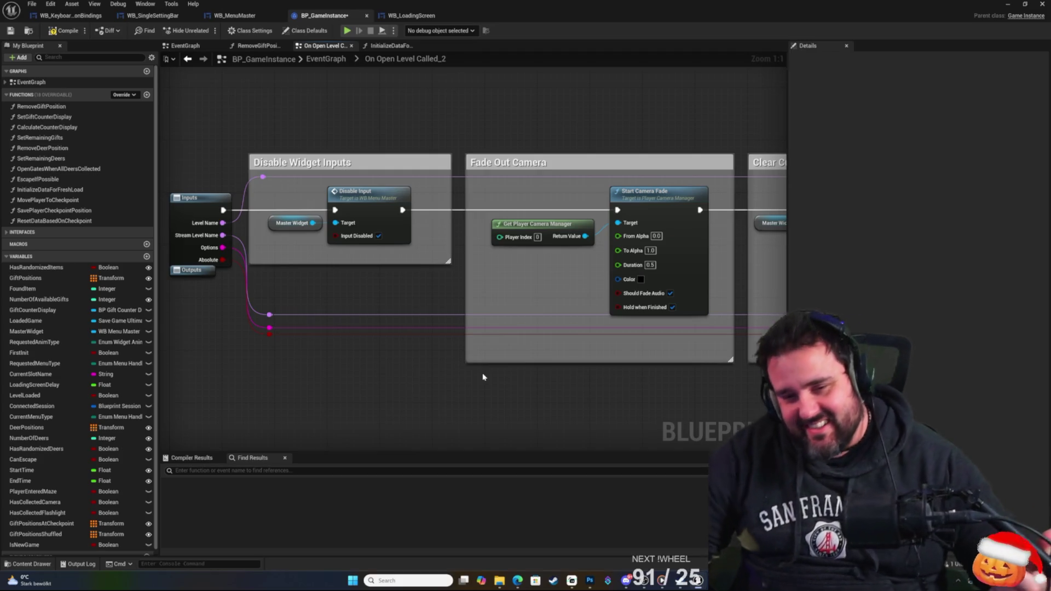
scroll(524, 131, "right", 3)
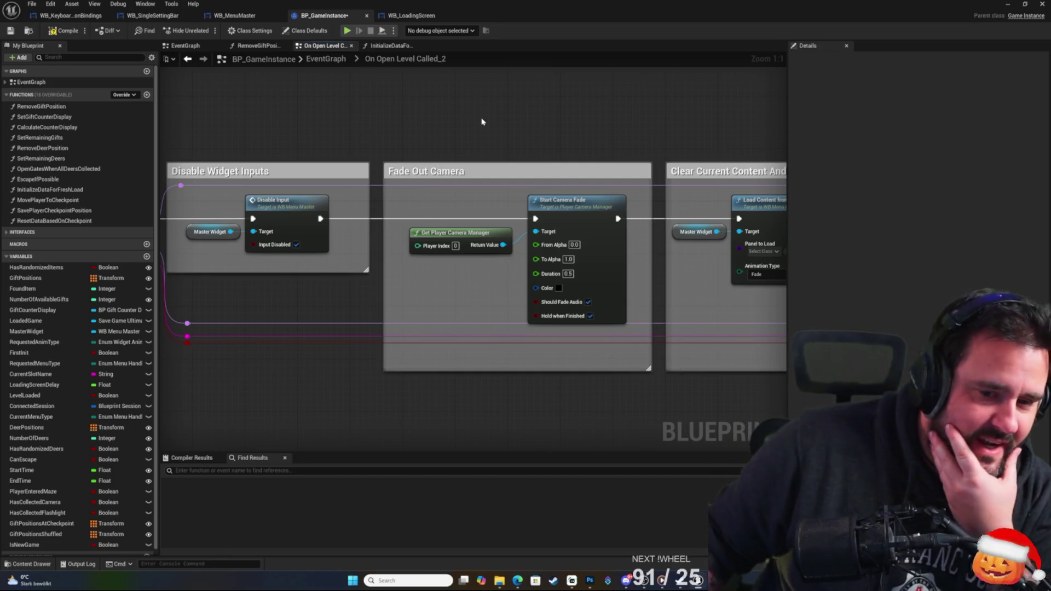
mouse_move(605, 143)
left_mouse_down()
mouse_move(433, 136)
mouse_move(665, 139)
mouse_move(668, 117)
mouse_move(729, 105)
left_mouse_up()
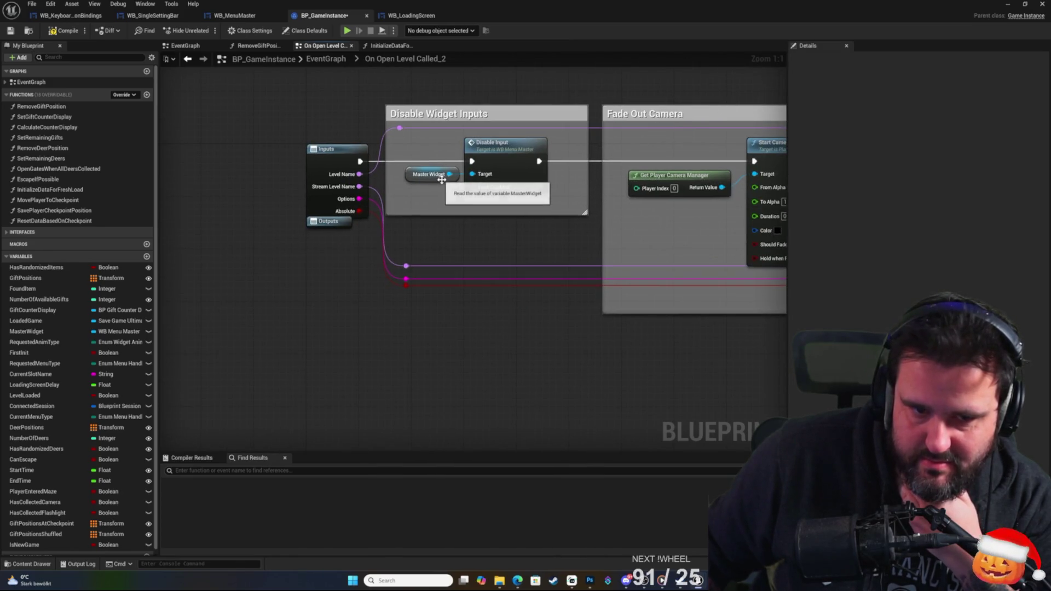
left_click(324, 152)
left_click(207, 172)
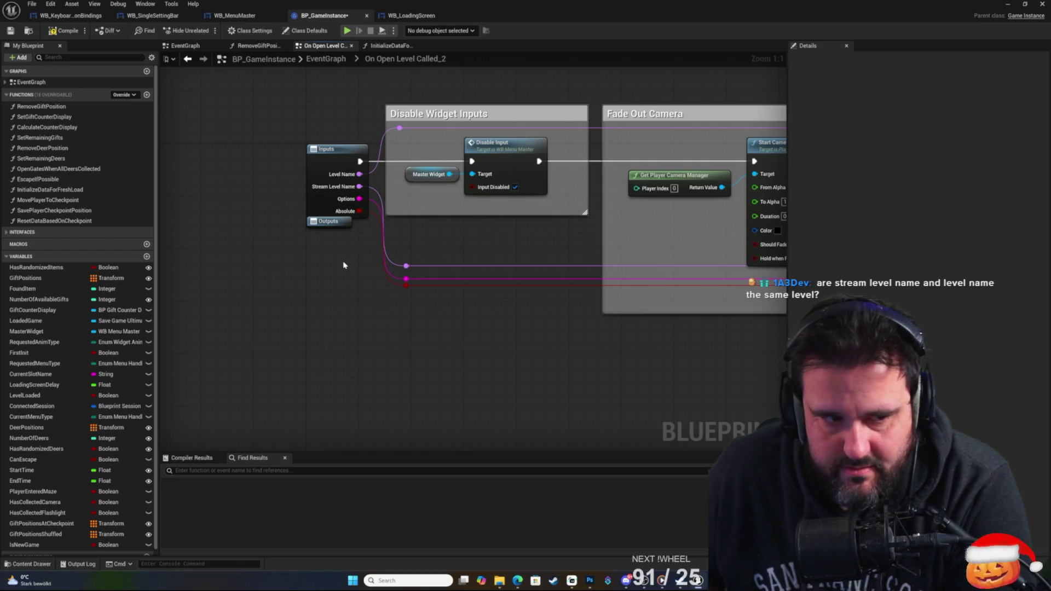
Open the GameEmpty level from the Maps folder and save BP_GameInstance when prompted
left_click(31, 564)
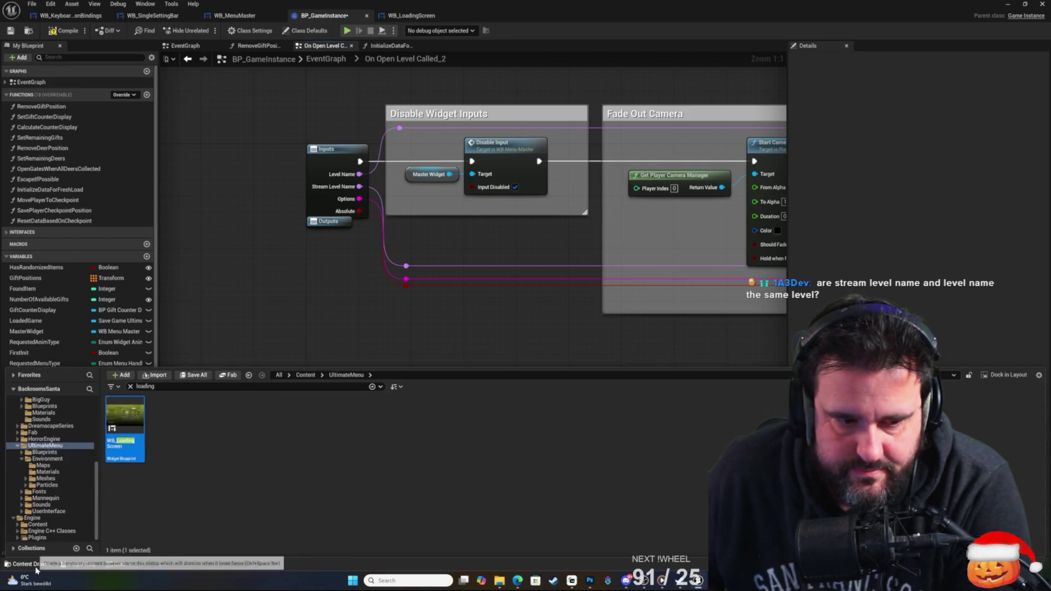
left_click(130, 386)
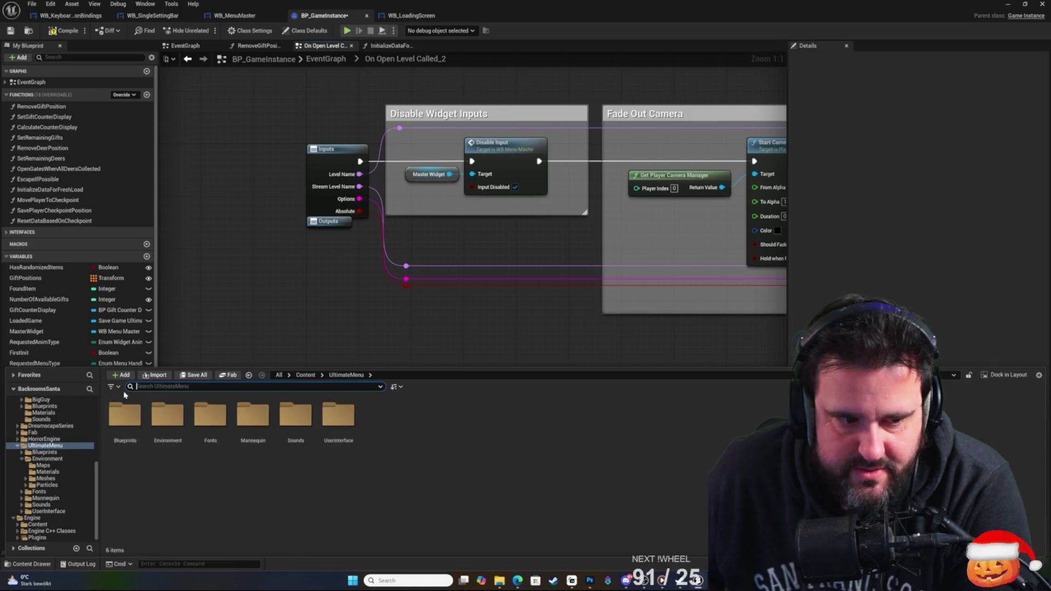
left_click(43, 465)
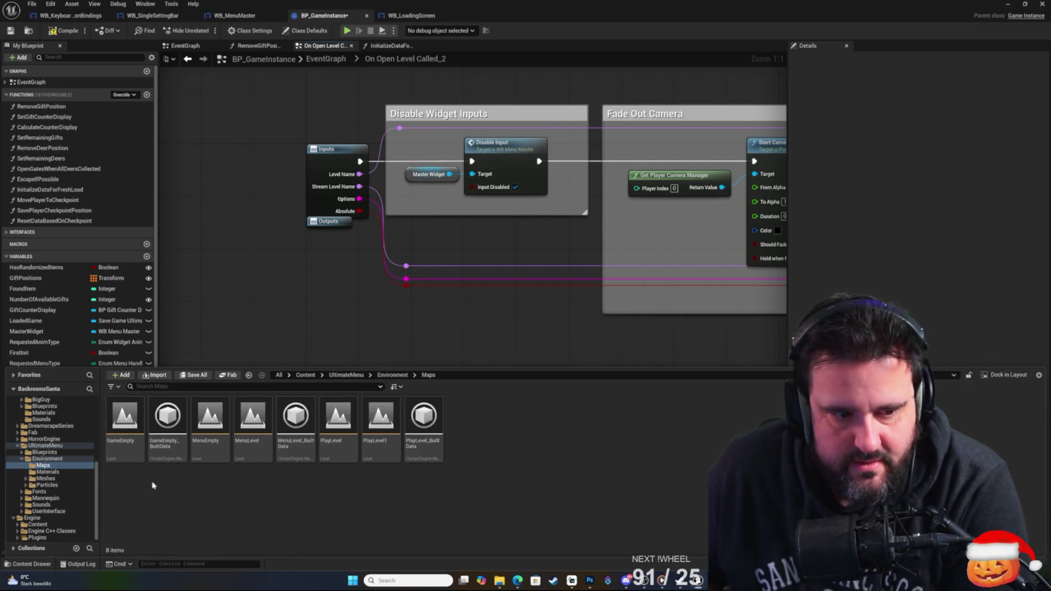
left_click(125, 424)
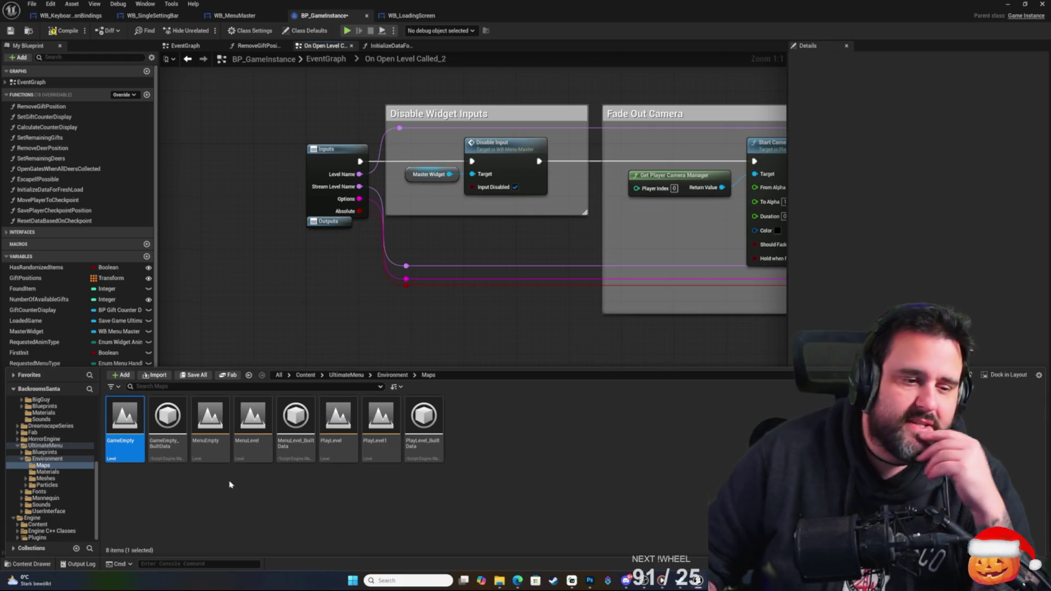
left_click(149, 489)
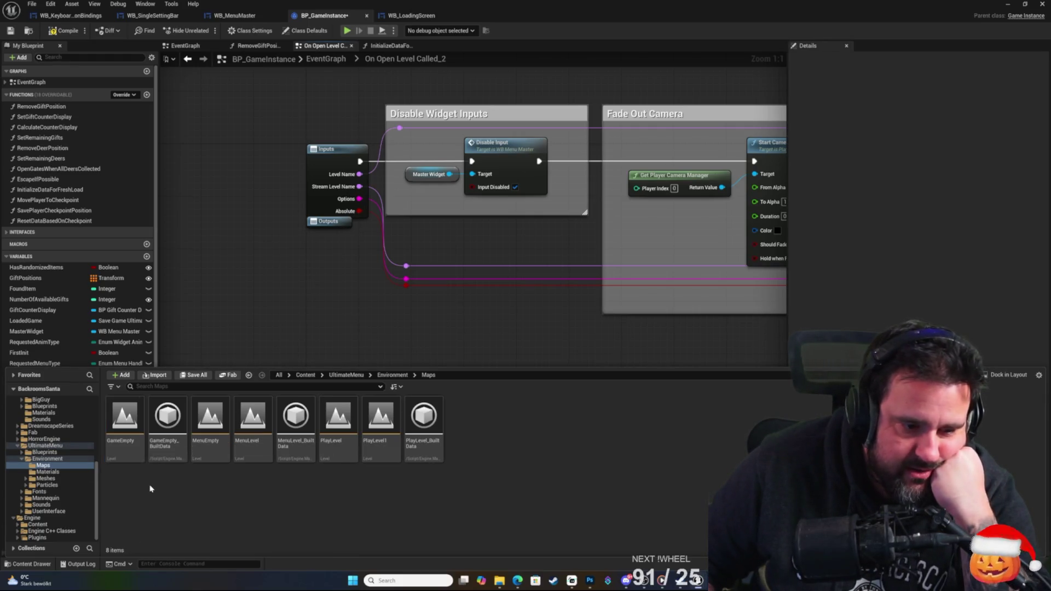
double_click(127, 434)
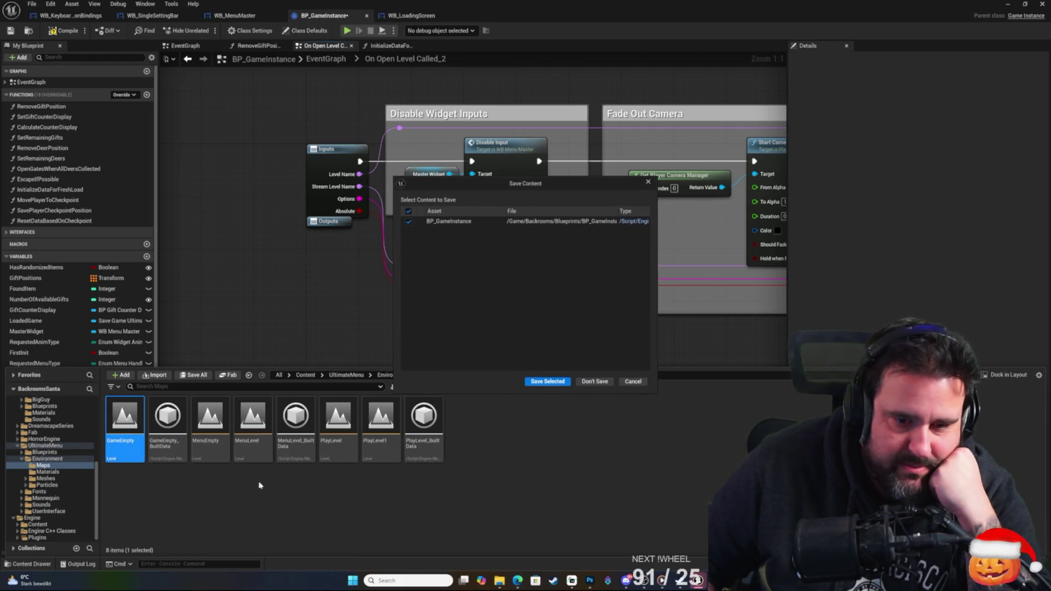
left_click(547, 382)
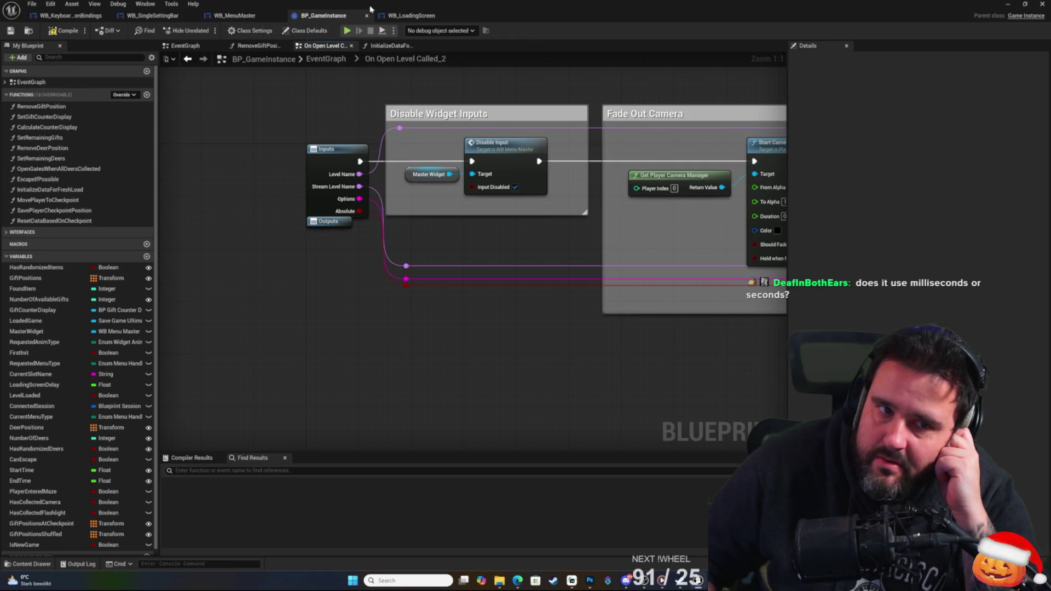
Pan On Open Level Called_2 to Display Menu Content and Load Stream Level, selecting Display Menu Content
left_click_drag(429, 80, 278, 99)
left_click(327, 59)
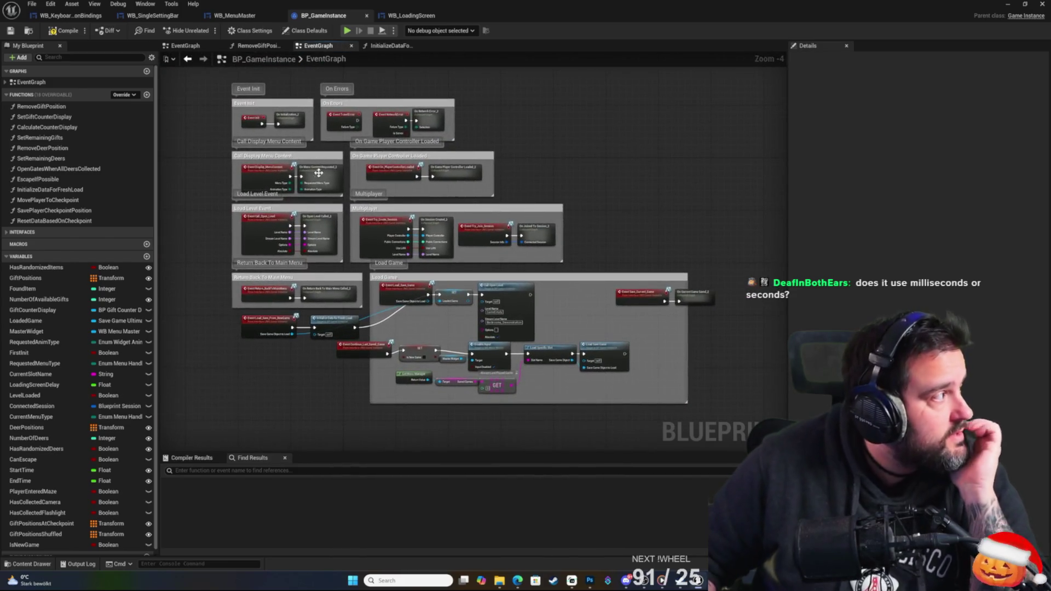
key("alt+Left")
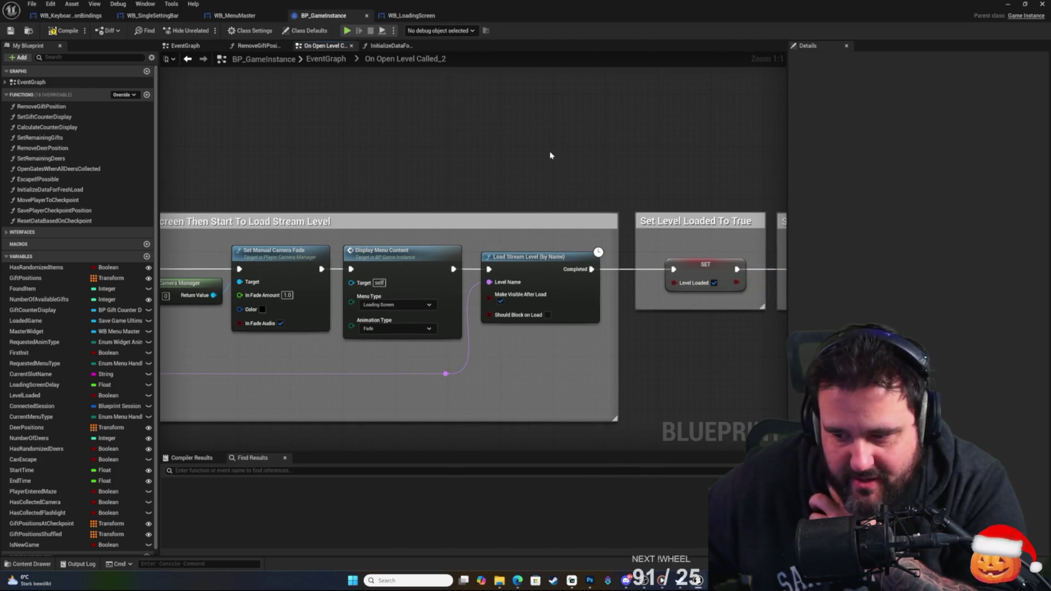
mouse_move(597, 196)
left_mouse_down()
mouse_move(501, 339)
mouse_move(480, 356)
mouse_move(457, 352)
left_mouse_up()
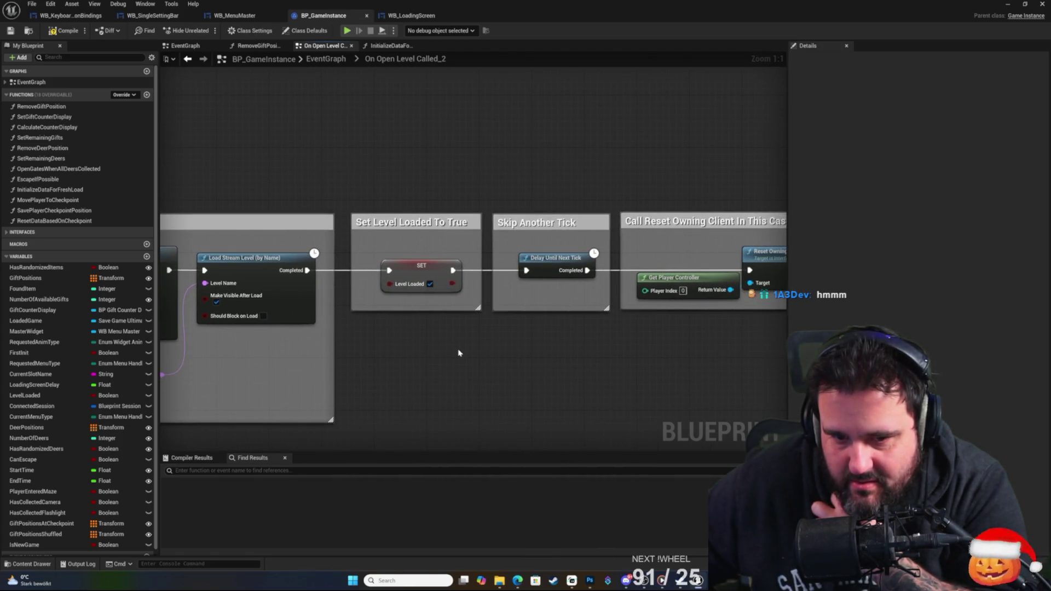
right_click(457, 349)
left_click(429, 339)
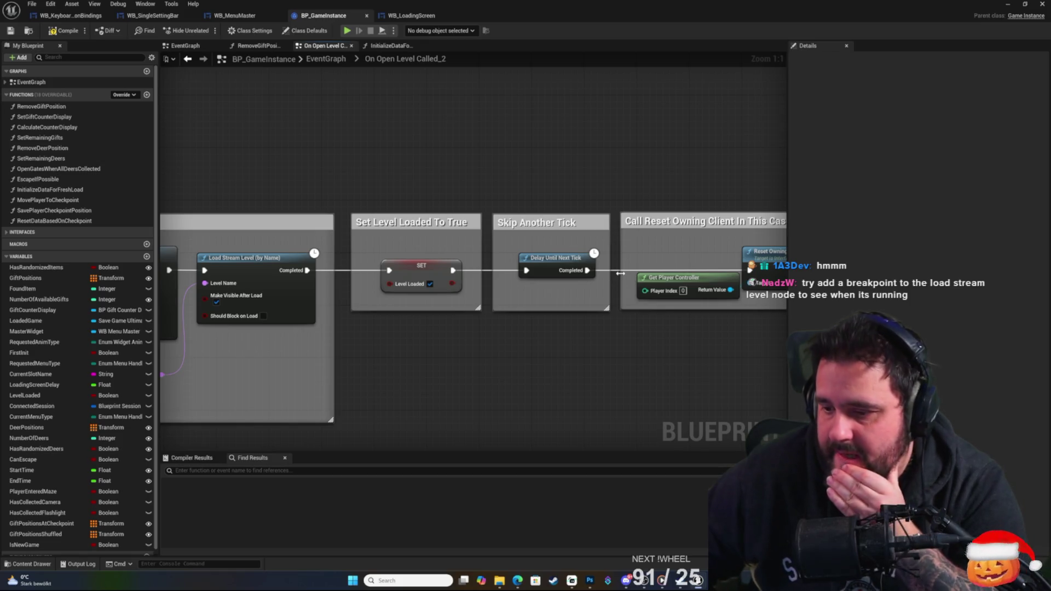
left_click_drag(458, 183, 513, 174)
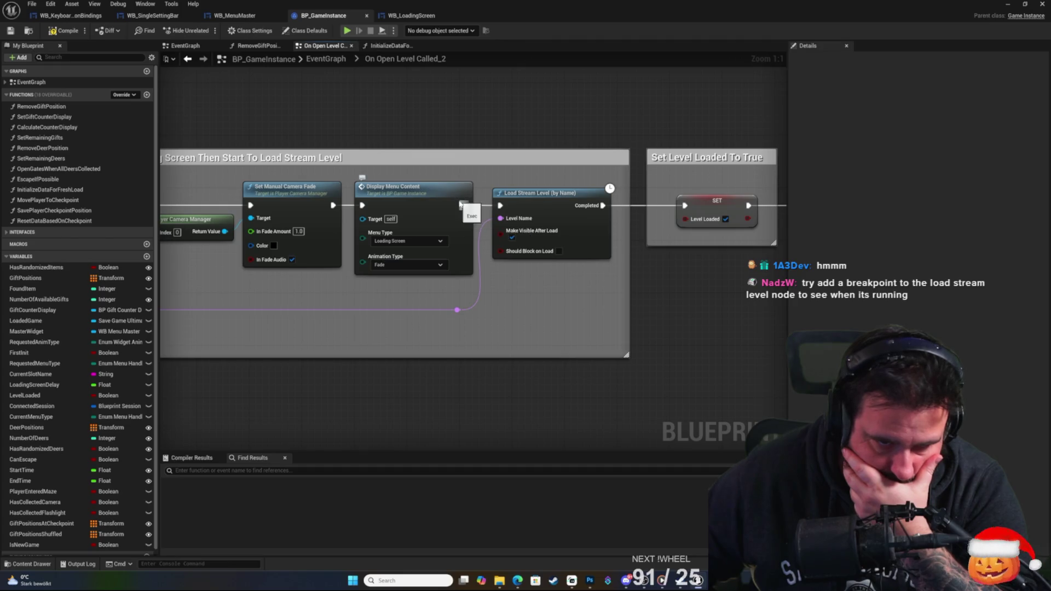
left_click(442, 189)
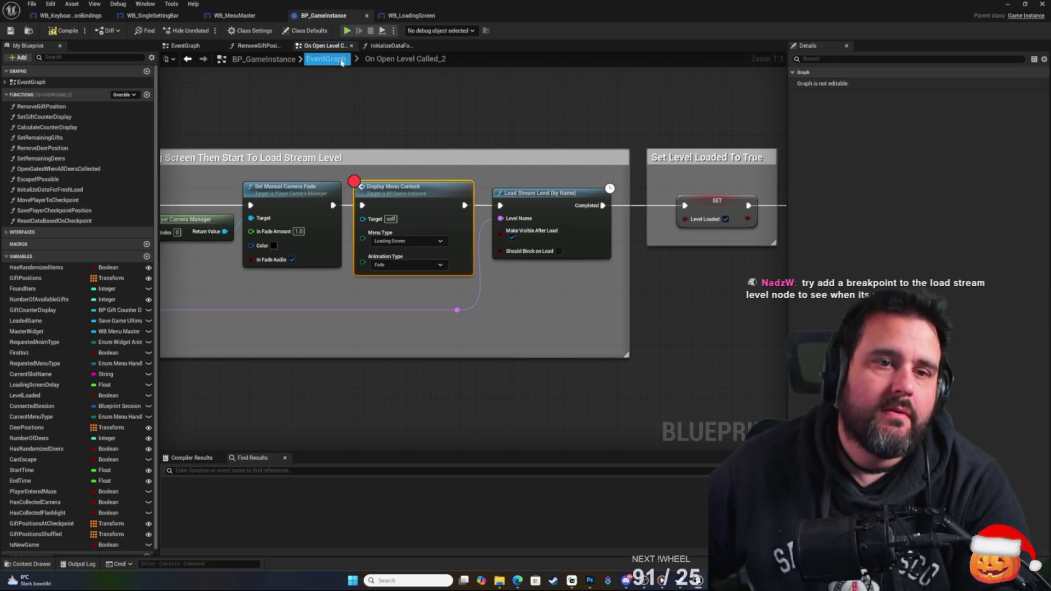
Launch Play In Editor on GameEmpty with the Display Menu Content breakpoint set
left_click(348, 31)
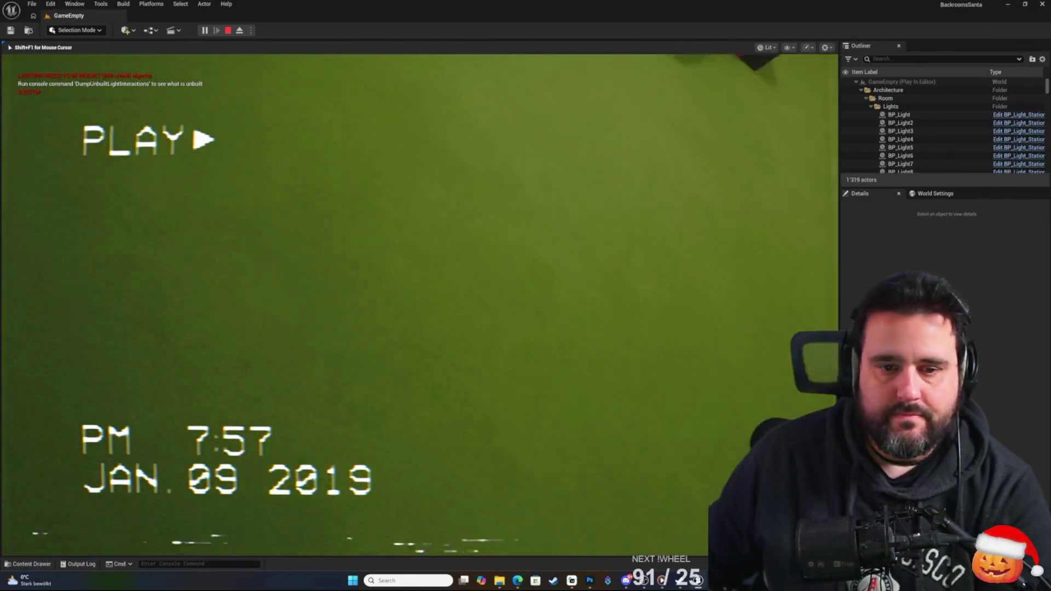
Stop GameEmpty, open MenuLevel, play it with Alt+P and choose New Game
key("Escape")
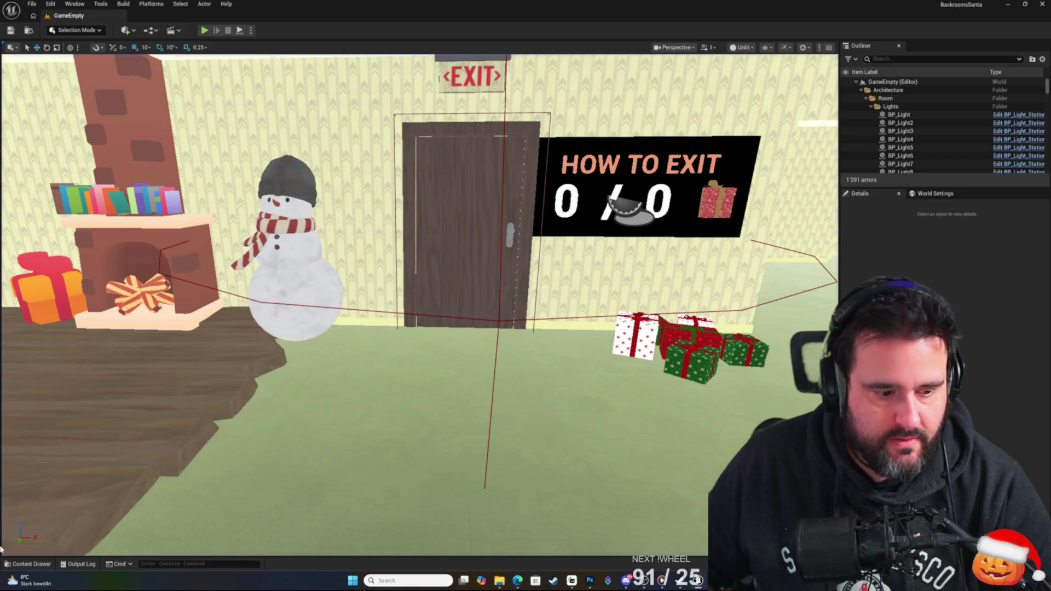
left_click(28, 563)
left_click(252, 418)
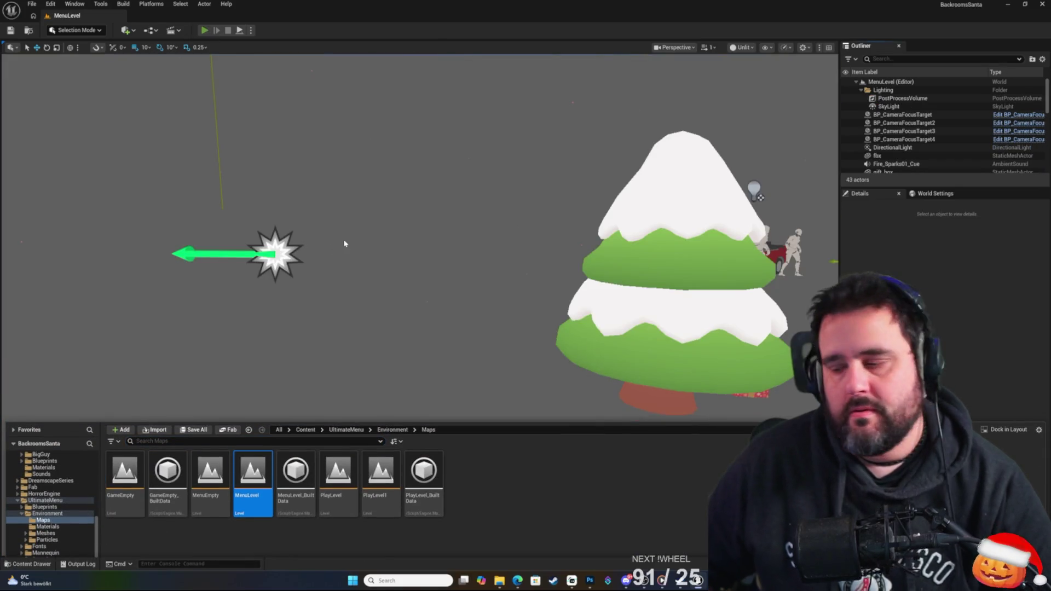
key("alt+p")
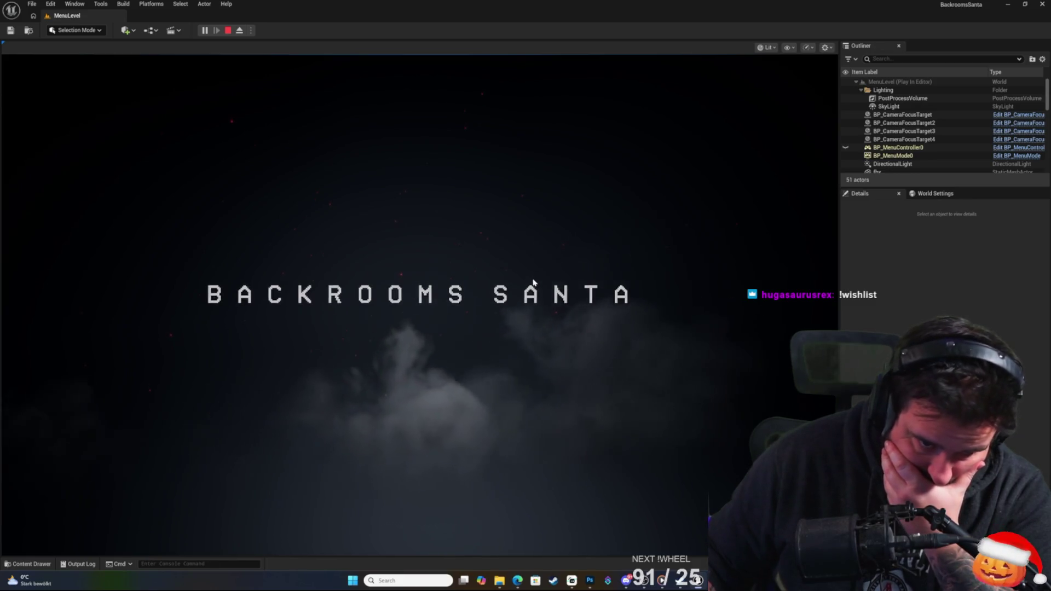
left_click(500, 297)
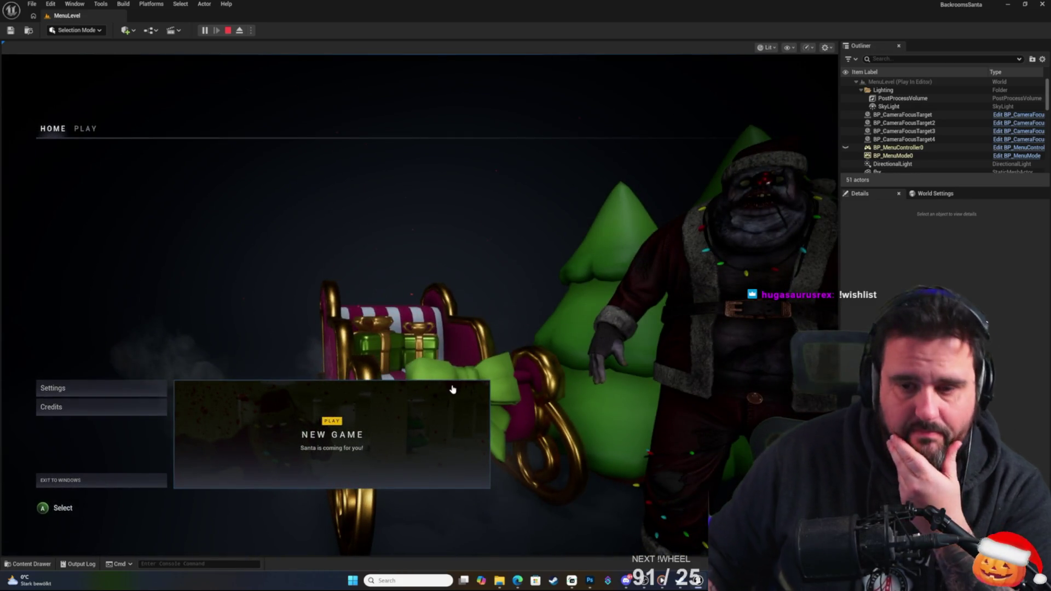
left_click(452, 389)
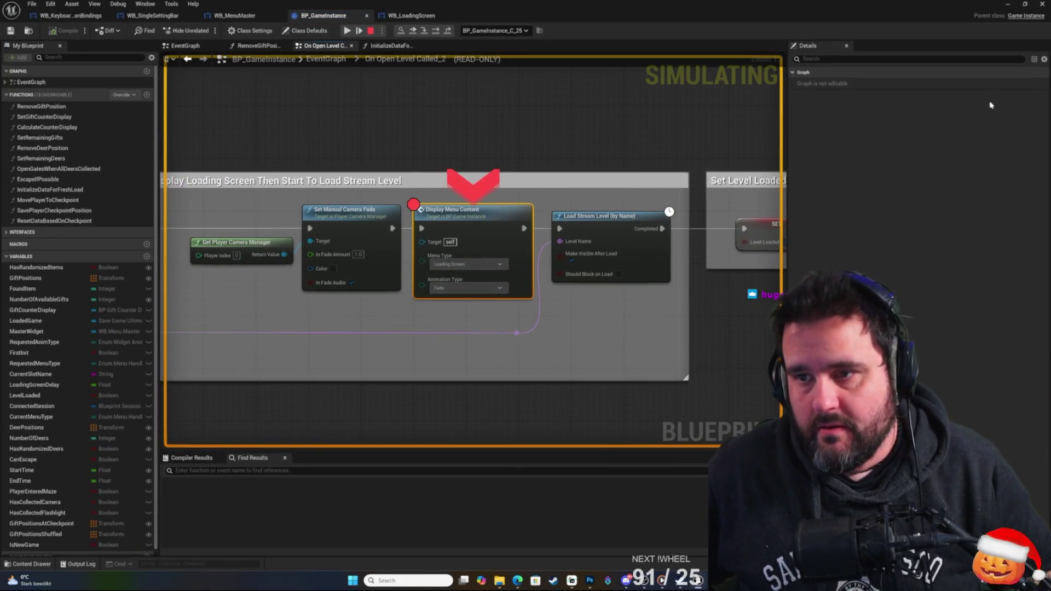
Step over to Load Stream Level, check the game window, then resume with F5
left_click(1007, 5)
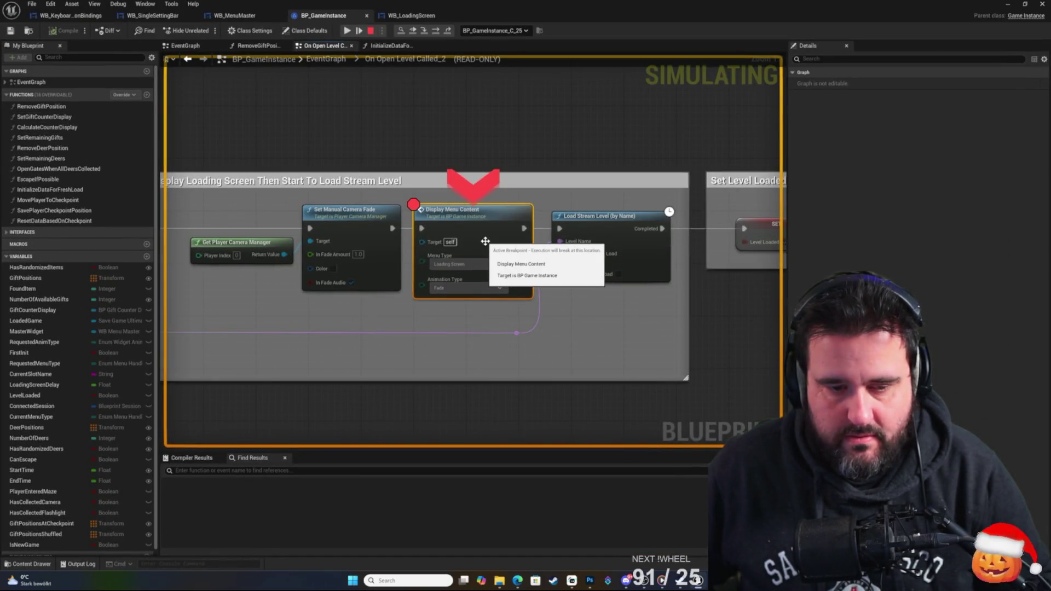
mouse_move(583, 245)
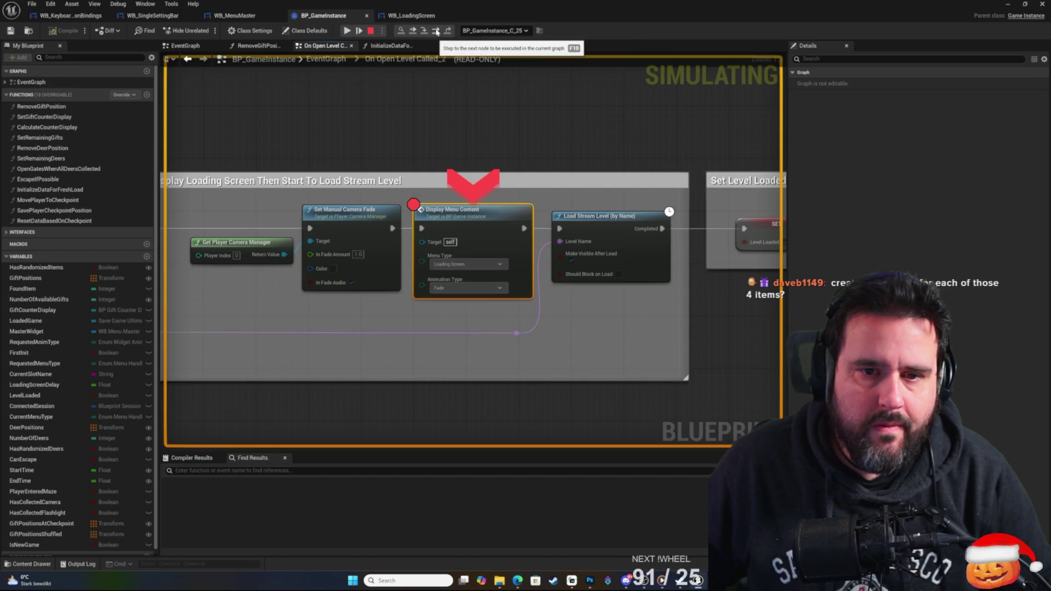
left_click(436, 31)
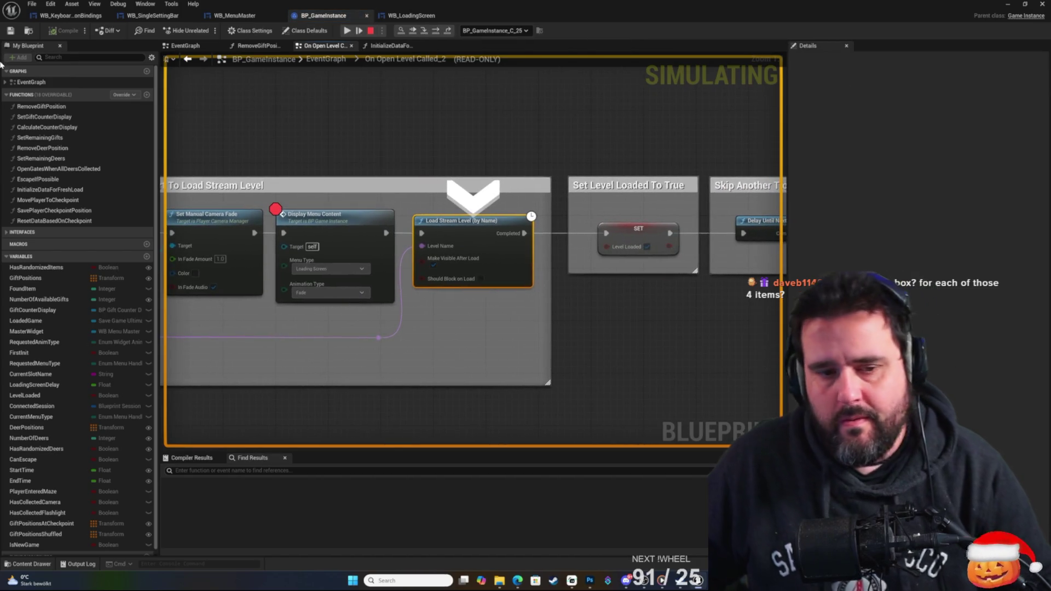
key("alt+Tab")
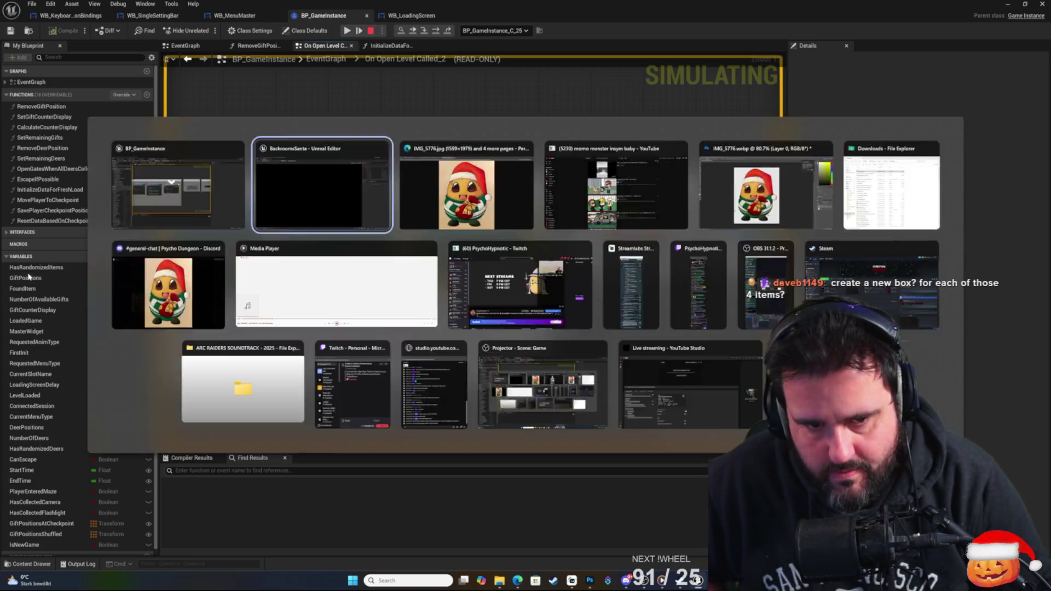
key("alt+Tab")
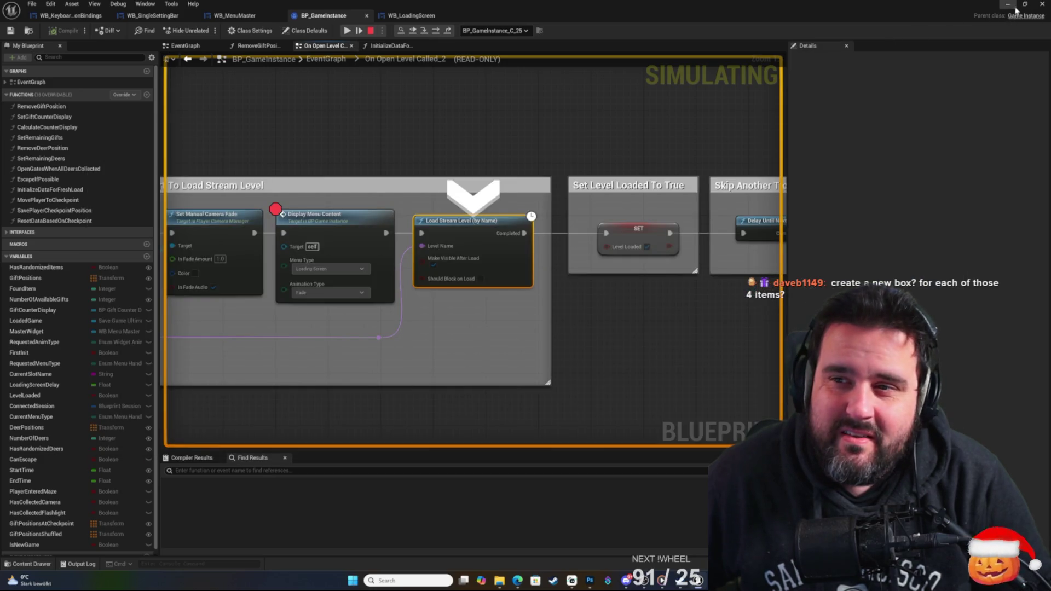
left_click(1015, 9)
key("alt+Tab")
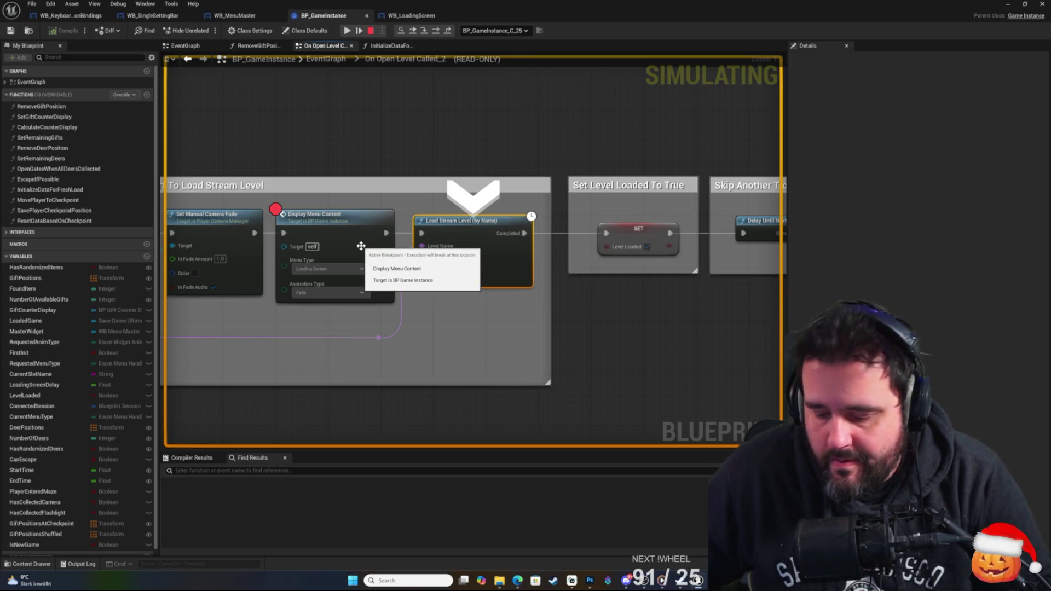
key("F5")
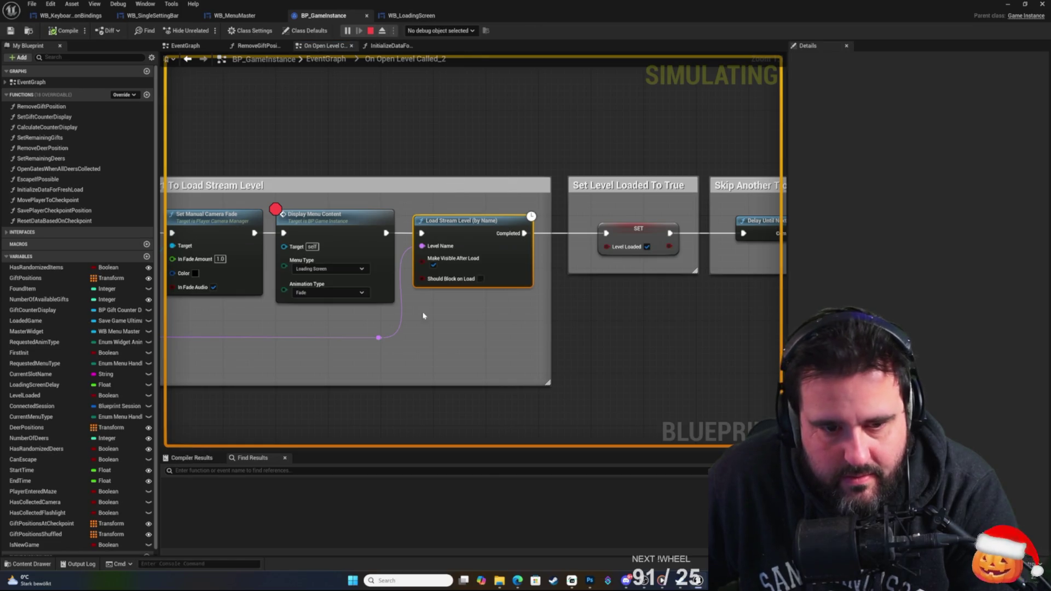
Pan past Set Level Loaded To True and select Load Stream Level to read its description
left_click_drag(607, 344, 440, 341)
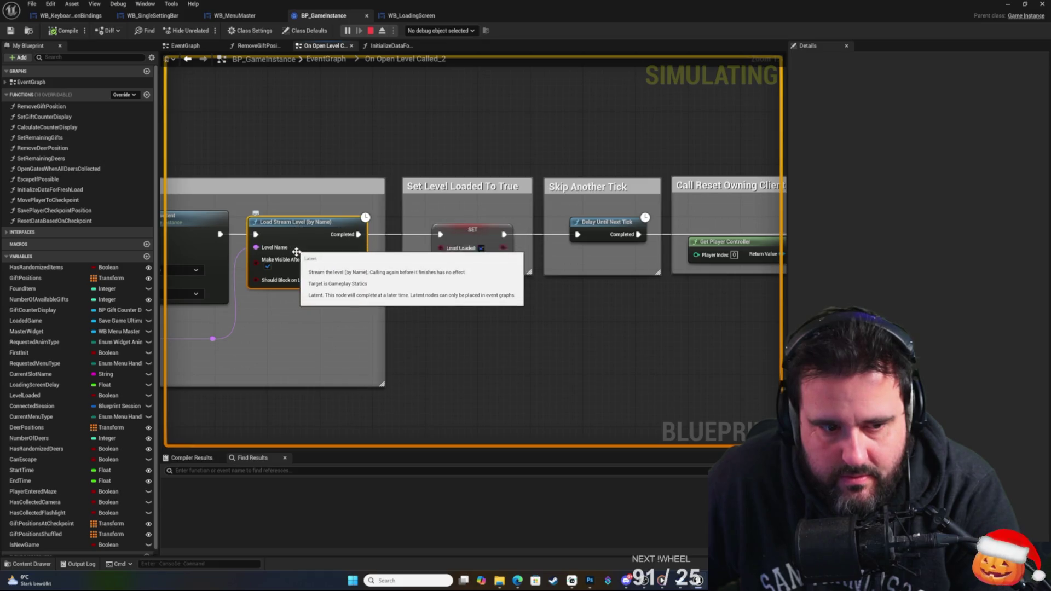
mouse_move(511, 299)
left_mouse_down()
mouse_move(340, 309)
mouse_move(656, 315)
left_mouse_up()
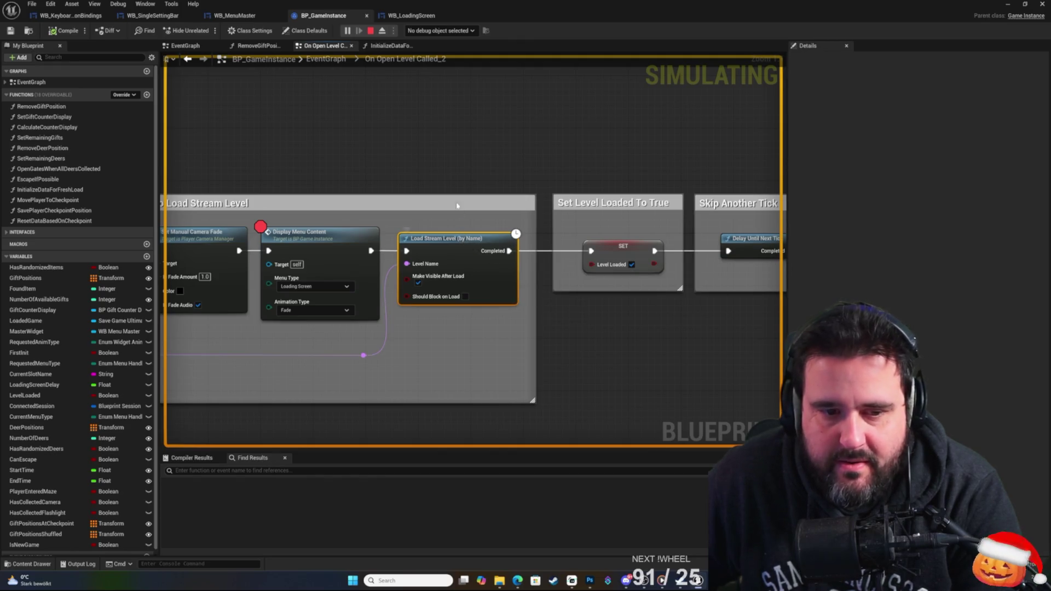
left_click_drag(457, 206, 544, 189)
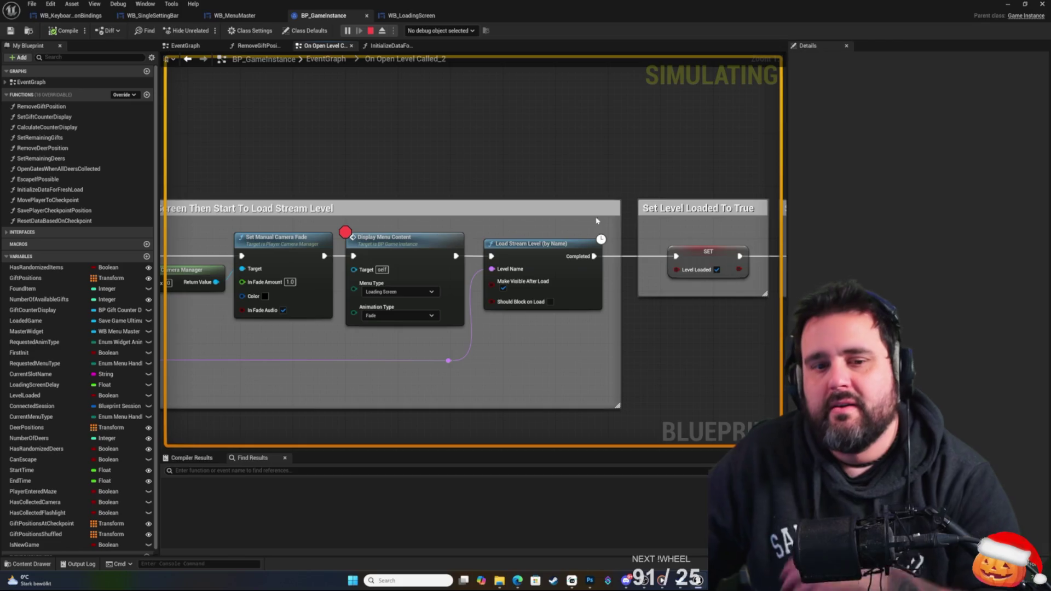
left_click(553, 248)
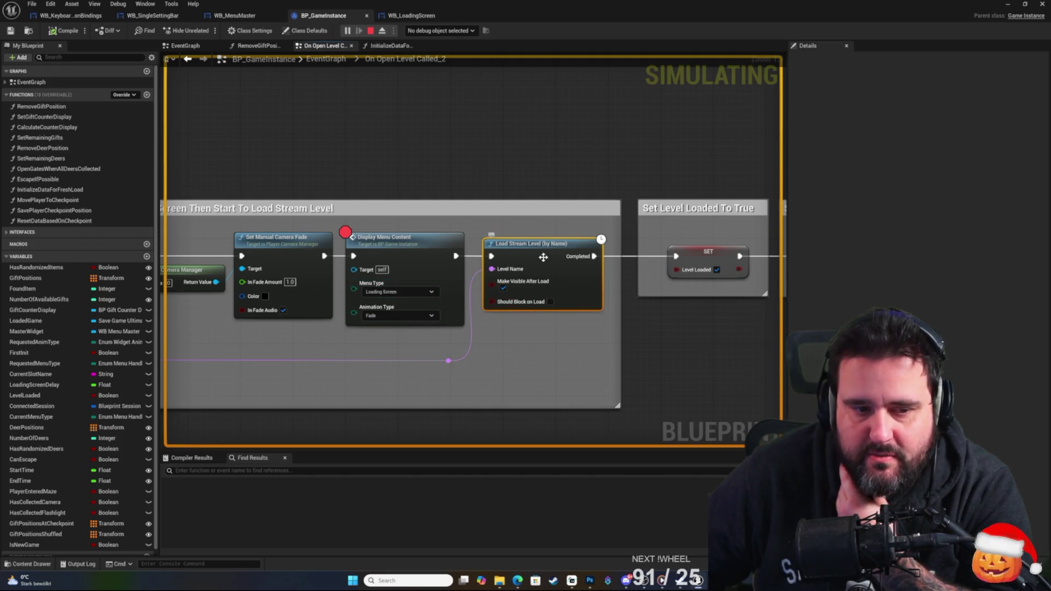
Clear the Display Menu Content breakpoint and stop the play session
left_click(398, 251)
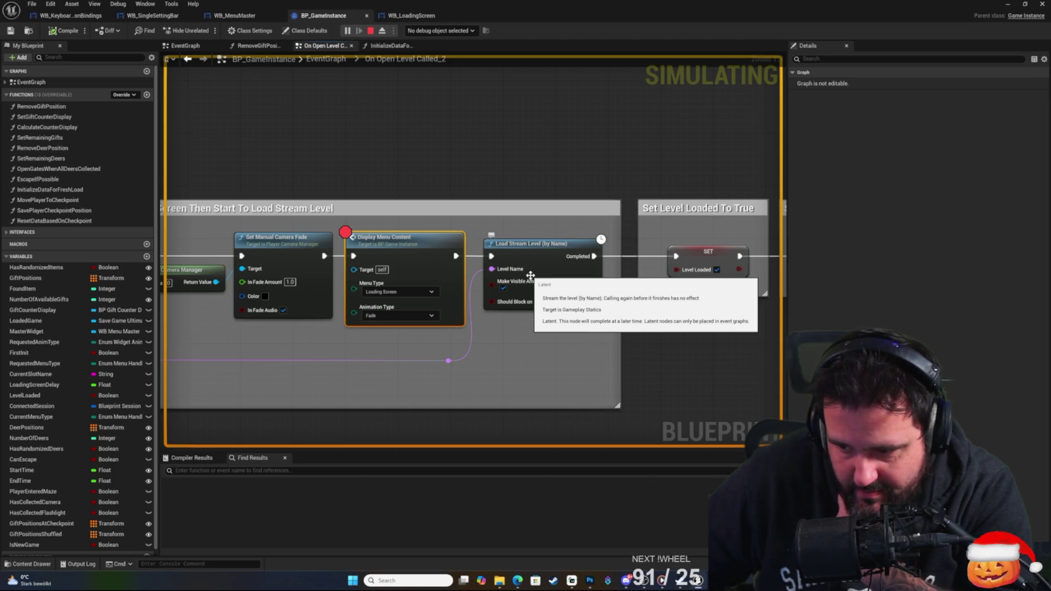
left_click(524, 175)
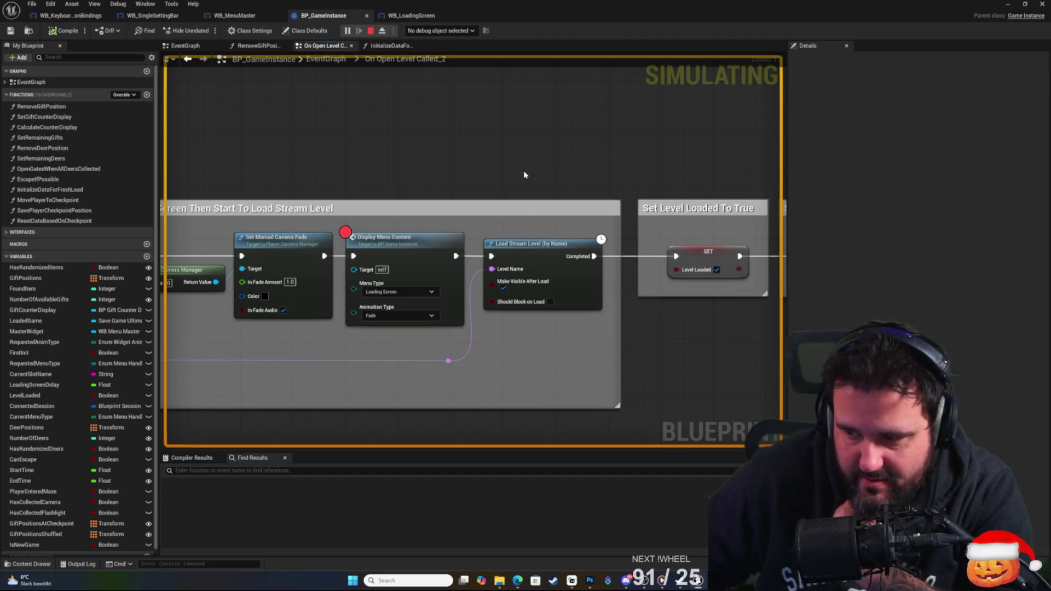
left_click(380, 255)
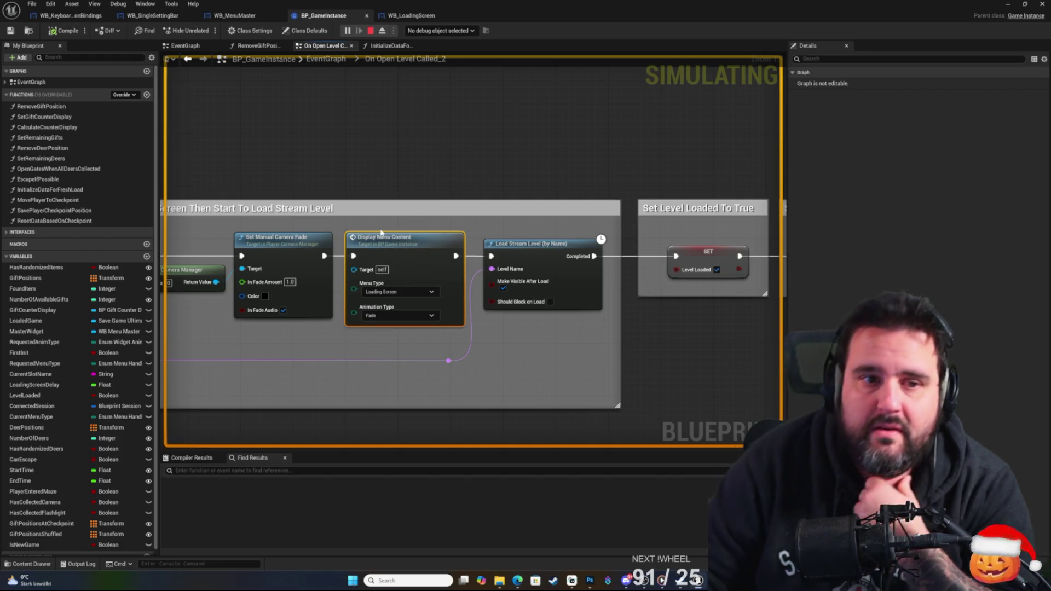
left_click(369, 30)
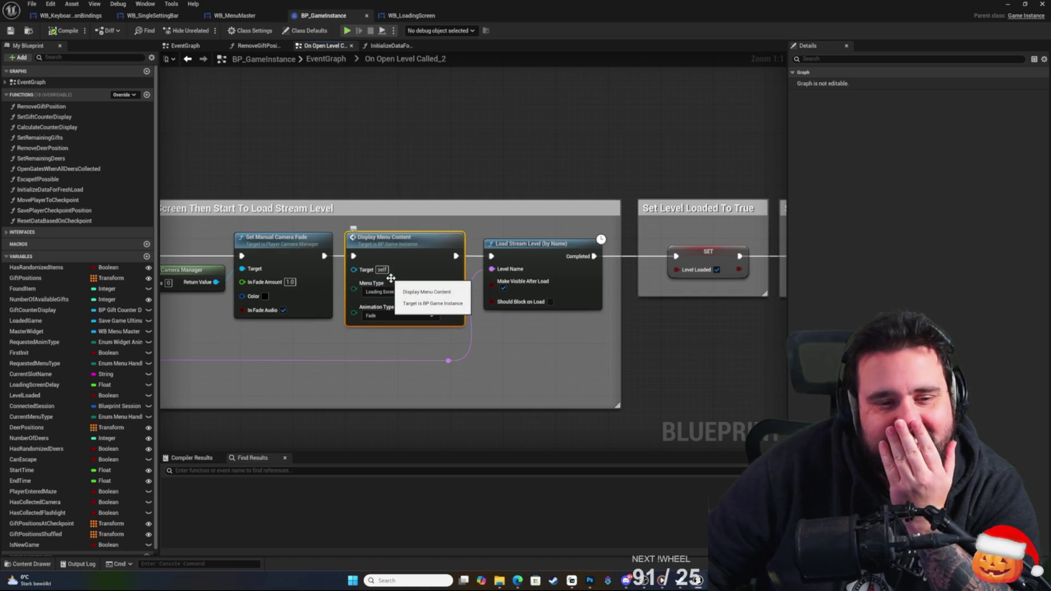
left_click_drag(370, 207, 456, 158)
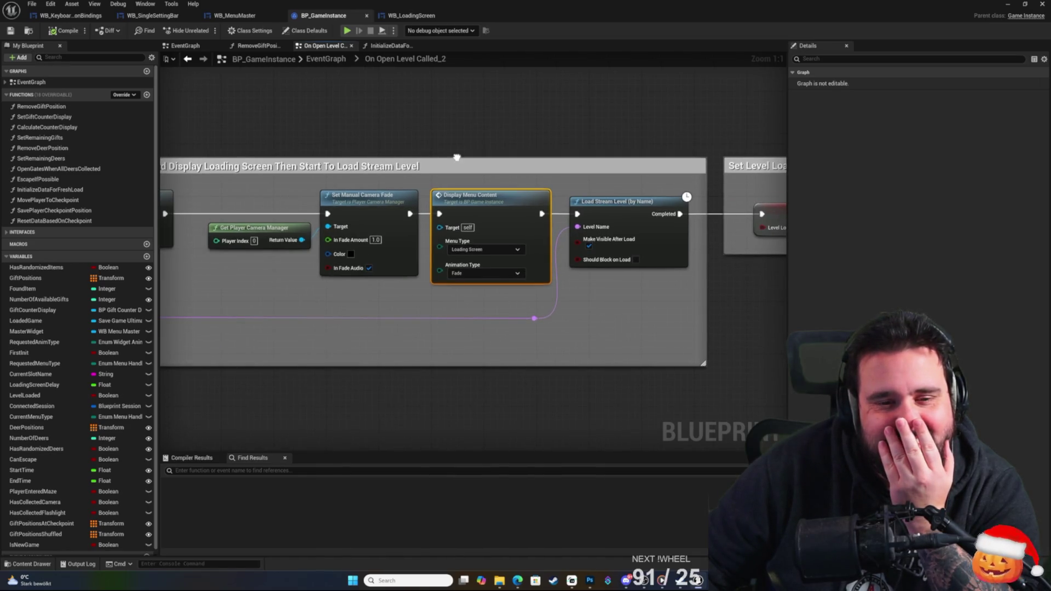
Find Display_MenuContent references by name and open its call in Construct_MenuSystem
left_click_drag(457, 157, 743, 167)
mouse_move(588, 173)
left_mouse_down()
mouse_move(755, 170)
mouse_move(232, 150)
left_mouse_up()
left_click_drag(766, 159, 274, 156)
right_click(621, 204)
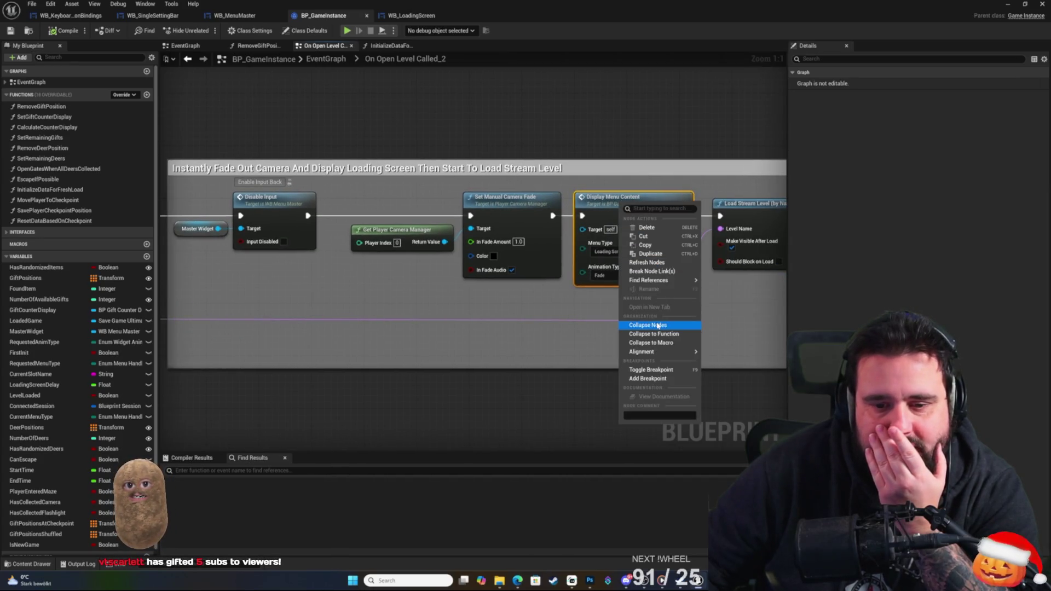
mouse_move(665, 279)
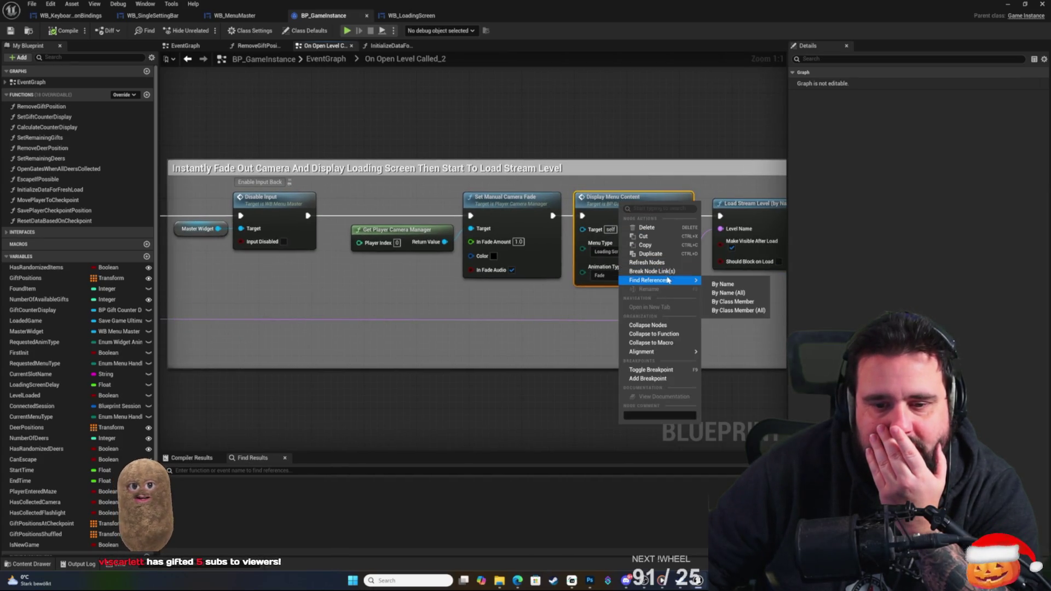
left_click(723, 283)
left_click(192, 494)
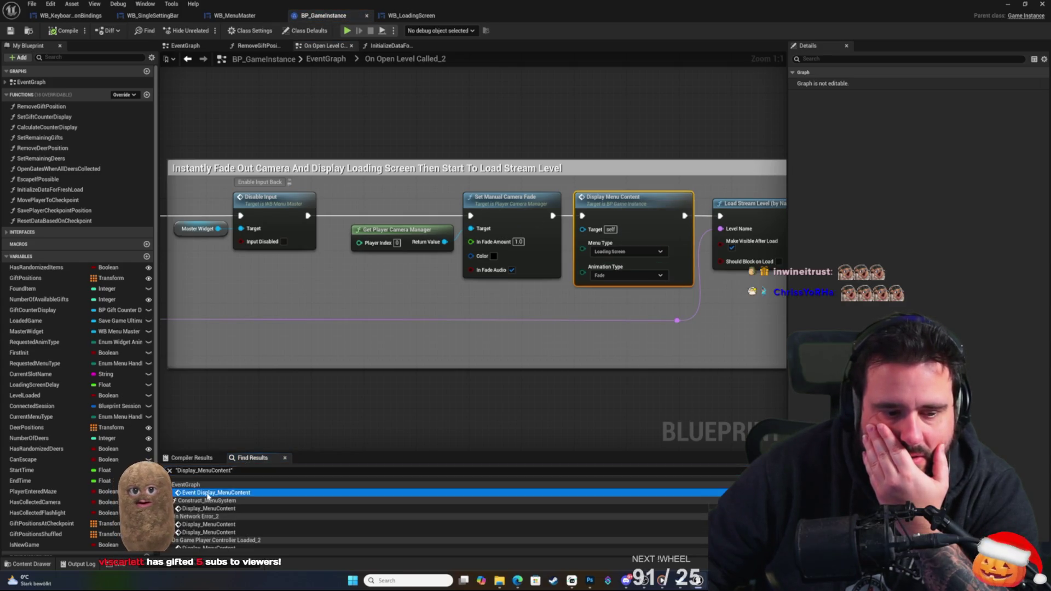
left_click(212, 509)
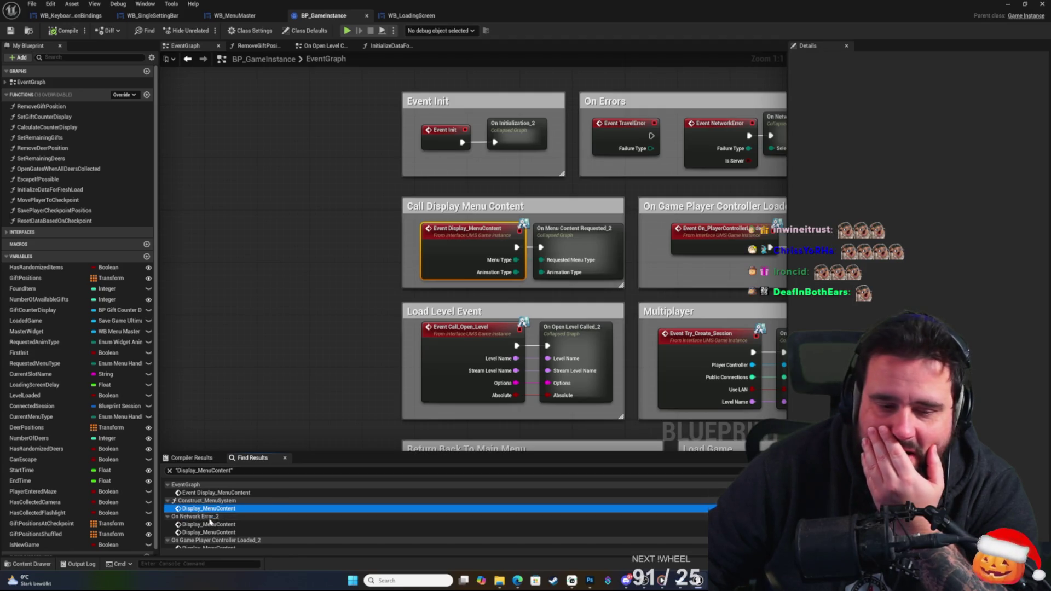
double_click(210, 511)
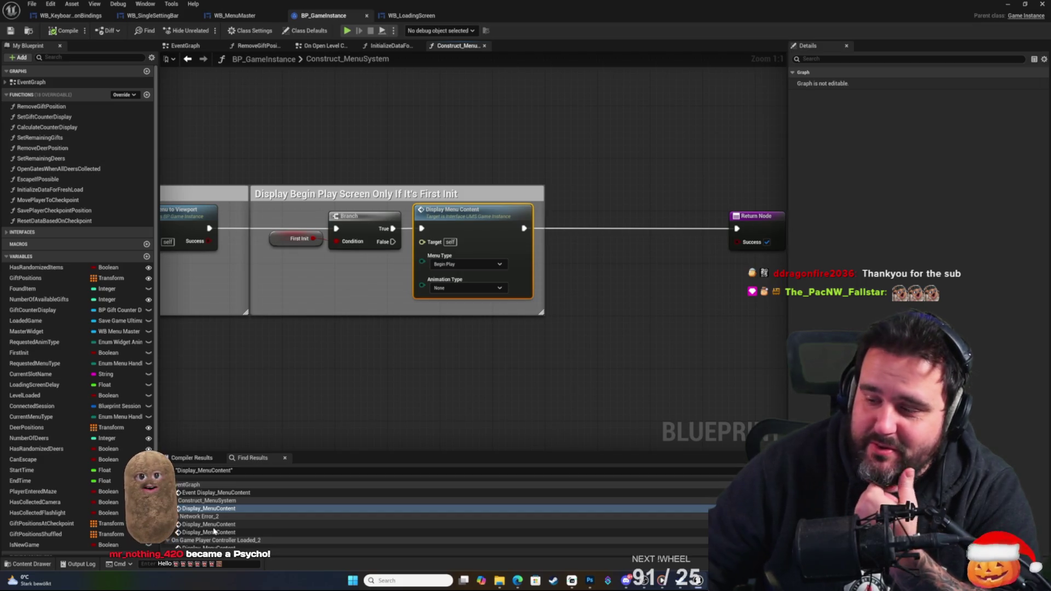
Inspect both Display Menu Content calls in On Network Error_2
left_click(213, 527)
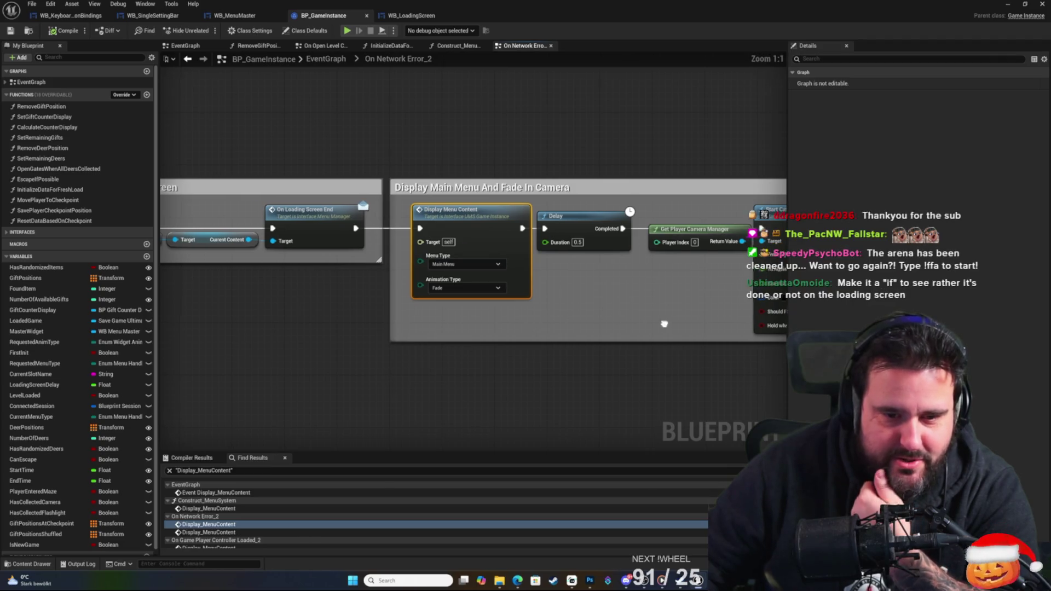
left_click_drag(664, 322, 598, 324)
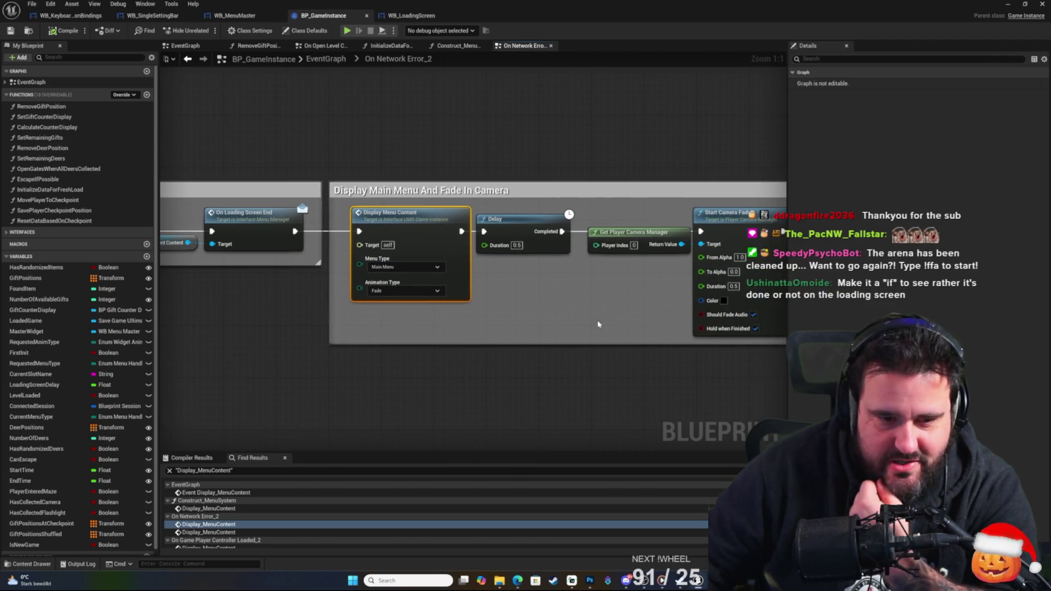
left_click(210, 532)
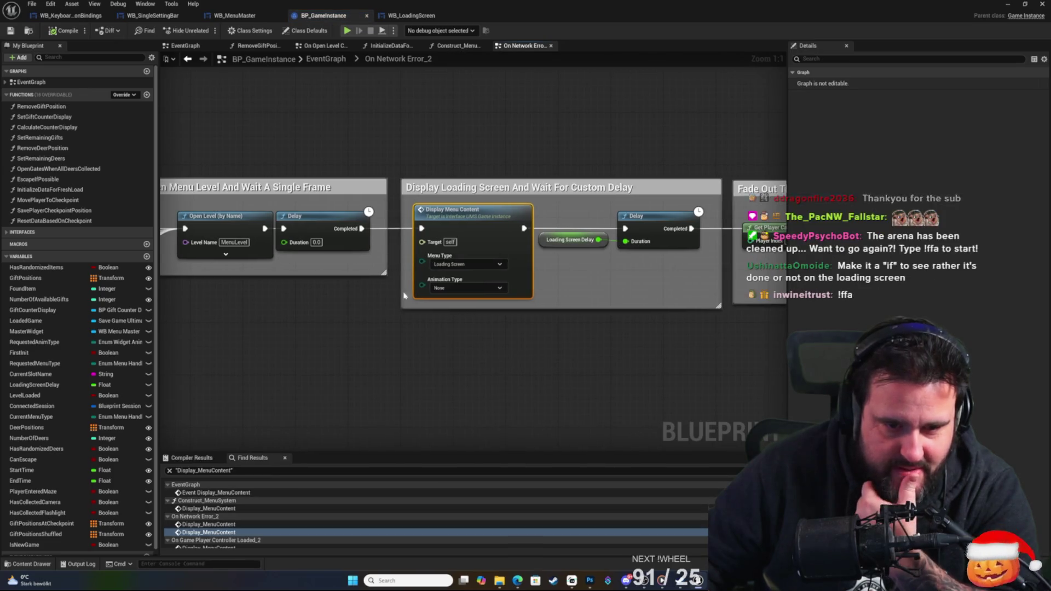
left_click(218, 526)
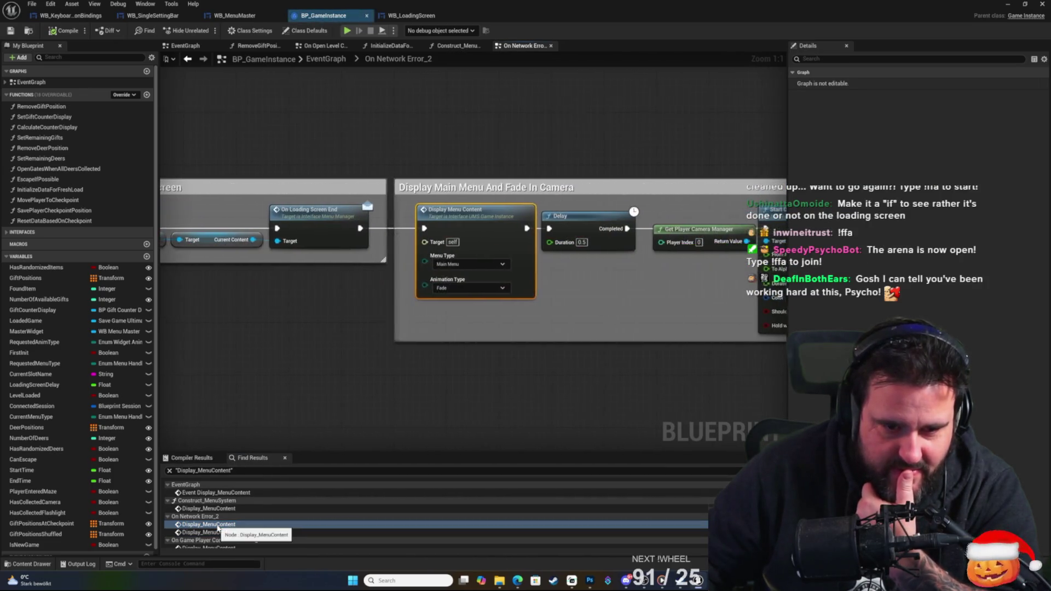
scroll(219, 526, "down", 1)
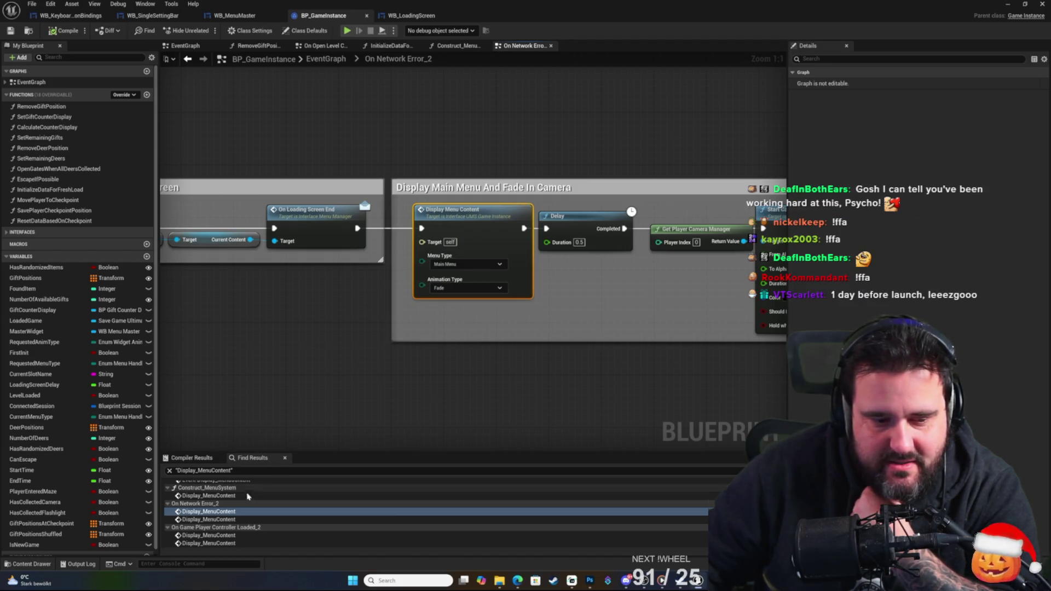
scroll(213, 522, "down", 3)
Inspect the In Game and loading screen calls in On Game Player Controller Loaded_2
left_click(218, 497)
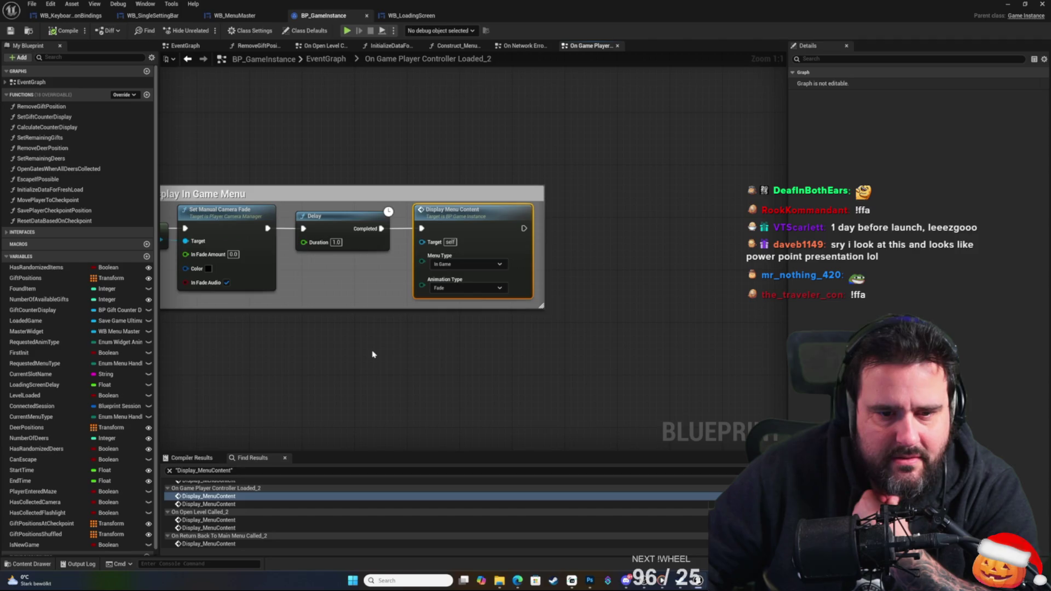
left_click_drag(372, 354, 400, 345)
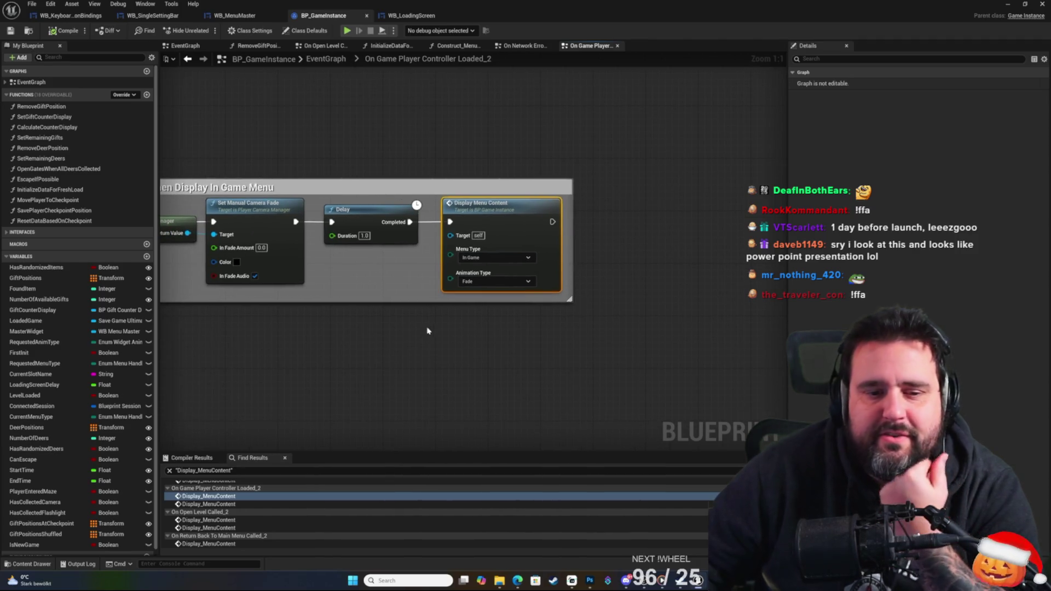
left_click(225, 504)
double_click(224, 504)
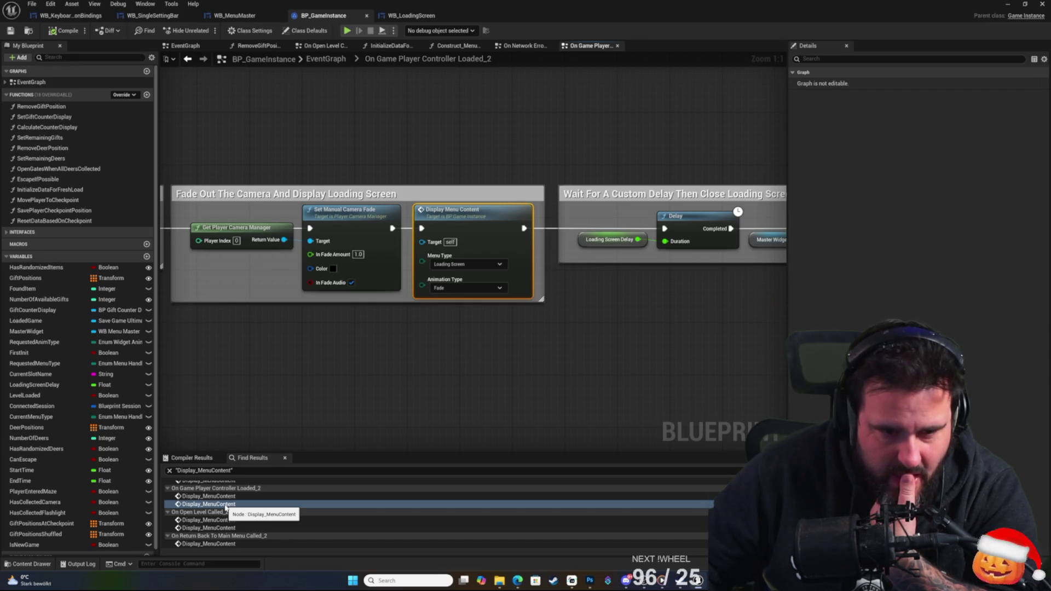
Review the On Open Level Called_2 calls, then jump to On Return Back To Main Menu Called_2
left_click(227, 520)
double_click(228, 520)
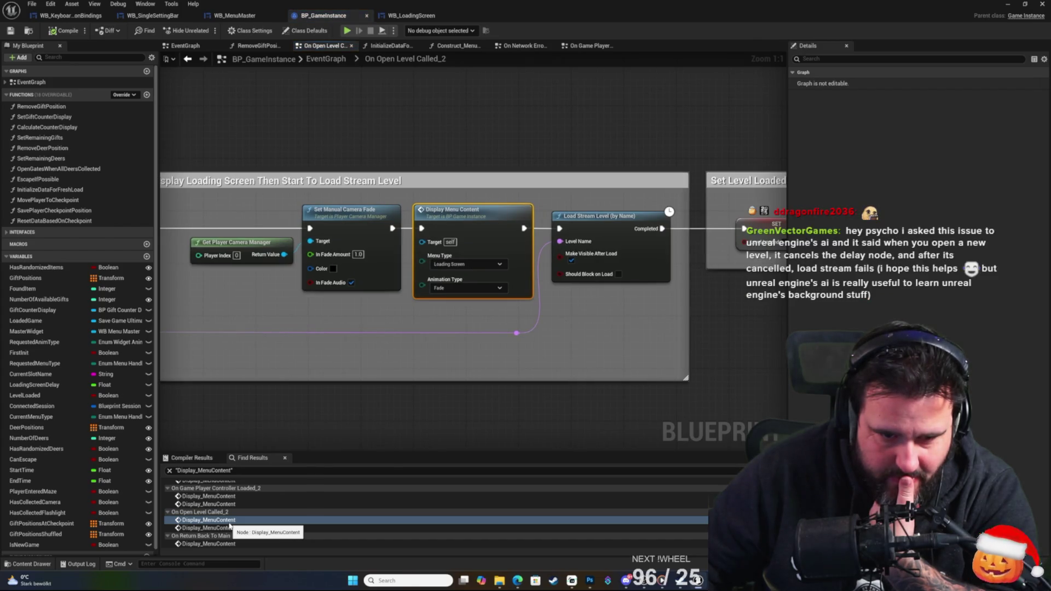
double_click(230, 528)
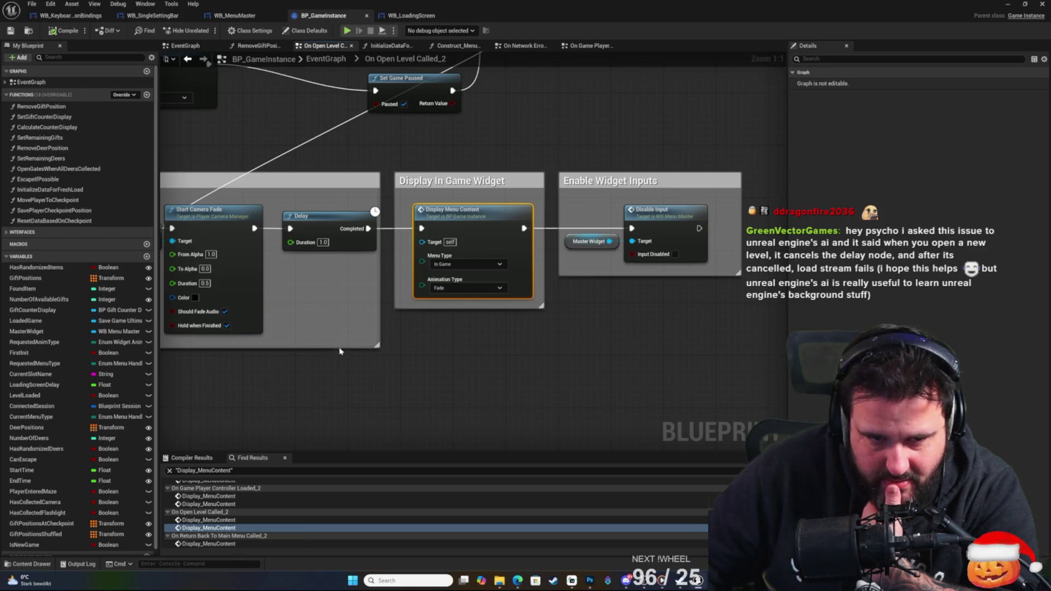
mouse_move(376, 347)
left_mouse_down()
mouse_move(500, 430)
mouse_move(495, 374)
left_mouse_up()
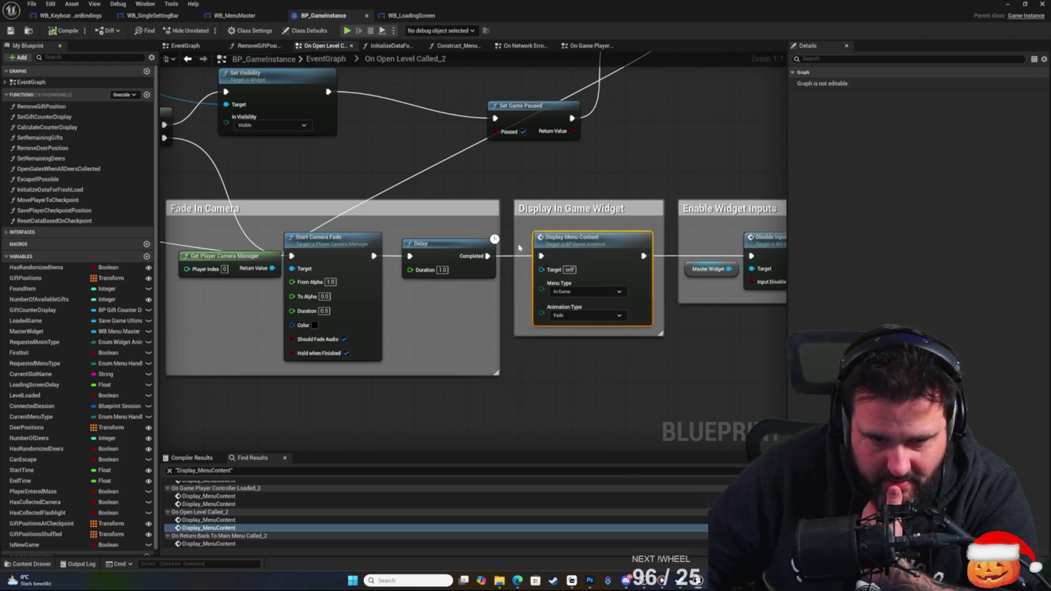
mouse_move(530, 183)
left_mouse_down()
mouse_move(411, 199)
mouse_move(538, 206)
left_mouse_up()
left_click(240, 544)
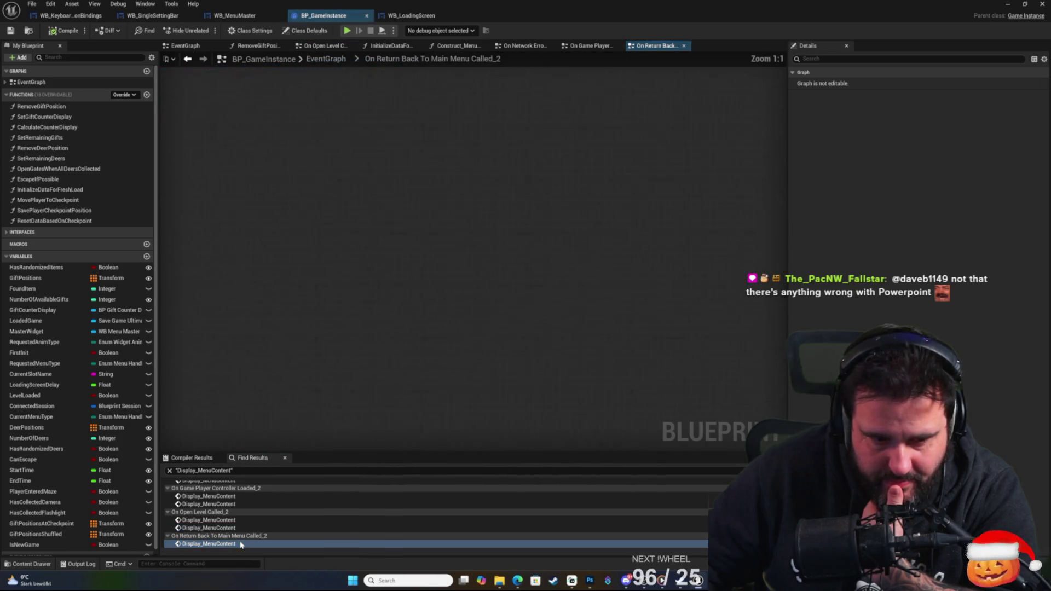
Pan right to the 0.5-second Start Camera Fade and Destroy Session nodes
left_click_drag(509, 371, 278, 381)
left_click_drag(515, 376, 311, 383)
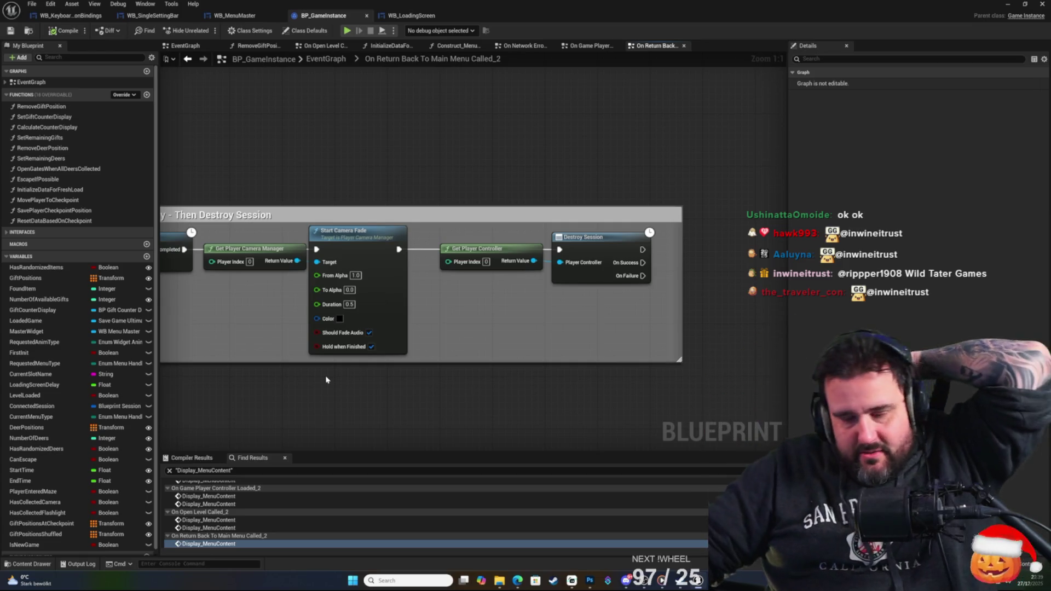
Return to BP_GameInstance and reopen On Open Level Called_2 from the EventGraph overview
left_click(293, 141)
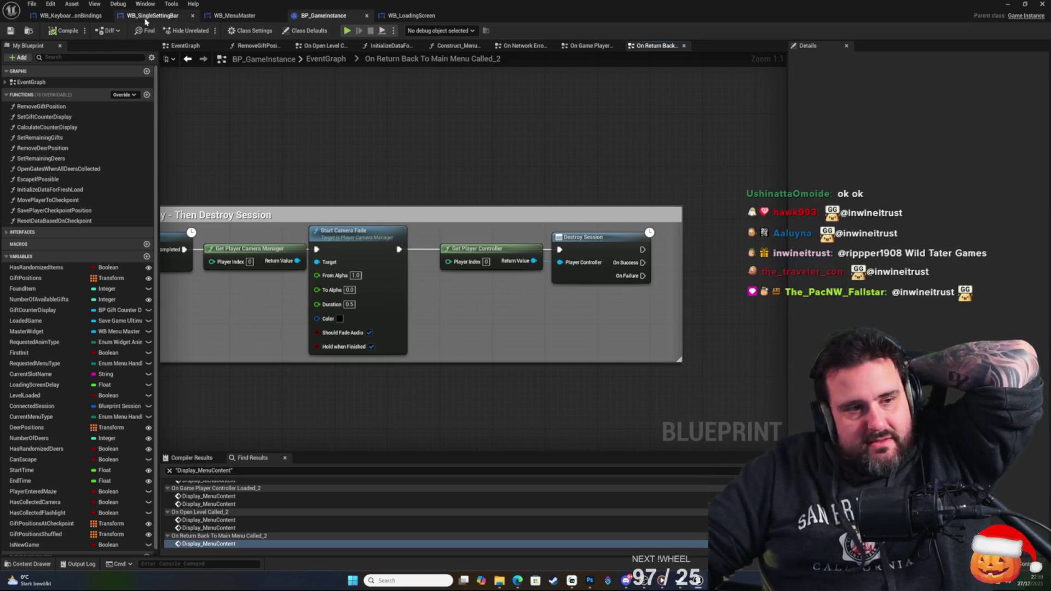
left_click(100, 15)
left_click(322, 15)
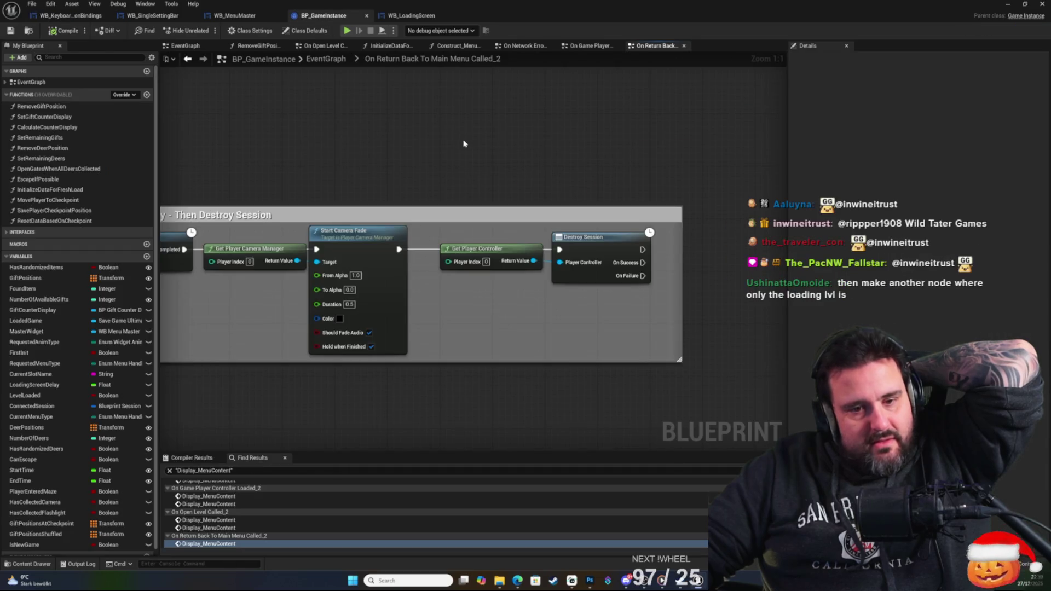
left_click_drag(443, 150, 616, 129)
scroll(236, 509, "up", 3)
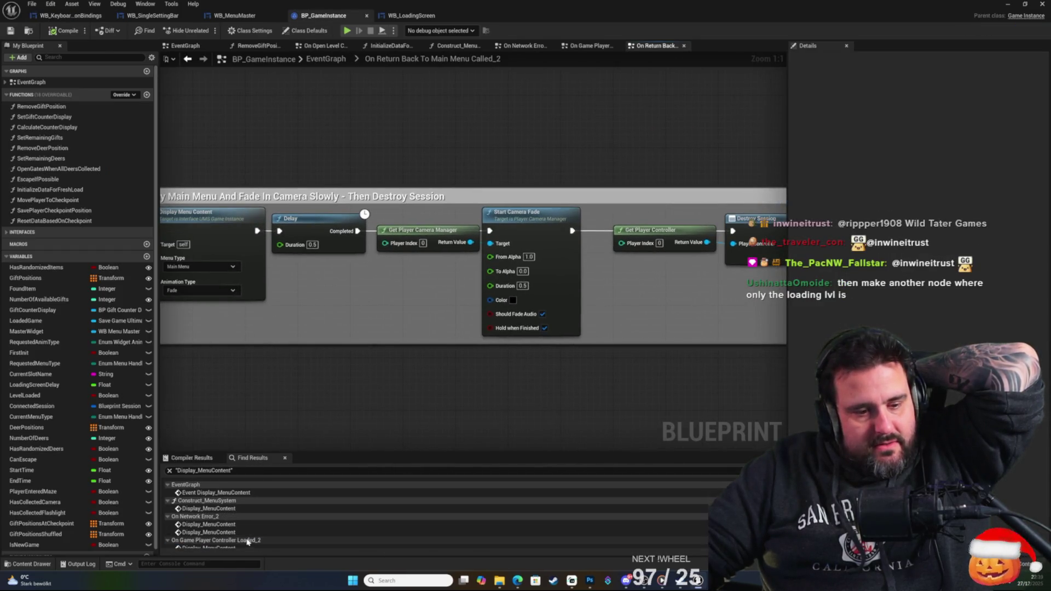
double_click(31, 81)
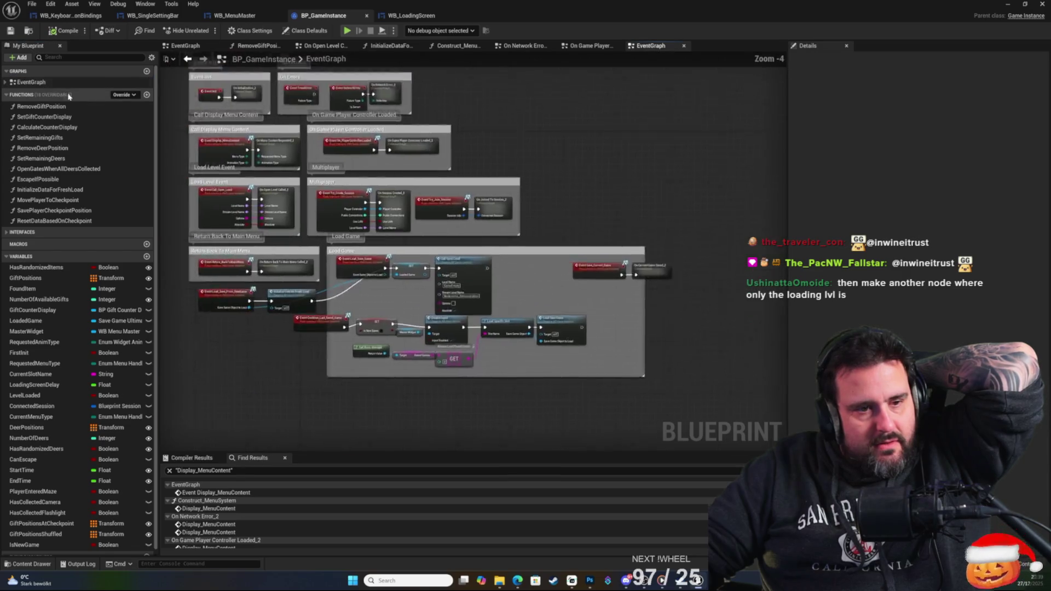
double_click(325, 219)
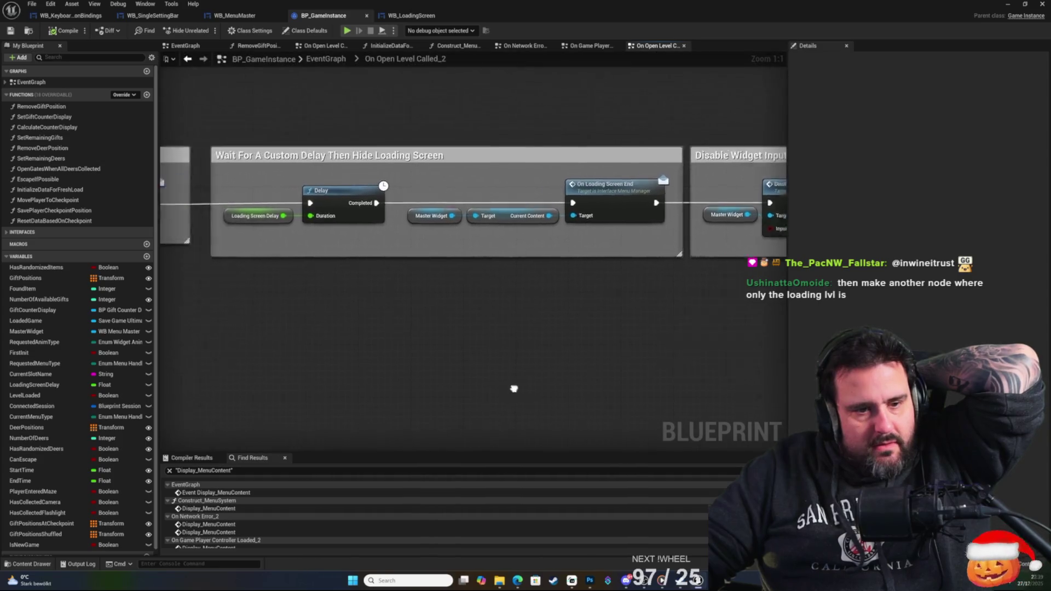
Select the Loading Screen Delay and Delay nodes to inspect them
left_click_drag(572, 338, 438, 230)
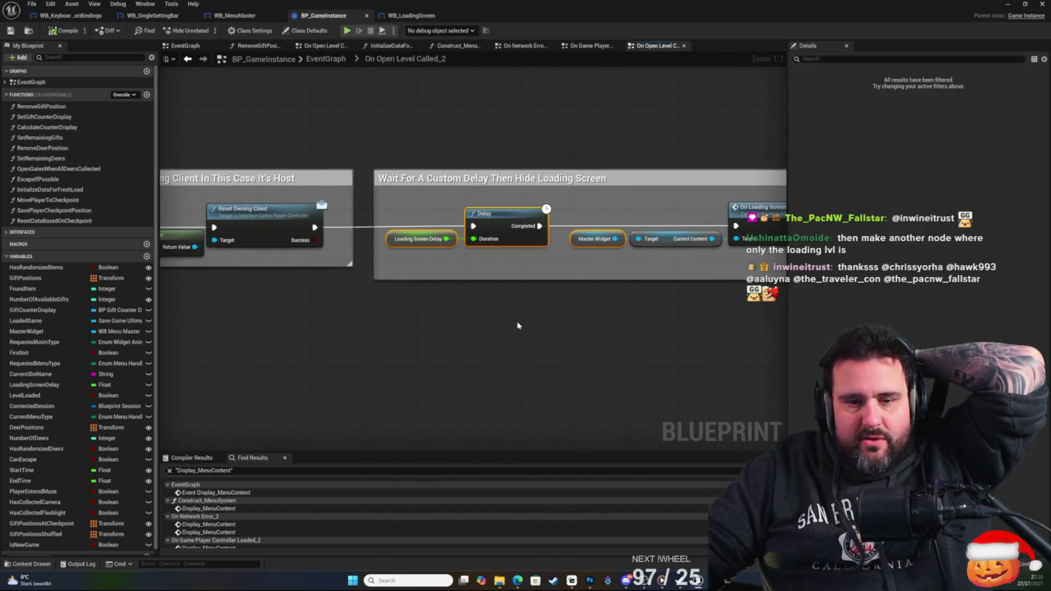
mouse_move(552, 361)
left_mouse_down()
mouse_move(492, 274)
mouse_move(439, 229)
left_mouse_up()
left_click(577, 338)
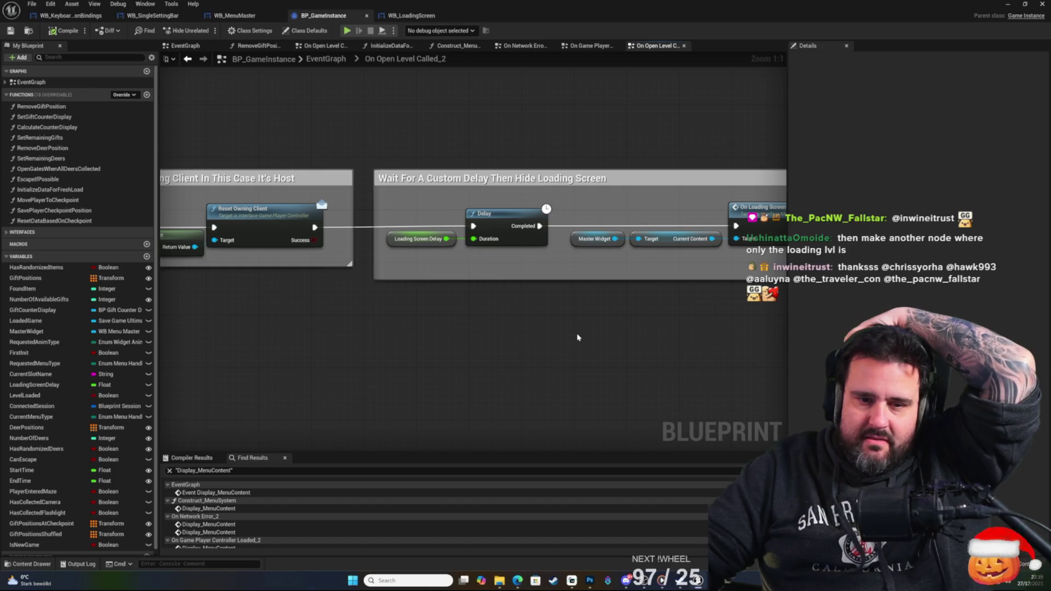
left_click_drag(635, 324, 547, 363)
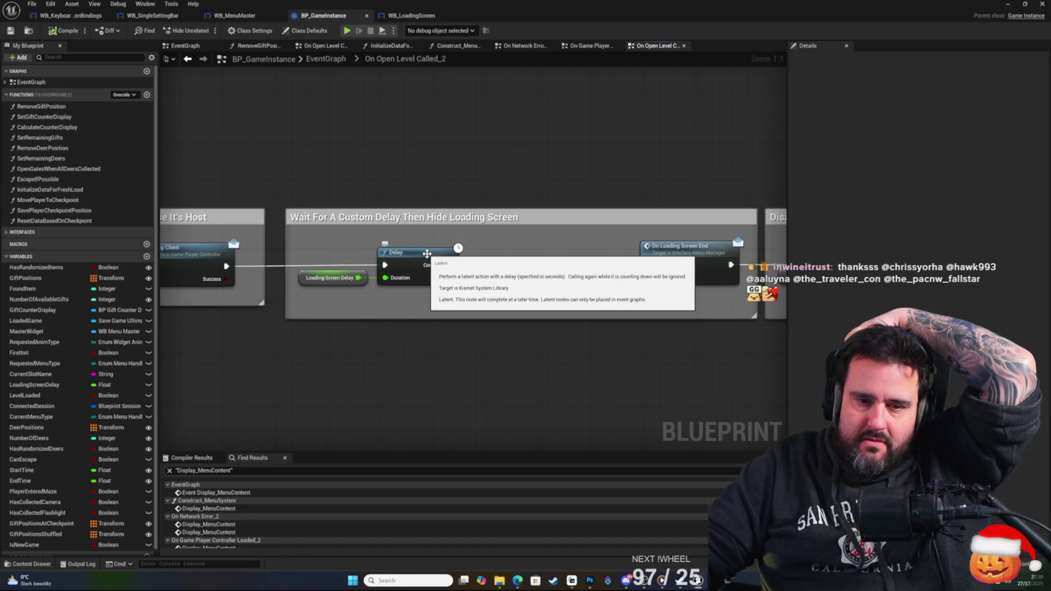
left_click(426, 253)
Select and inspect the Wait For A Custom Delay comment group
left_click_drag(442, 342, 610, 381)
mouse_move(465, 159)
left_mouse_down()
mouse_move(620, 328)
mouse_move(612, 369)
left_mouse_up()
right_click(605, 198)
left_click(494, 212)
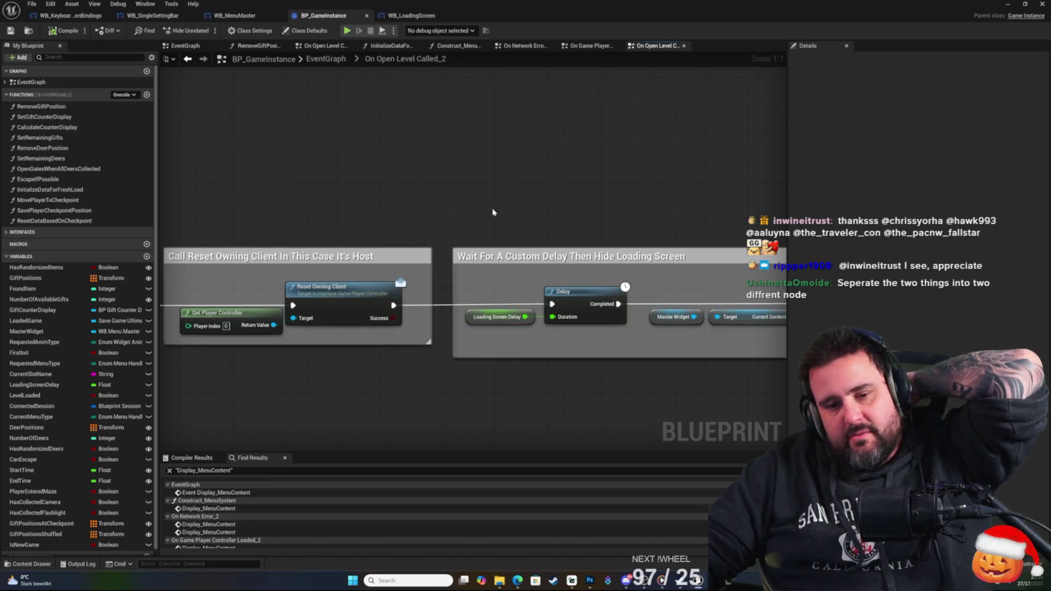
mouse_move(504, 189)
left_mouse_down()
mouse_move(489, 235)
mouse_move(570, 381)
mouse_move(478, 356)
left_mouse_up()
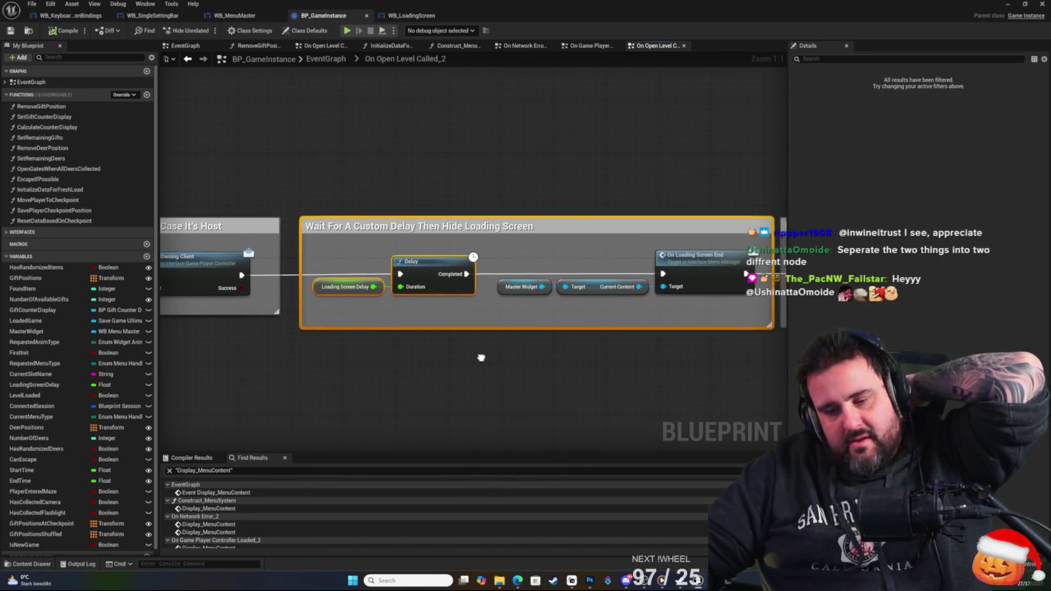
left_click(476, 359)
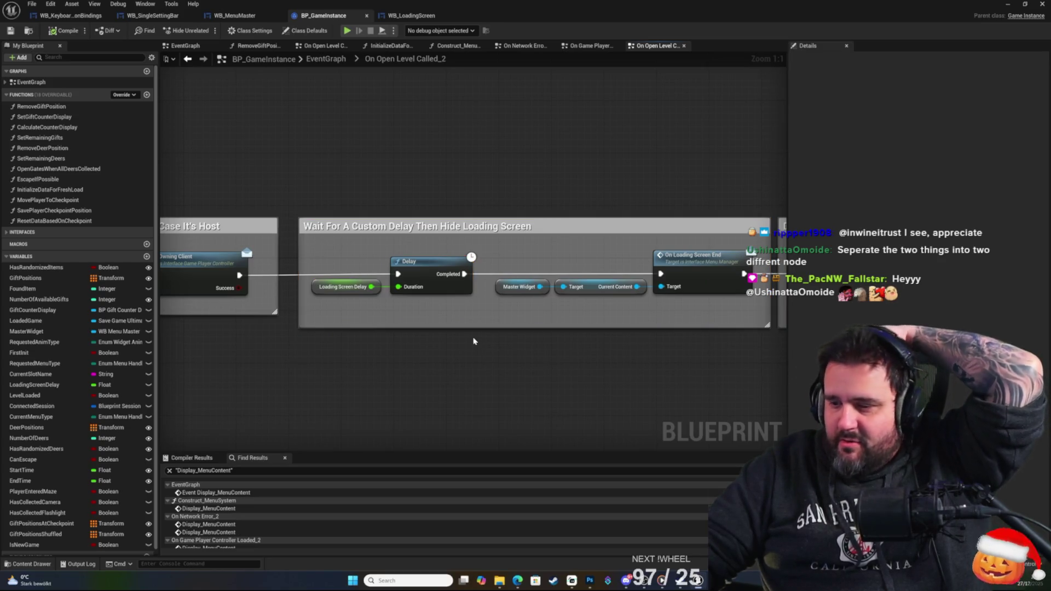
Review the reset client group, then save BP_GameInstance and minimize the Blueprint editor
left_click_drag(509, 337, 552, 321)
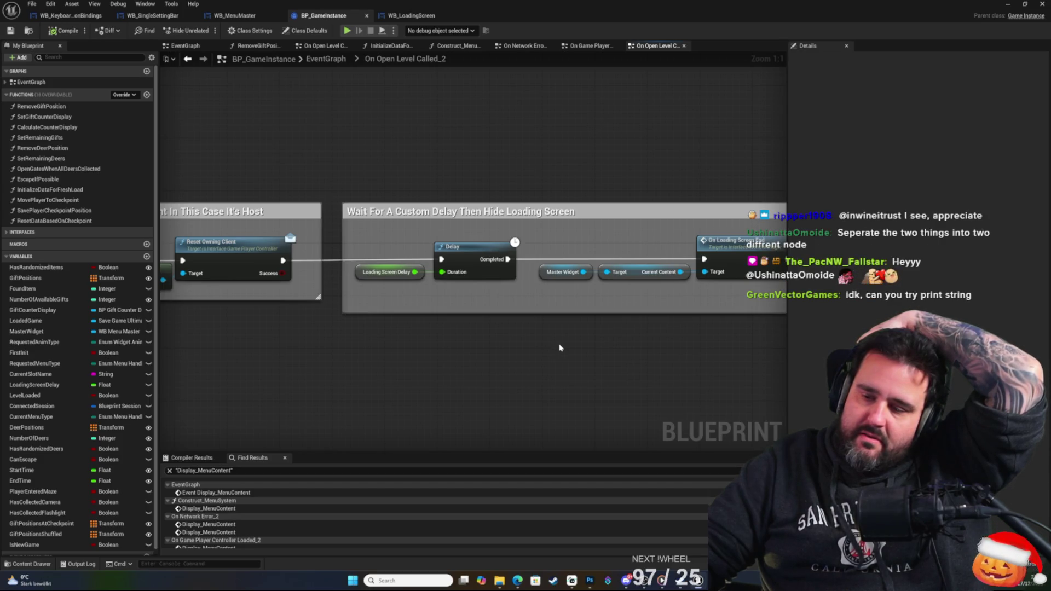
left_click_drag(558, 347, 782, 333)
scroll(631, 339, "down", 2)
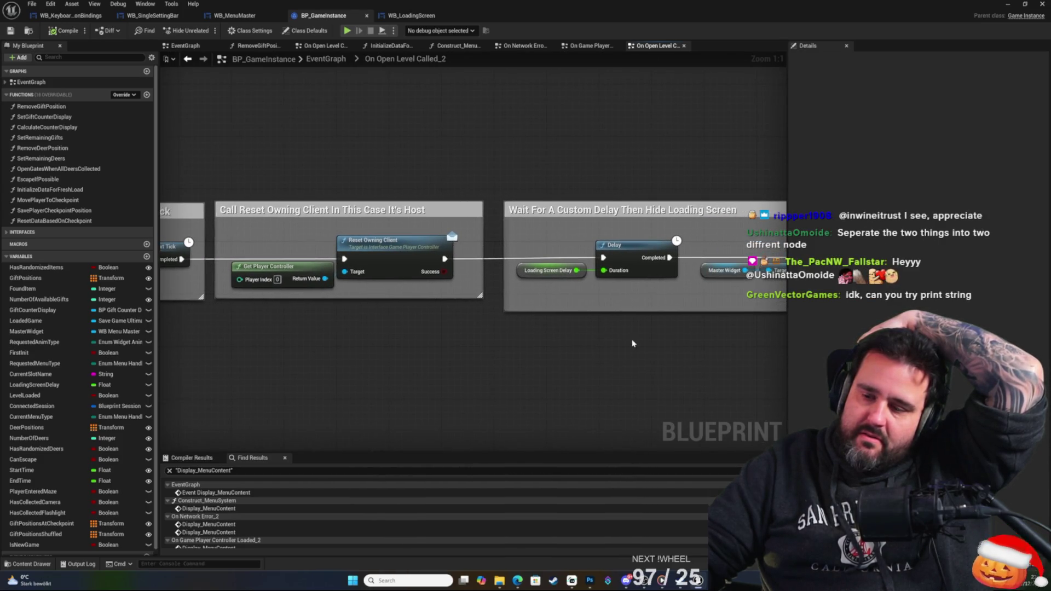
scroll(613, 348, "up", 2)
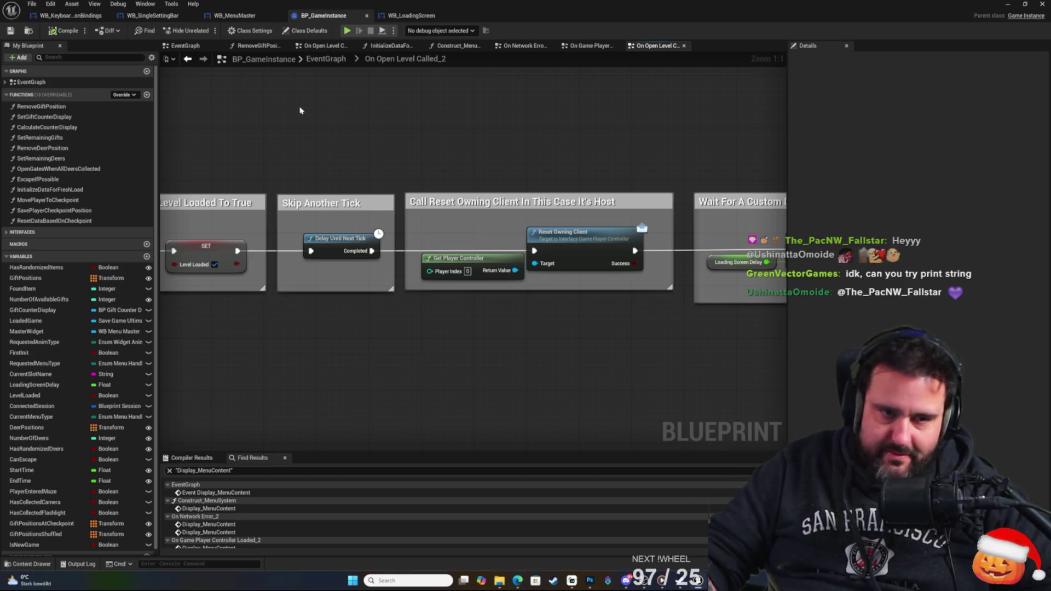
left_click(11, 31)
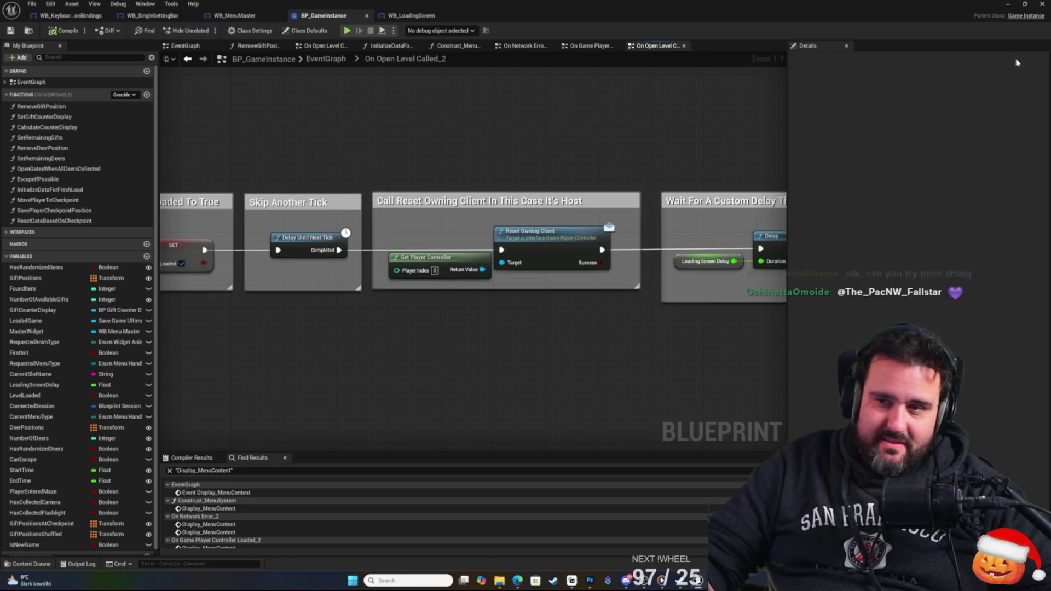
left_click(1009, 7)
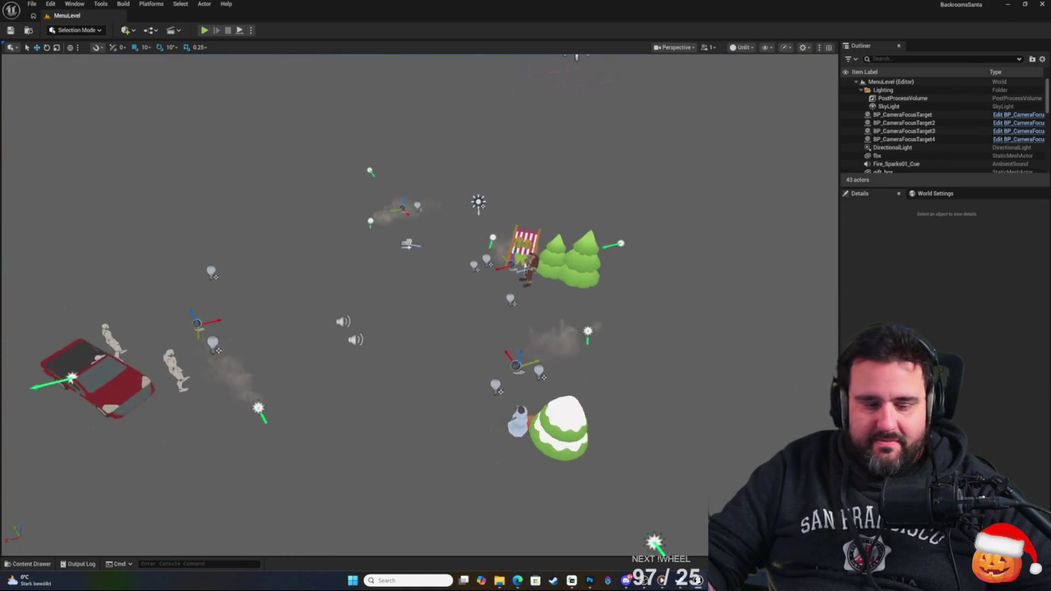
Show the Maps folder in the Content Drawer, dismiss its context menu, then hide the drawer
left_click(43, 564)
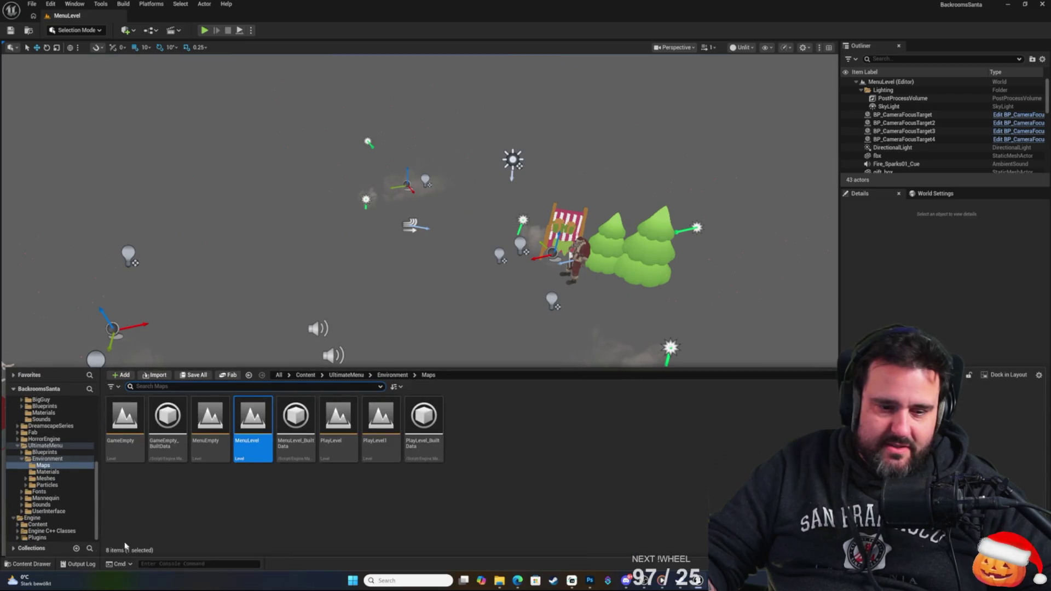
left_click(413, 512)
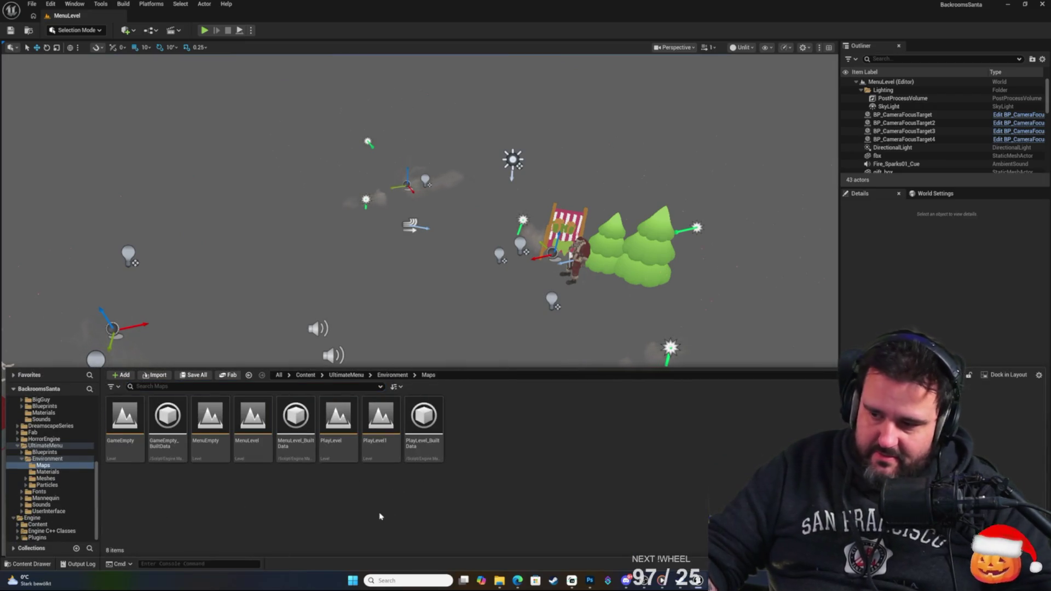
right_click(480, 491)
left_click(336, 497)
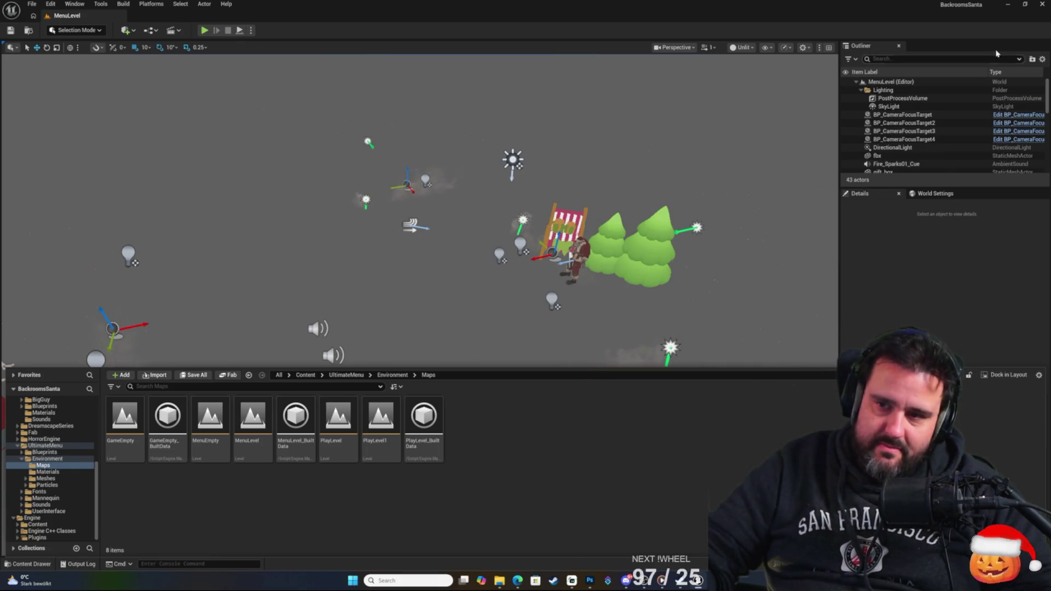
key("ctrl+space")
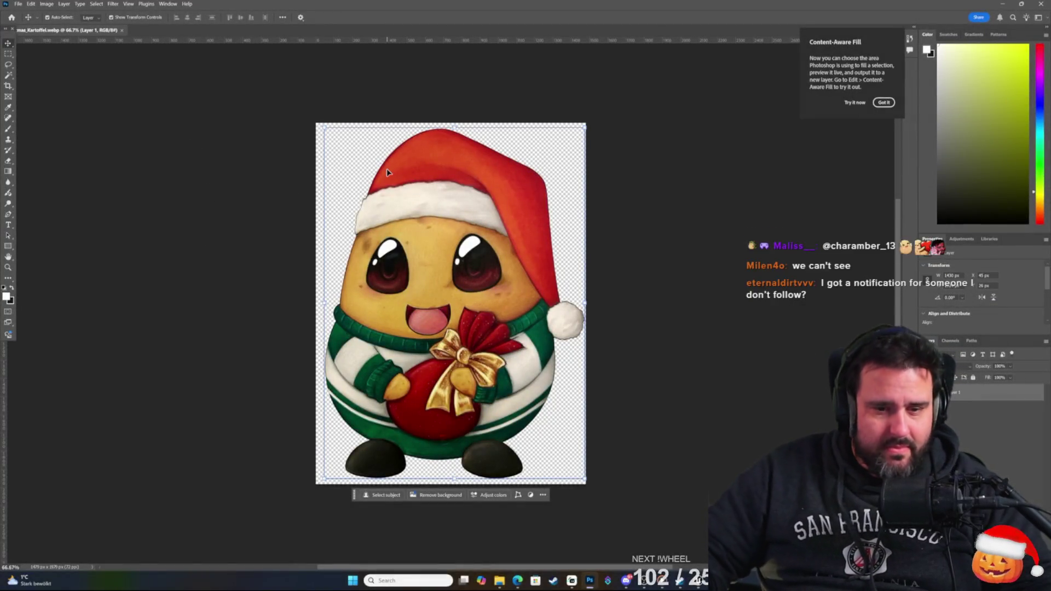
Clear the layer selection, then zoom and centre the potato image on the canvas
left_click(603, 289)
scroll(331, 345, "up", 3)
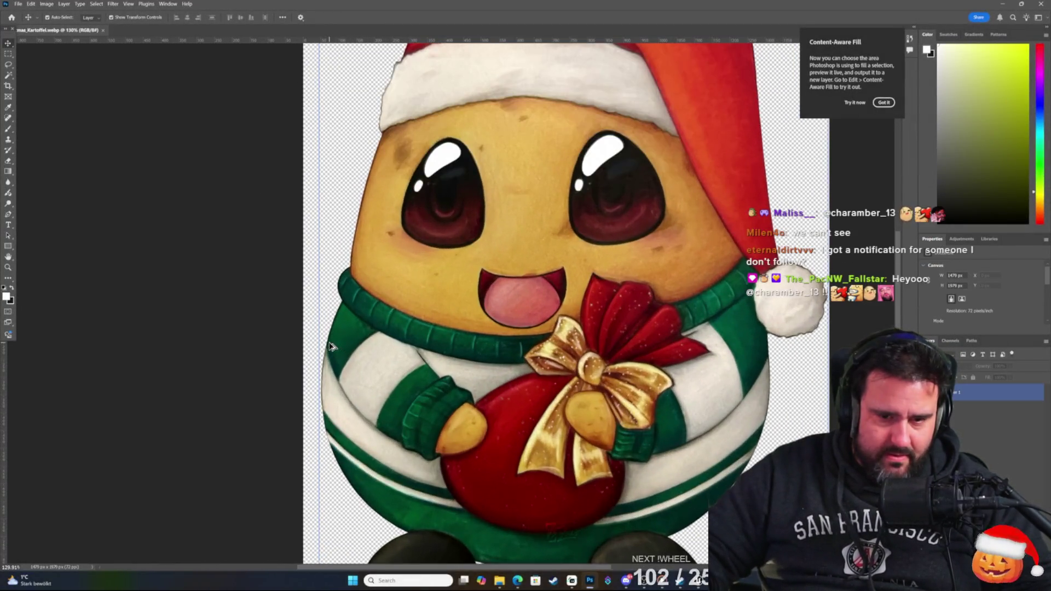
scroll(616, 373, "up", 2)
scroll(616, 372, "down", 5)
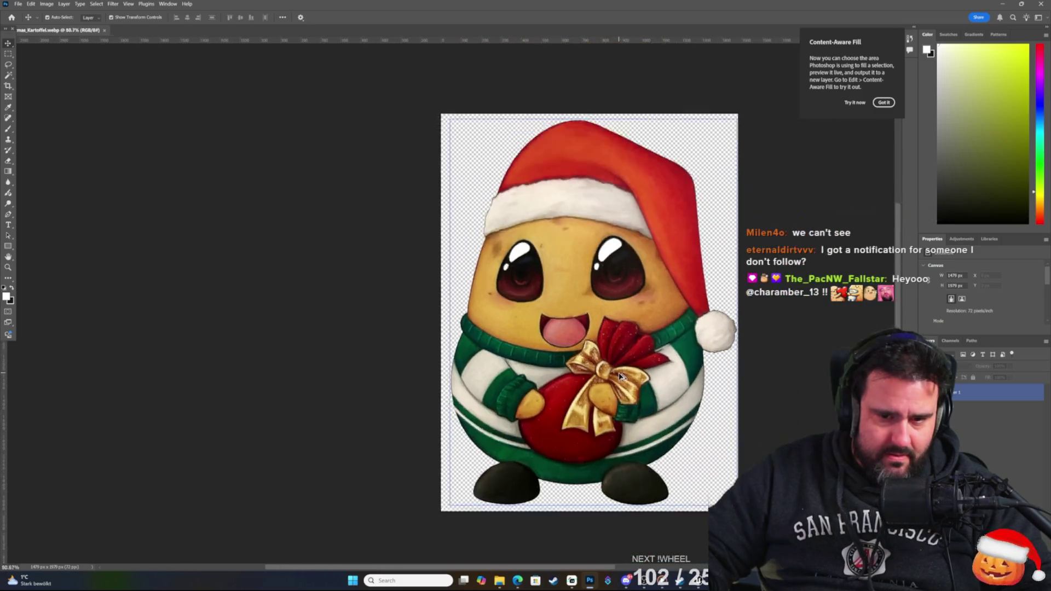
scroll(616, 374, "up", 1)
scroll(616, 376, "down", 1)
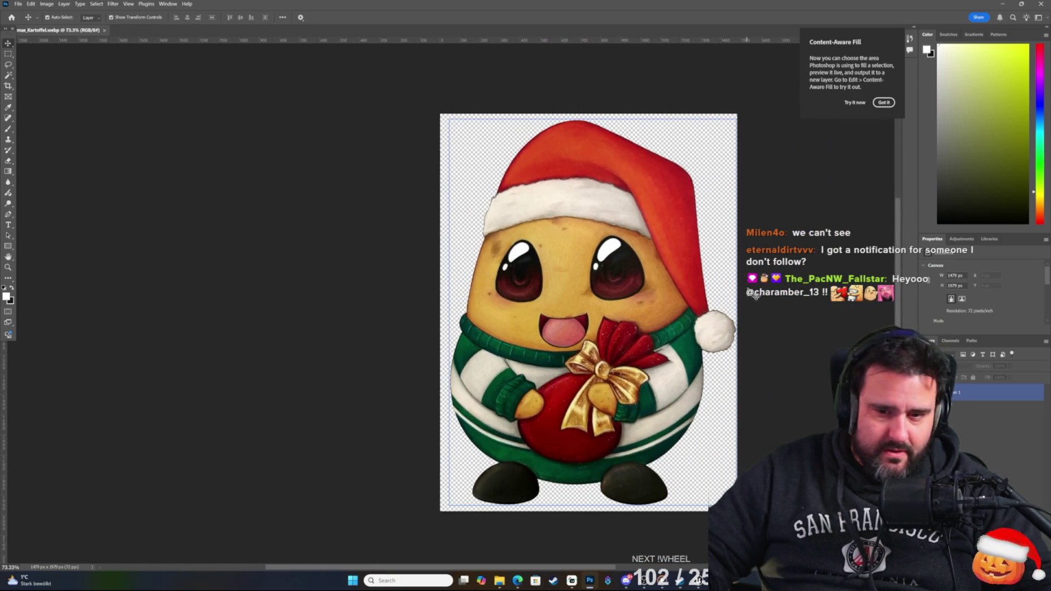
mouse_move(755, 295)
left_mouse_down()
mouse_move(635, 328)
mouse_move(546, 269)
left_mouse_up()
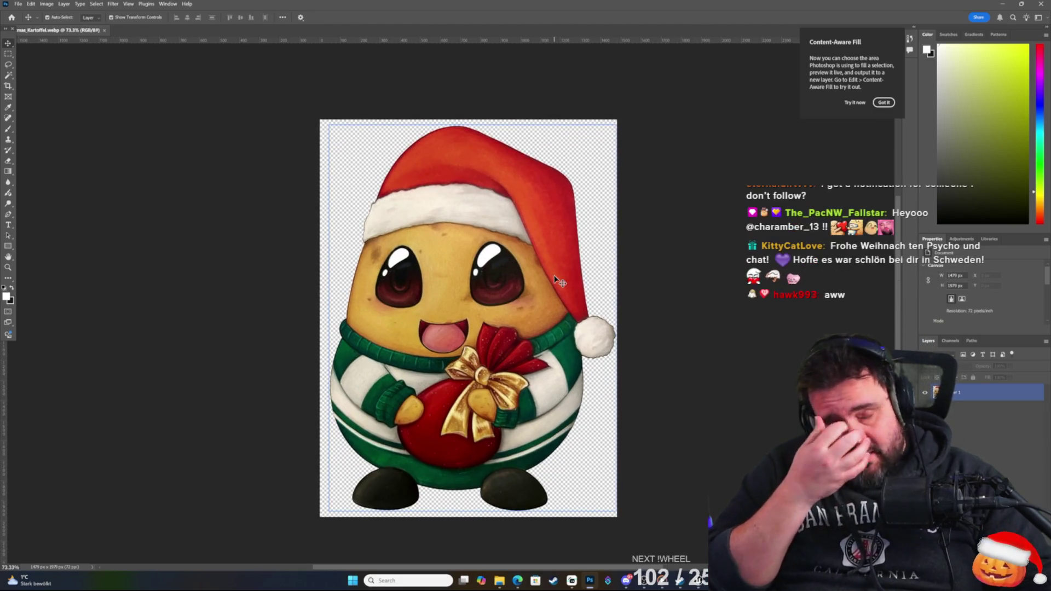
left_click(26, 72)
Open the Export As settings from File > Export
left_click(19, 4)
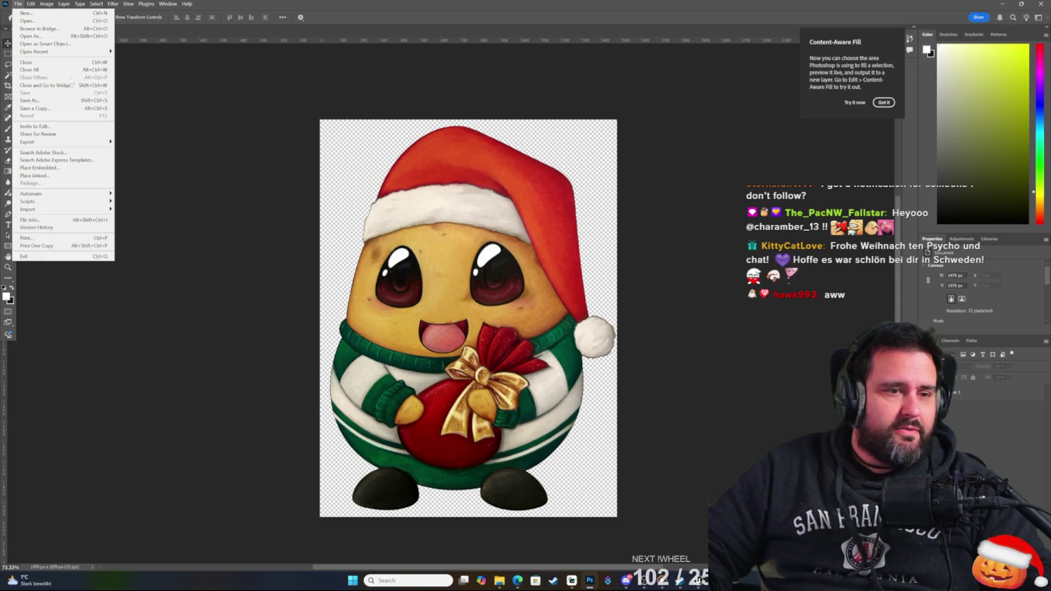
mouse_move(85, 143)
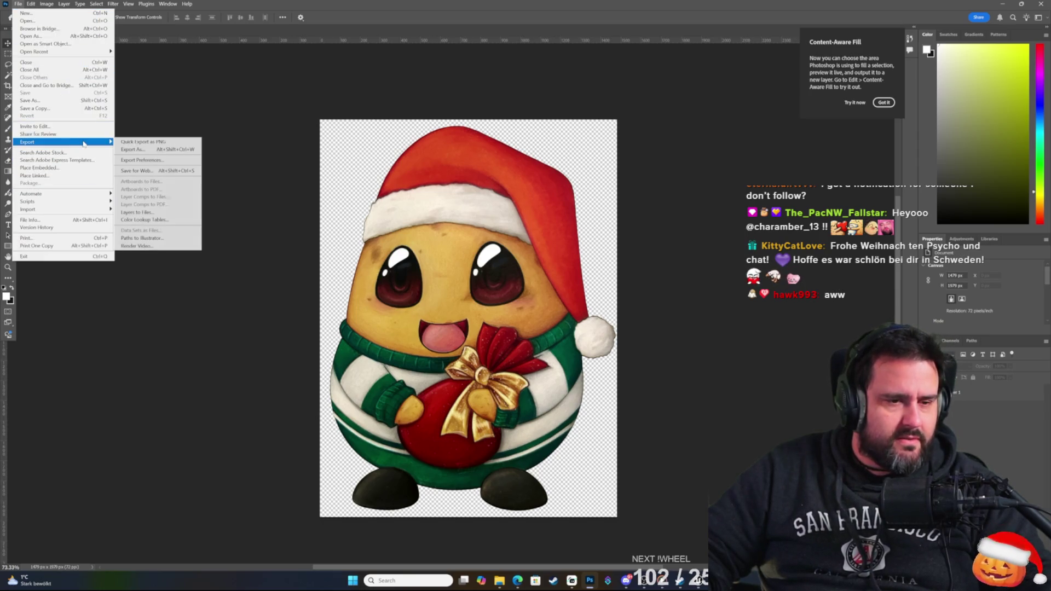
left_click(153, 149)
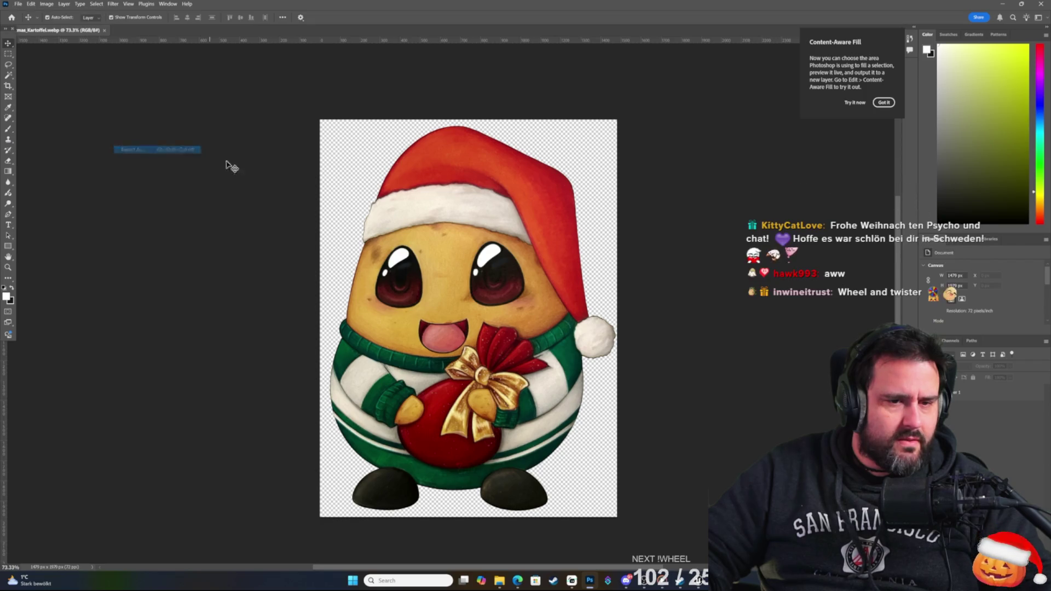
Set the export format to PNG and start the export
left_click(711, 112)
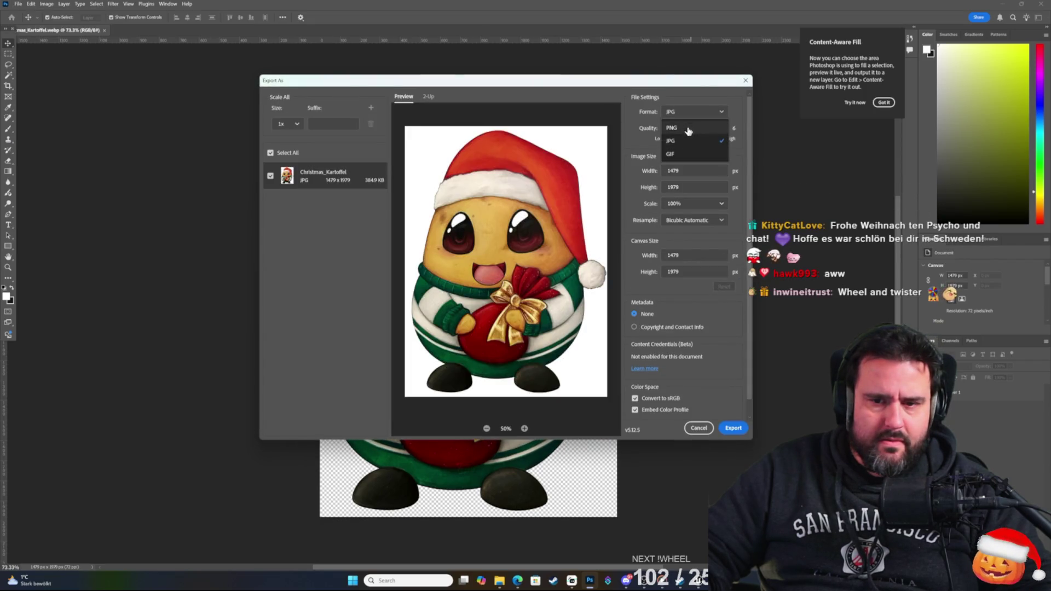
left_click(678, 128)
left_click(732, 428)
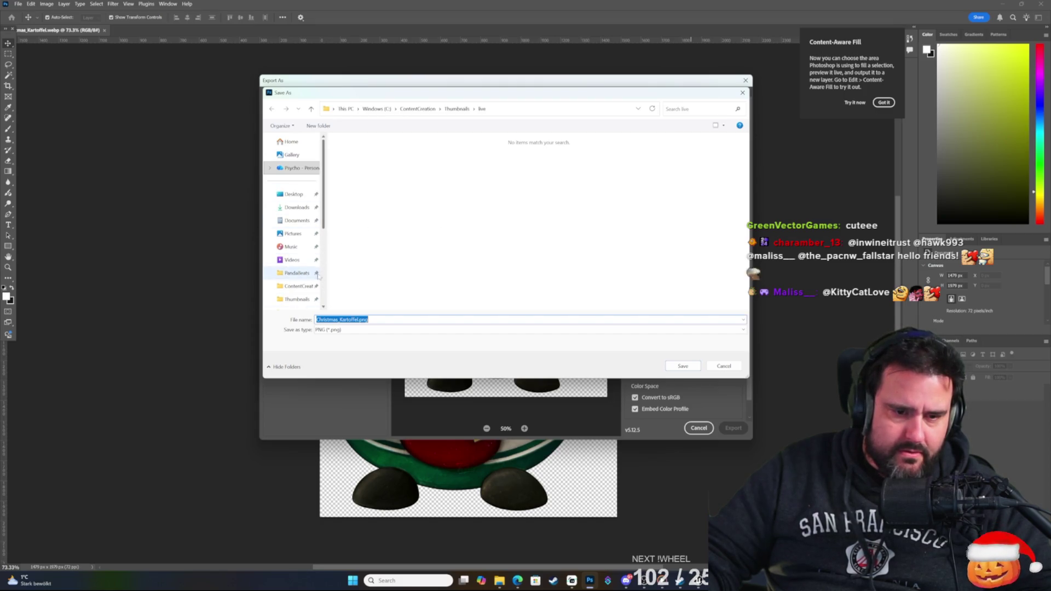
Save Christmas_Kartoffel.png into the ContentCreation > UEProjects > temp folder
scroll(321, 274, "down", 3)
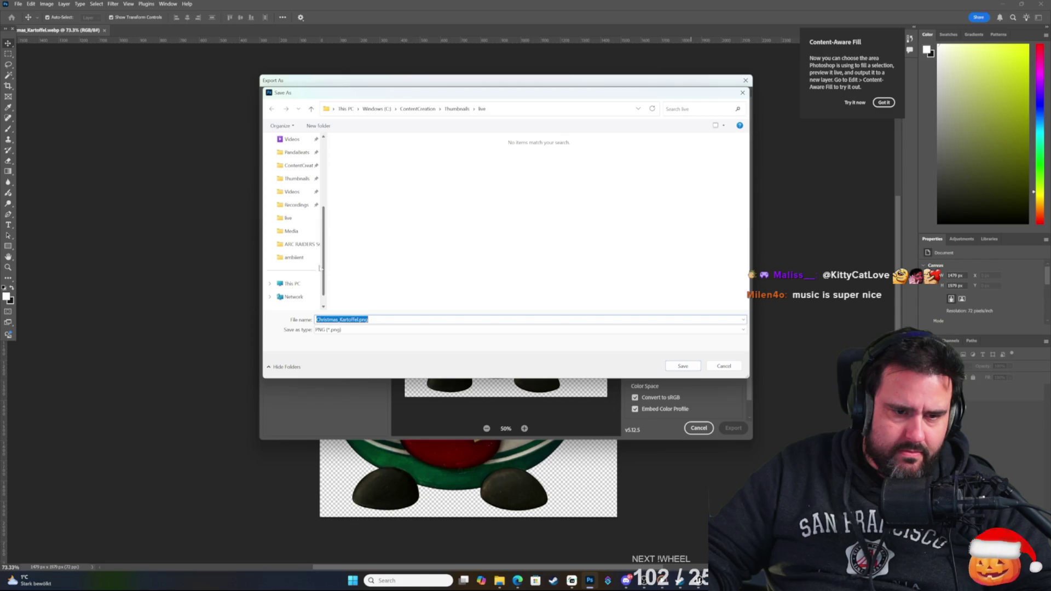
scroll(307, 246, "up", 2)
left_click(302, 205)
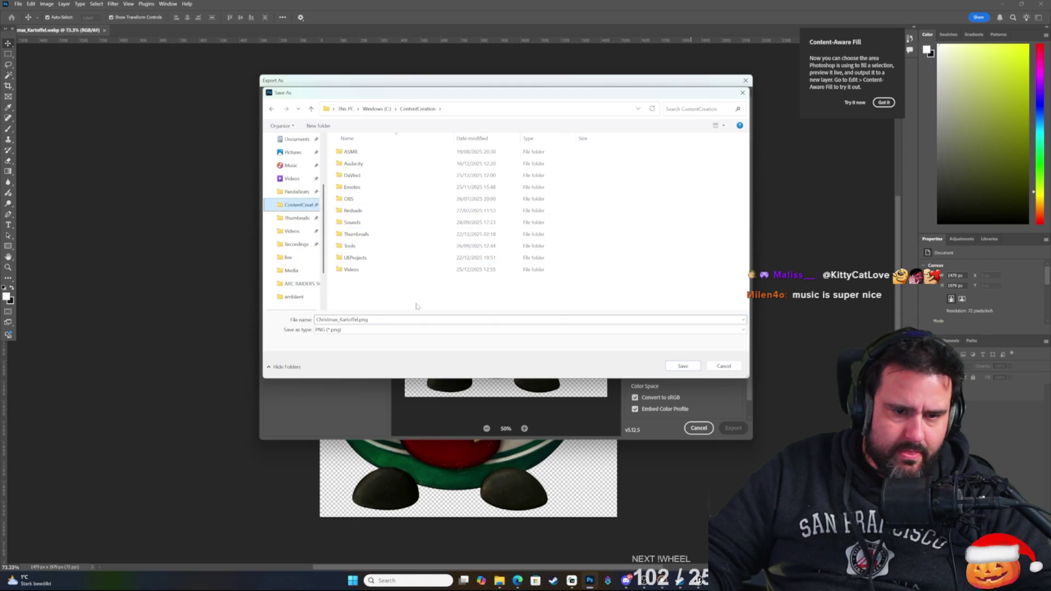
double_click(380, 258)
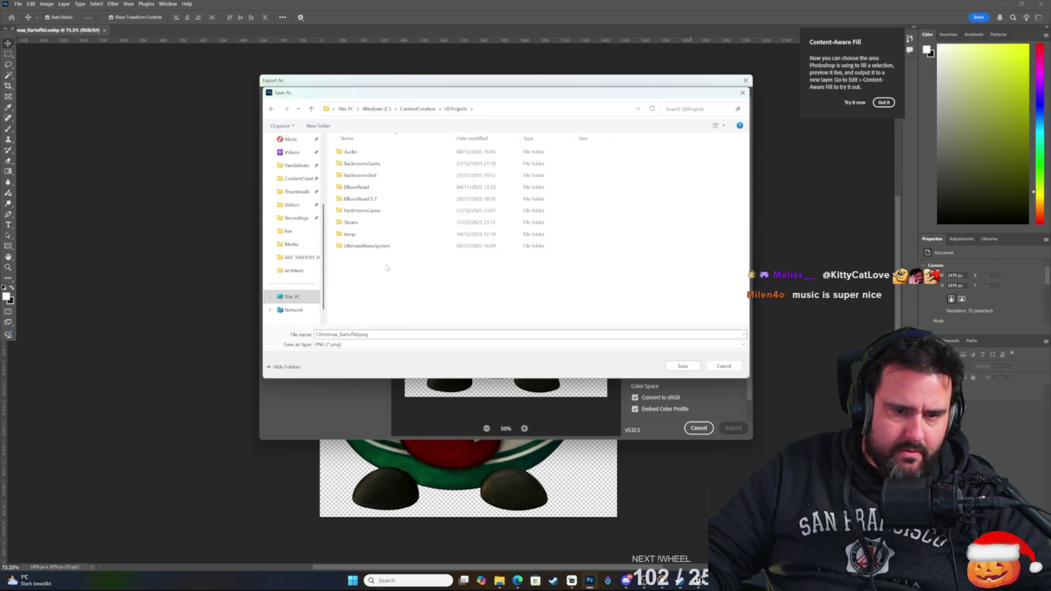
double_click(378, 234)
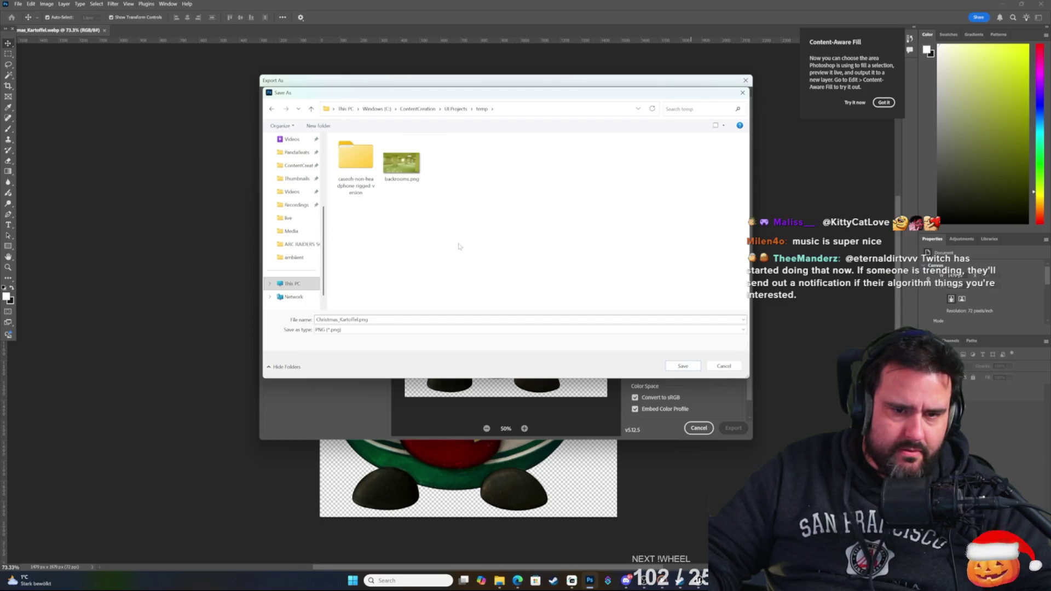
left_click(678, 367)
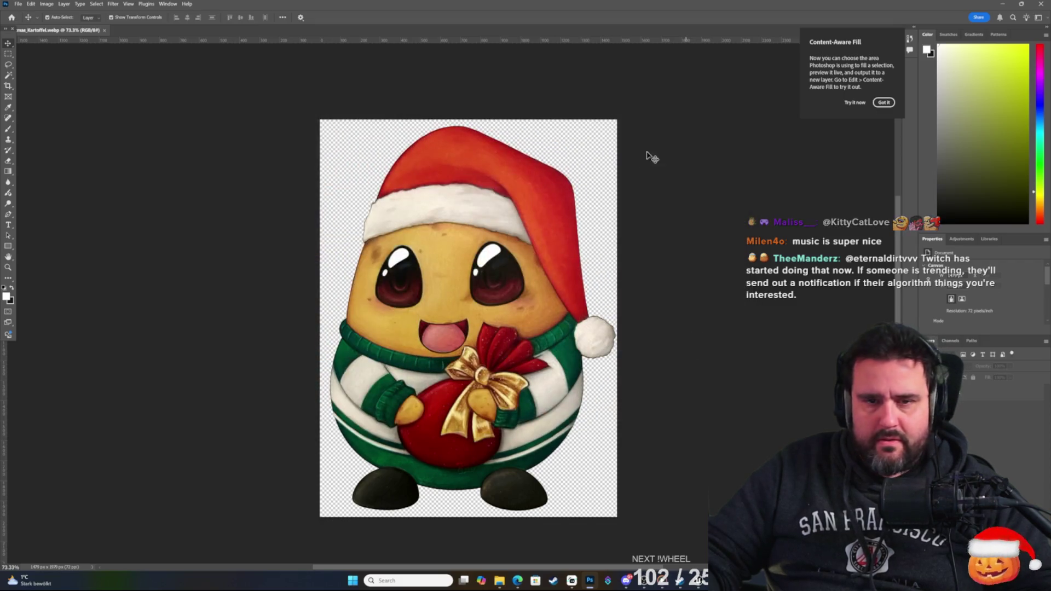
left_click(1003, 5)
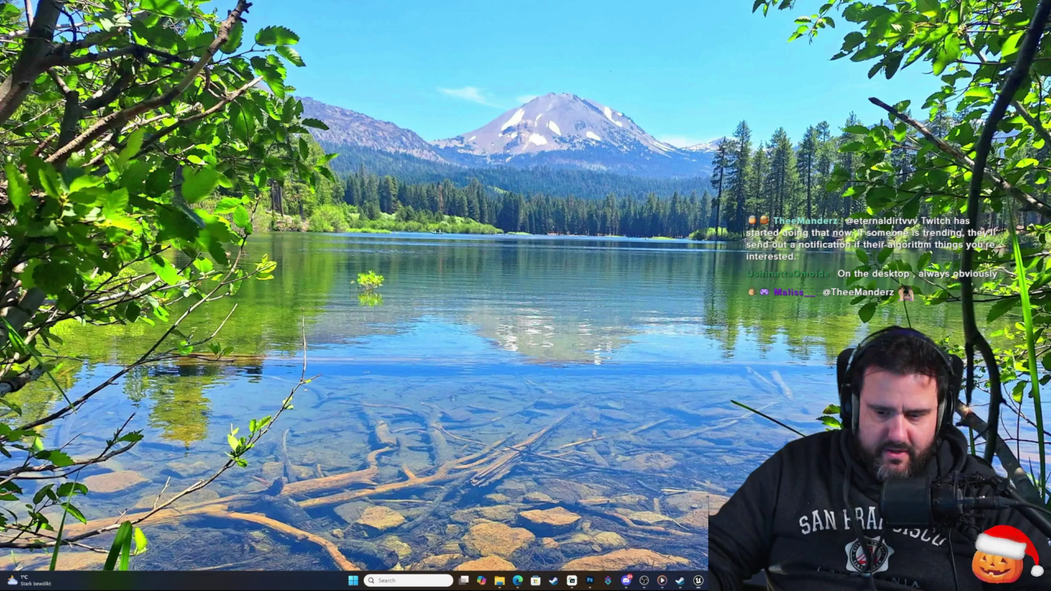
Switch back to the Unreal Editor and browse to the Custom > Materials folder
left_click(696, 580)
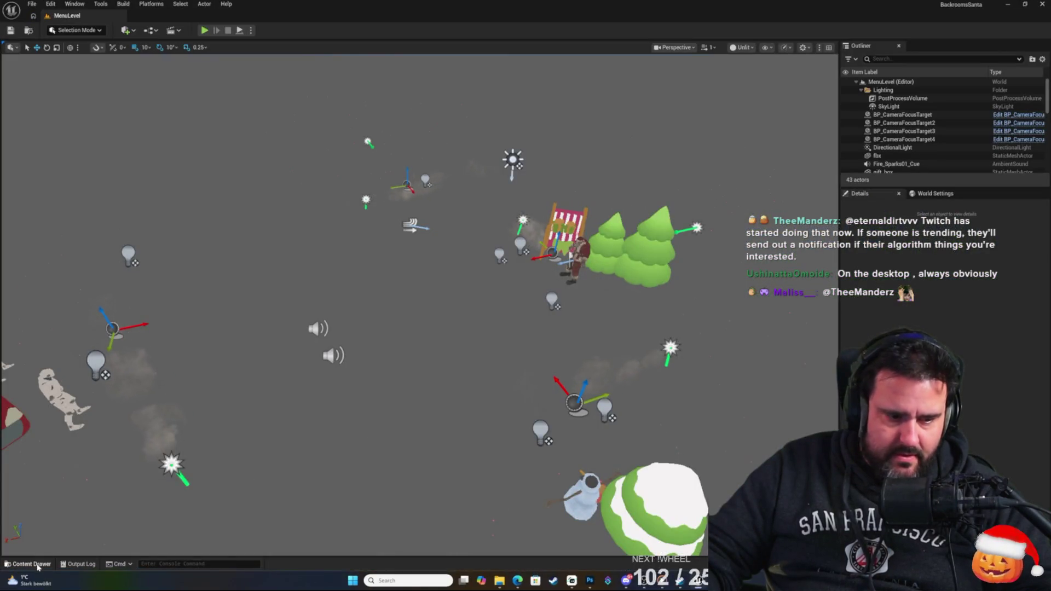
left_click(31, 564)
left_click(33, 466)
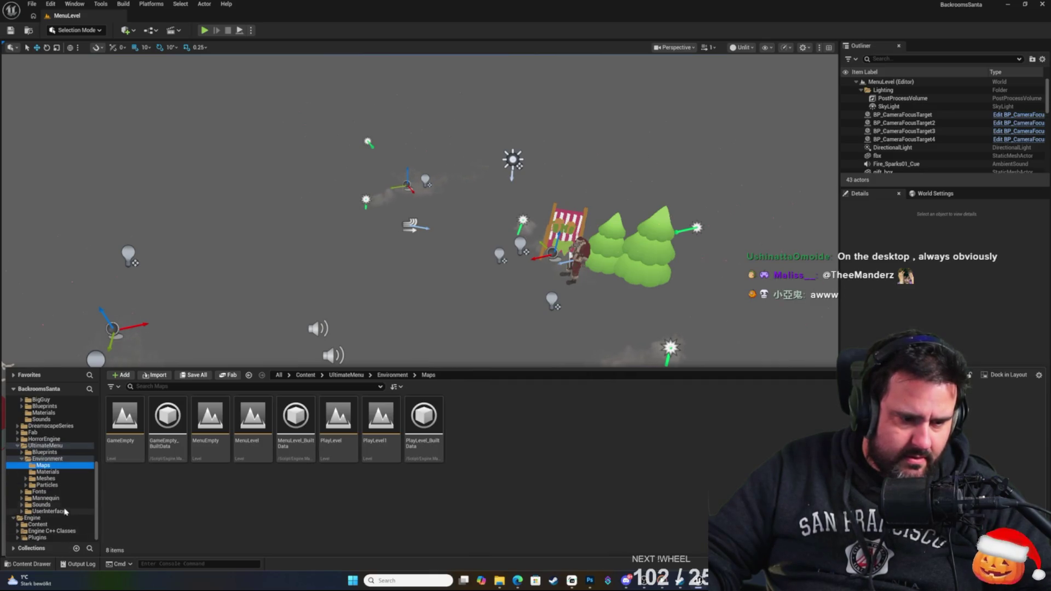
scroll(41, 442, "up", 5)
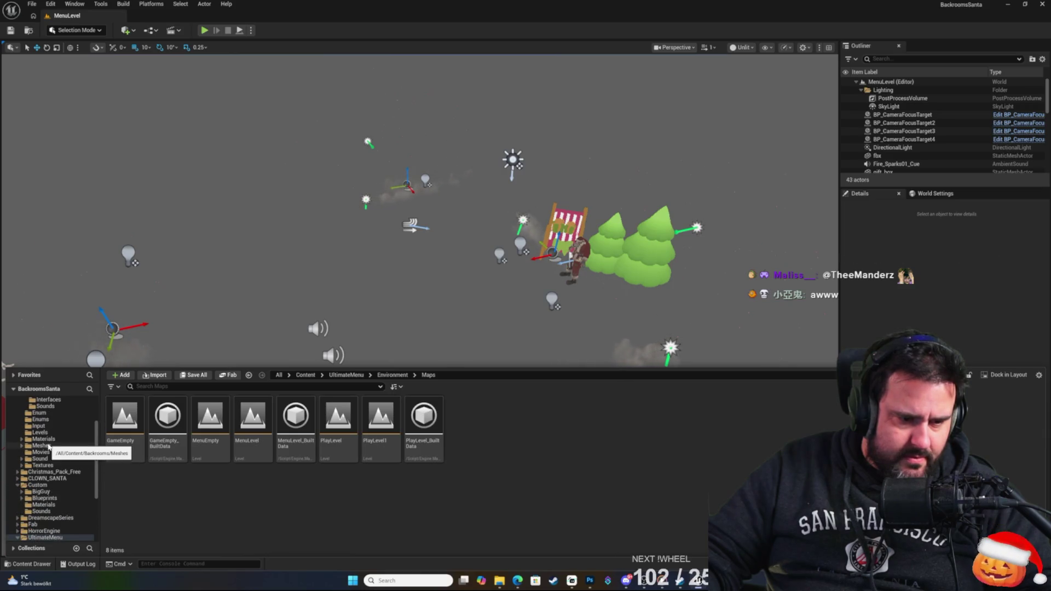
scroll(55, 460, "up", 3)
scroll(58, 468, "down", 3)
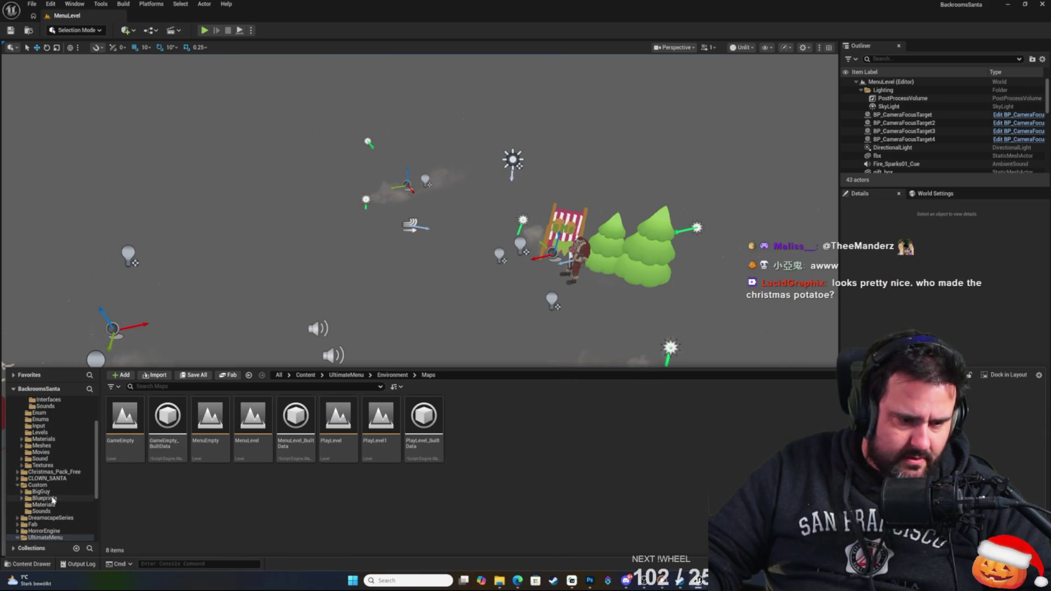
left_click(47, 506)
left_click(44, 511)
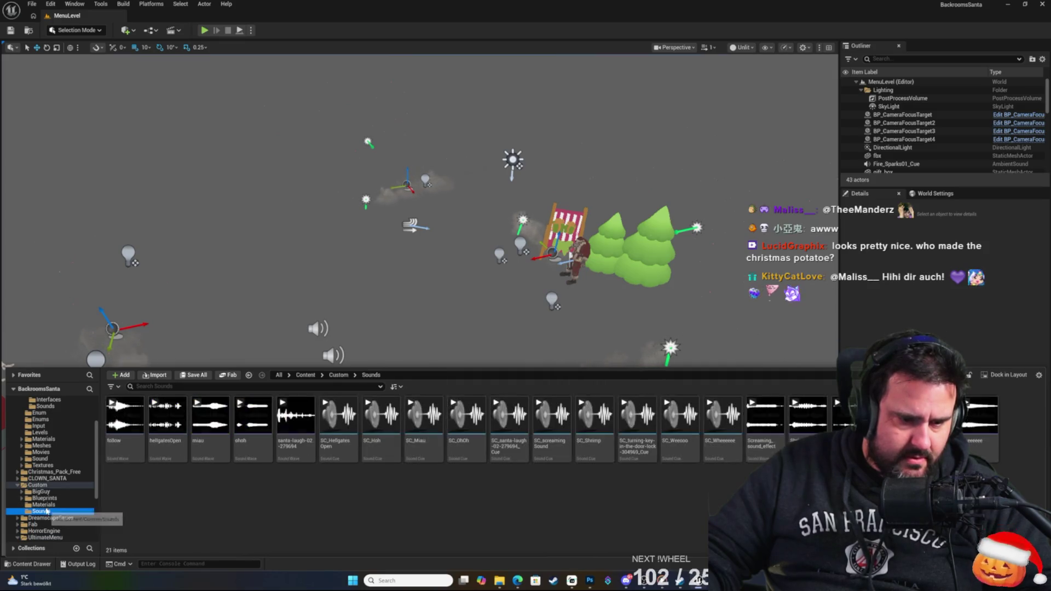
left_click(47, 506)
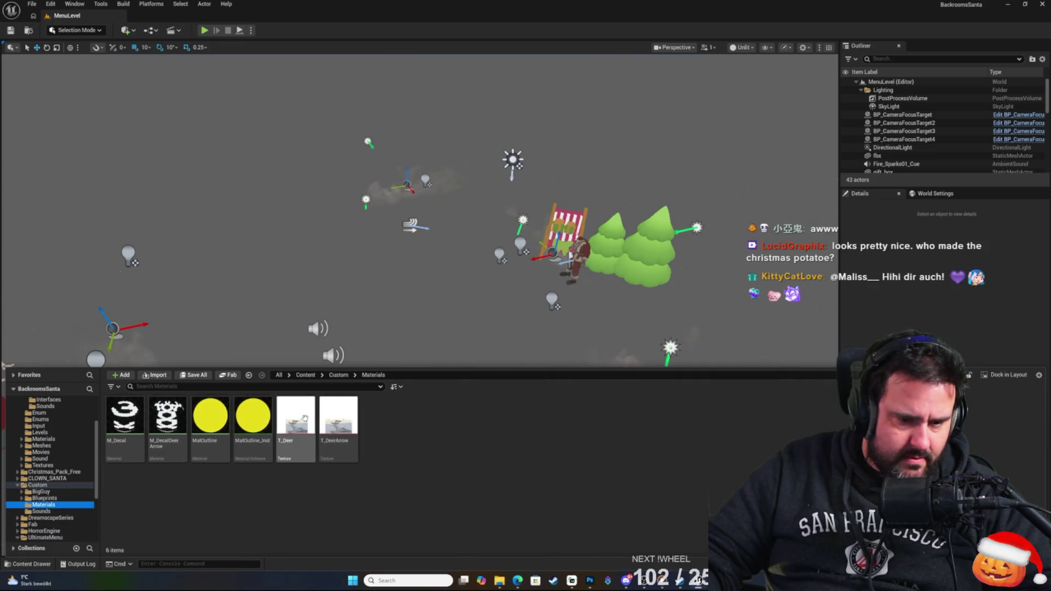
Briefly select T_Deer, then bring the File Explorer Downloads window forward
left_click(296, 422)
left_click(398, 505)
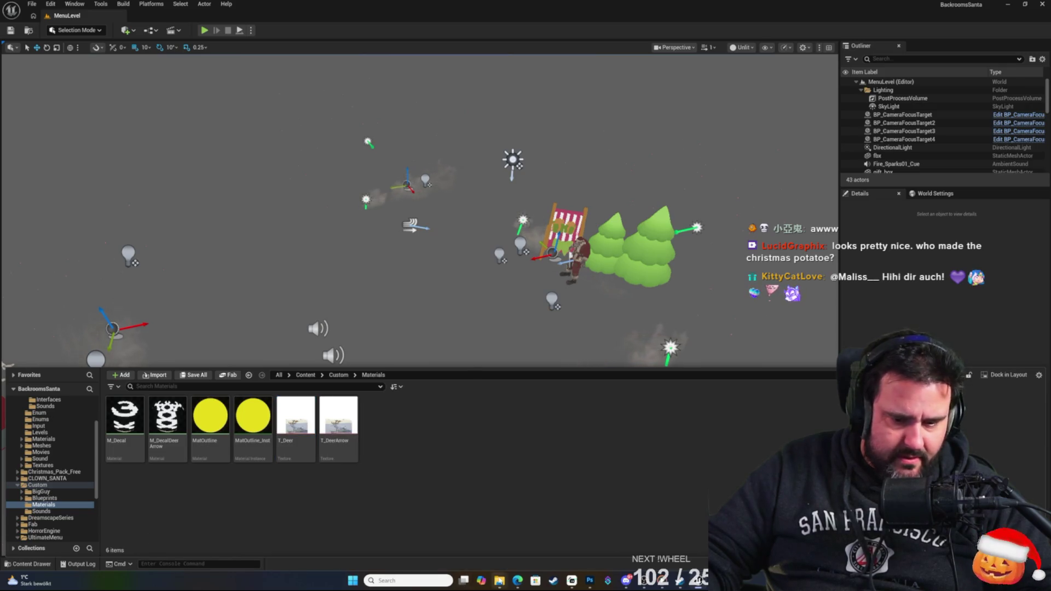
mouse_move(499, 580)
left_click(563, 539)
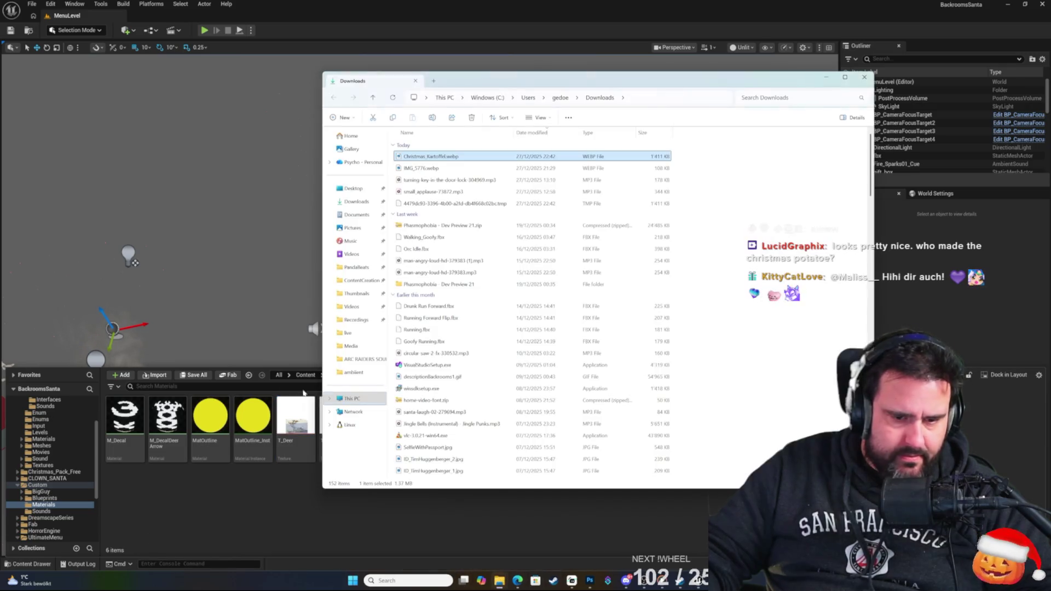
Drag Christmas_Kartoffel.png from UEProjects\temp into Unreal's Custom Materials folder to import it
left_click(361, 280)
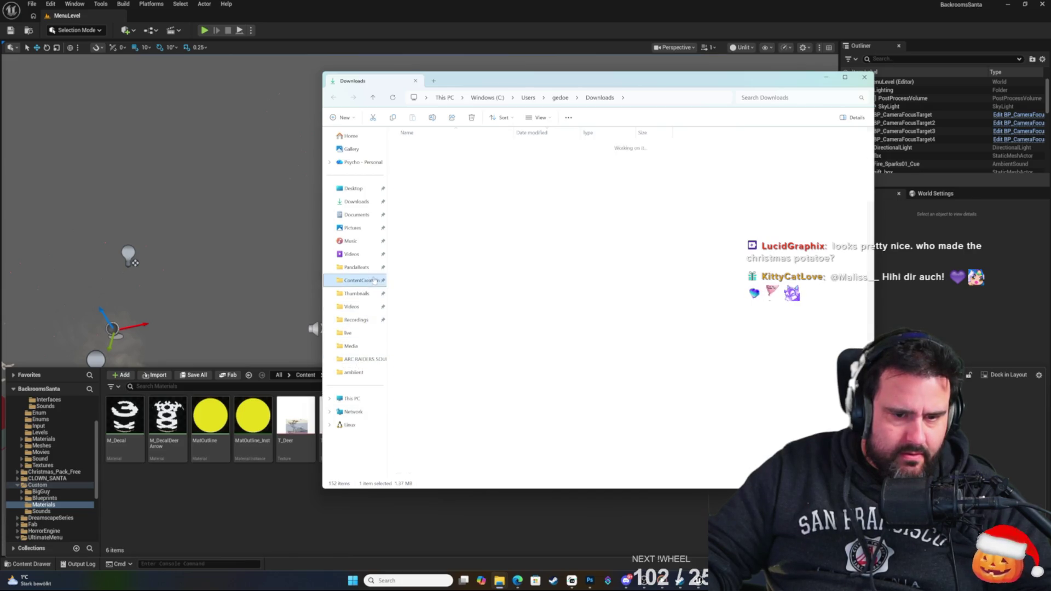
double_click(418, 251)
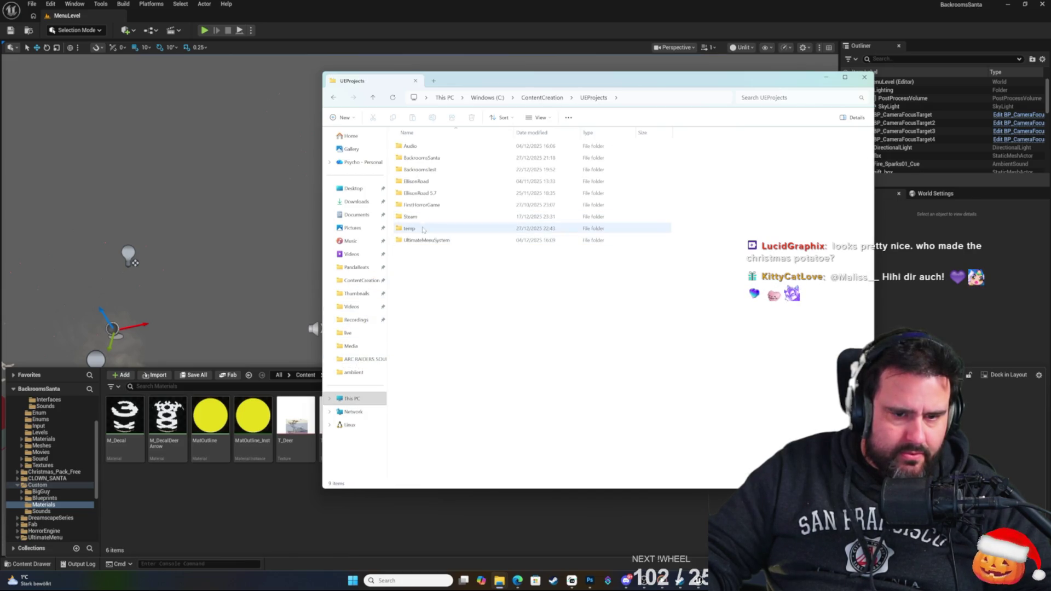
double_click(421, 229)
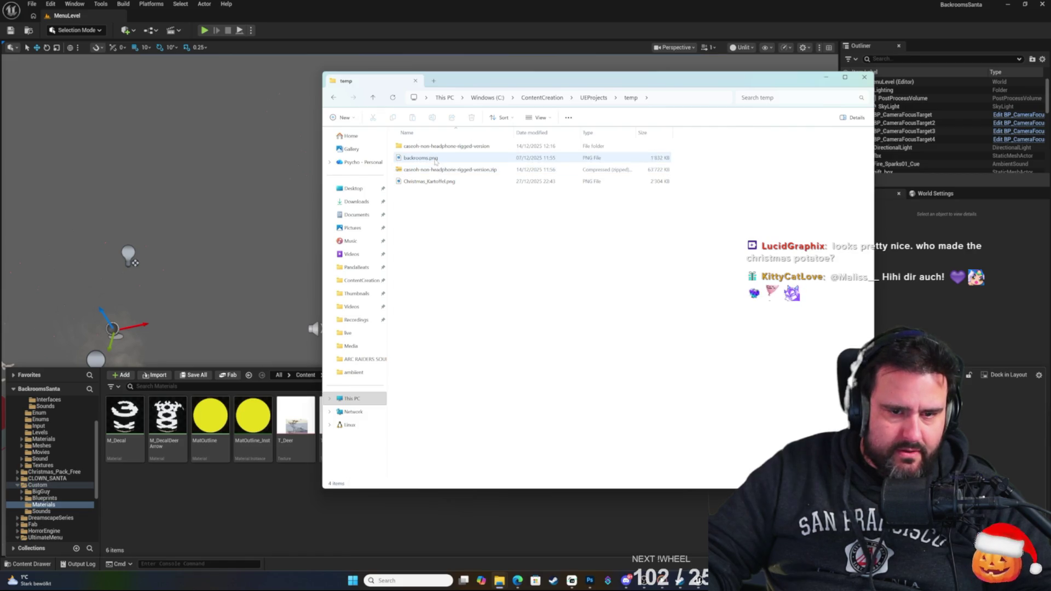
mouse_move(429, 181)
left_mouse_down()
mouse_move(421, 505)
mouse_move(508, 492)
mouse_move(462, 532)
left_mouse_up()
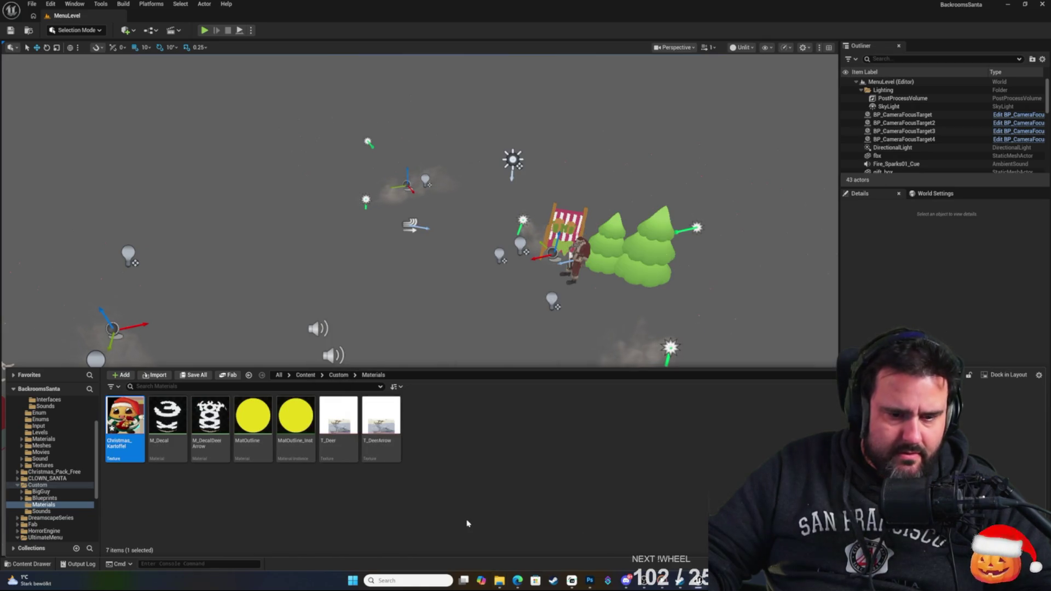
left_click(381, 429)
Duplicate the M_Decal material with Ctrl+D and open the resulting M_Decal1 for editing
left_click(375, 492)
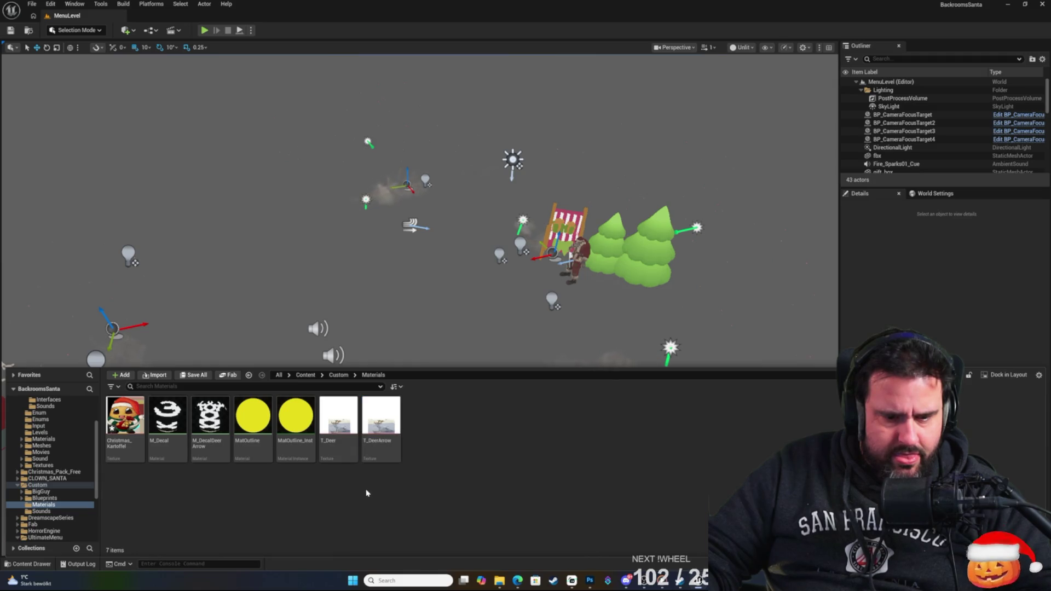
left_click(338, 421)
left_click(464, 462)
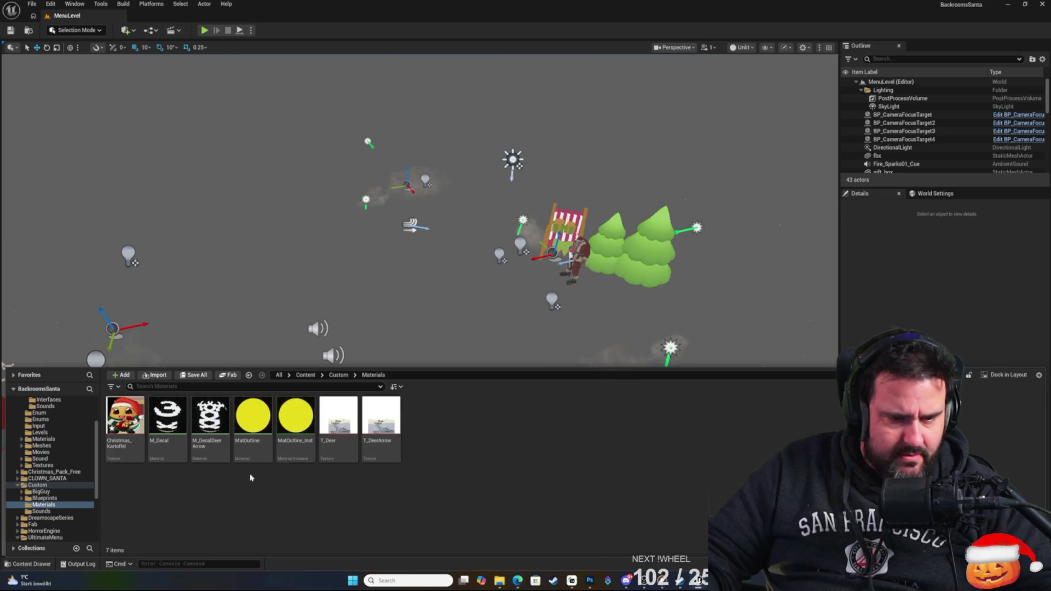
left_click(211, 454)
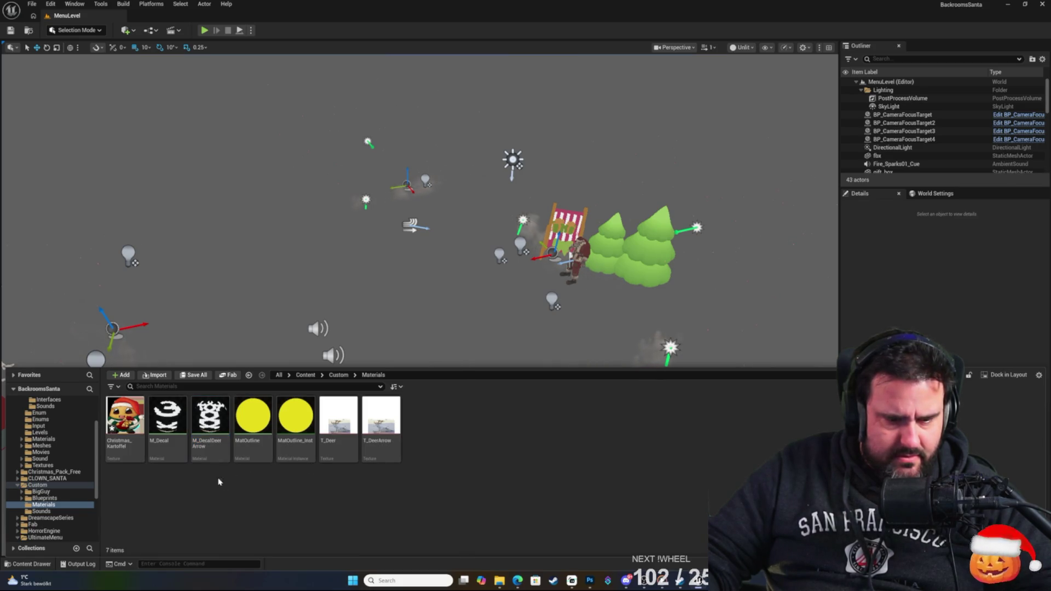
left_click(157, 427)
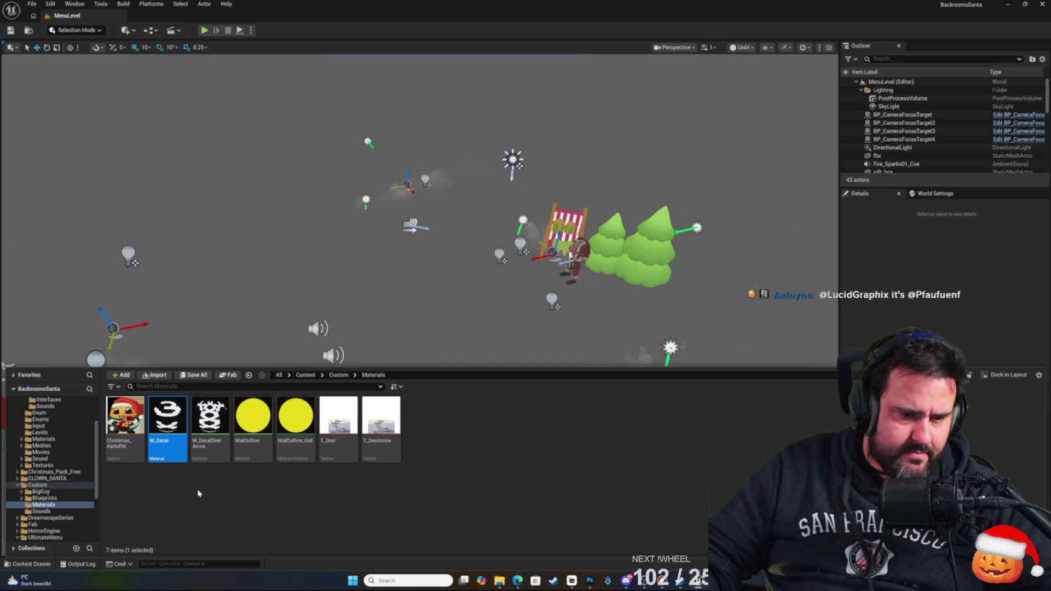
key("ctrl+d")
double_click(405, 441)
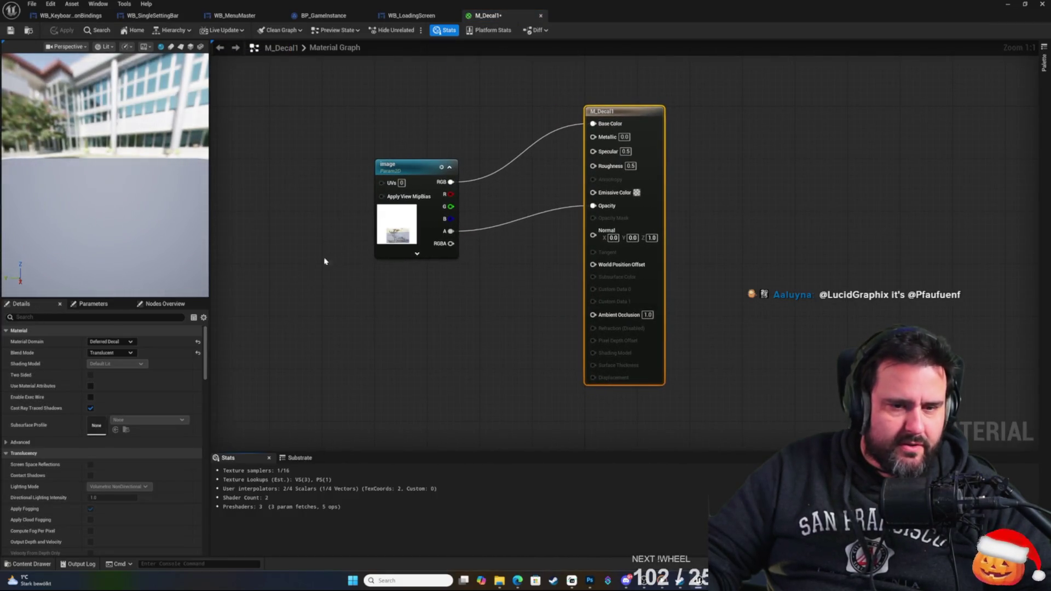
Swap M_Decal1's Image parameter from T_Deer to Christmas_Kartoffel, save, and close the editor
left_click(393, 227)
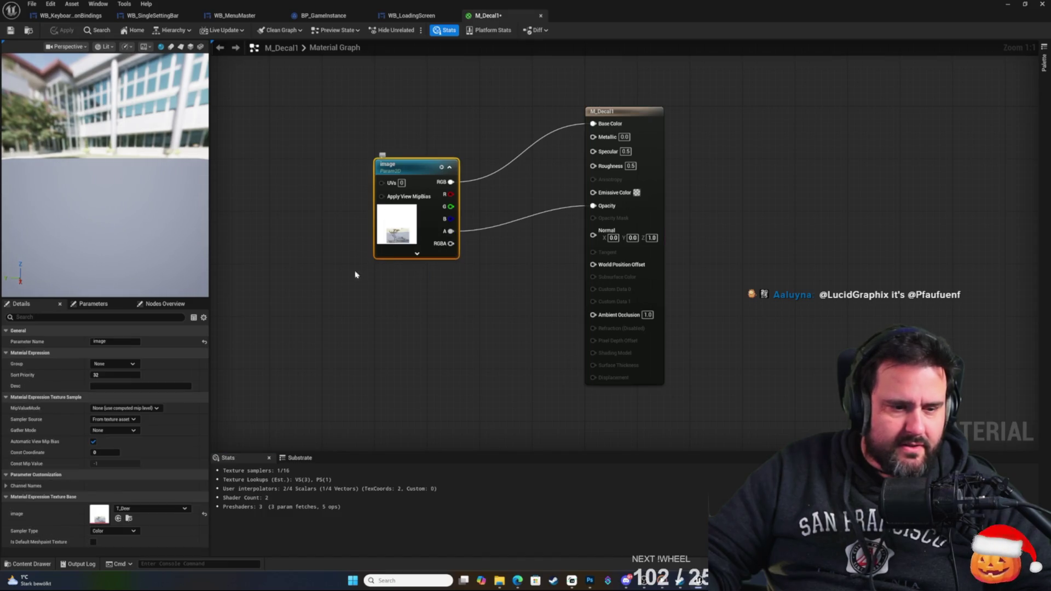
left_click(128, 509)
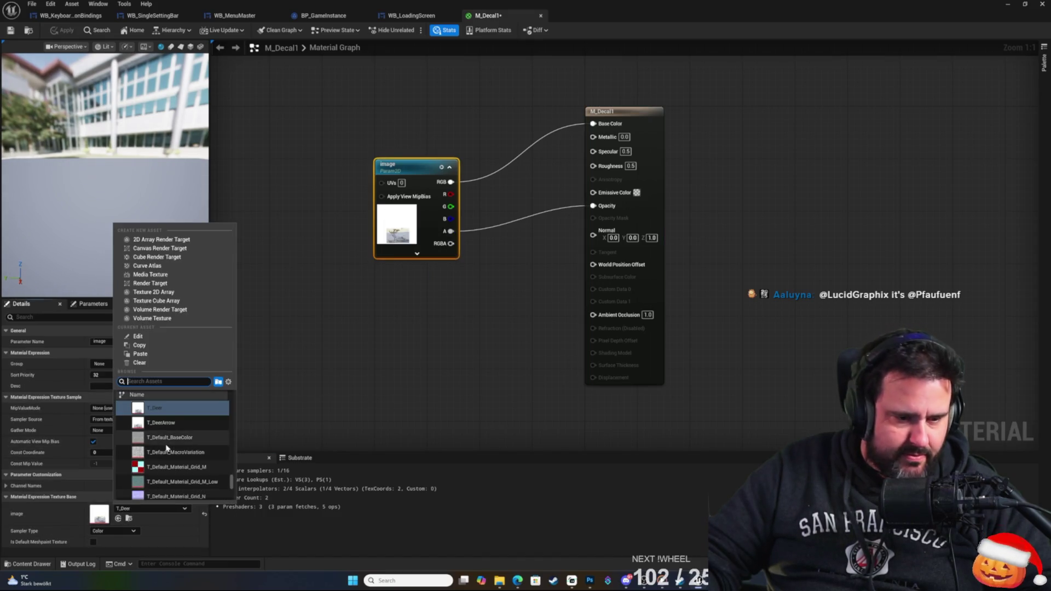
scroll(167, 437, "down", 2)
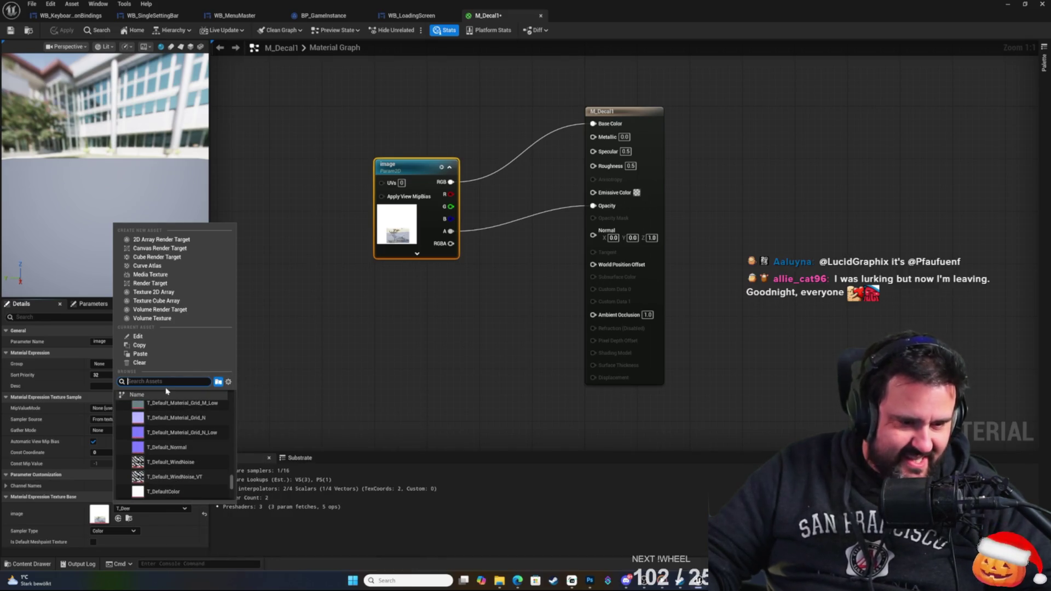
type("kart")
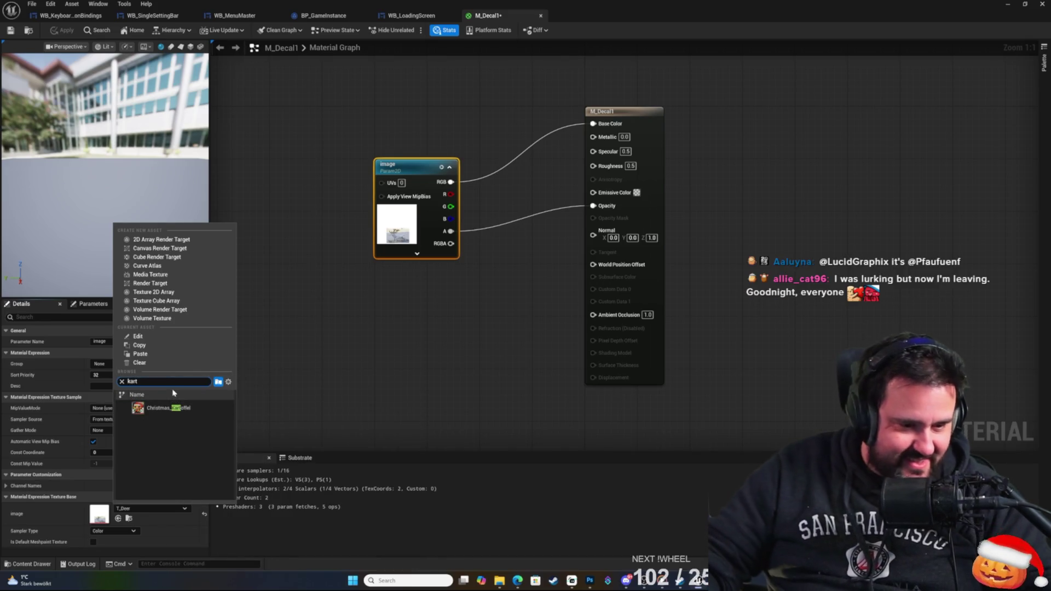
left_click(190, 407)
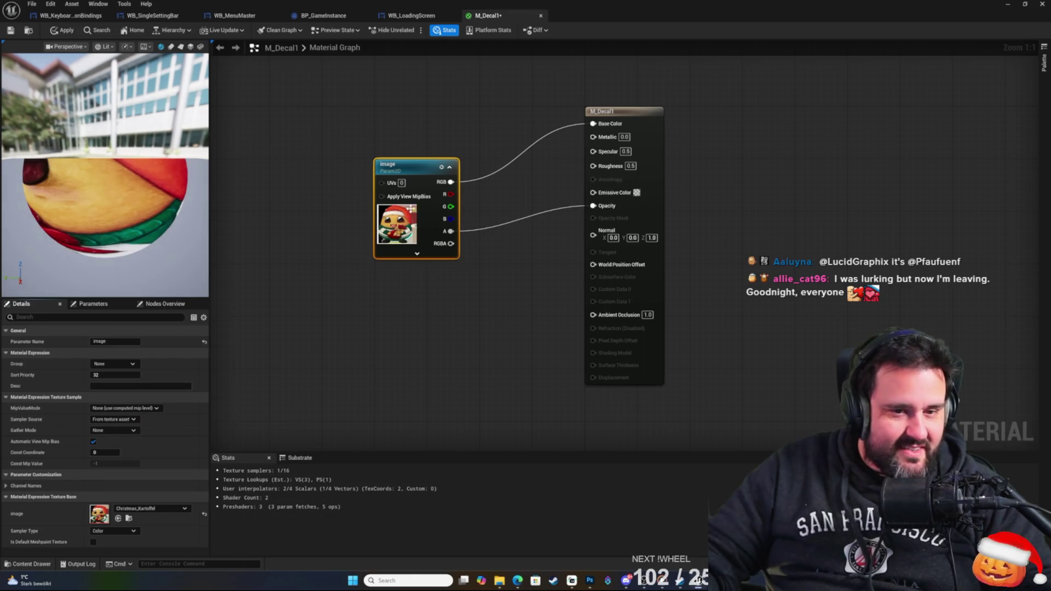
left_click(451, 116)
key("ctrl+s")
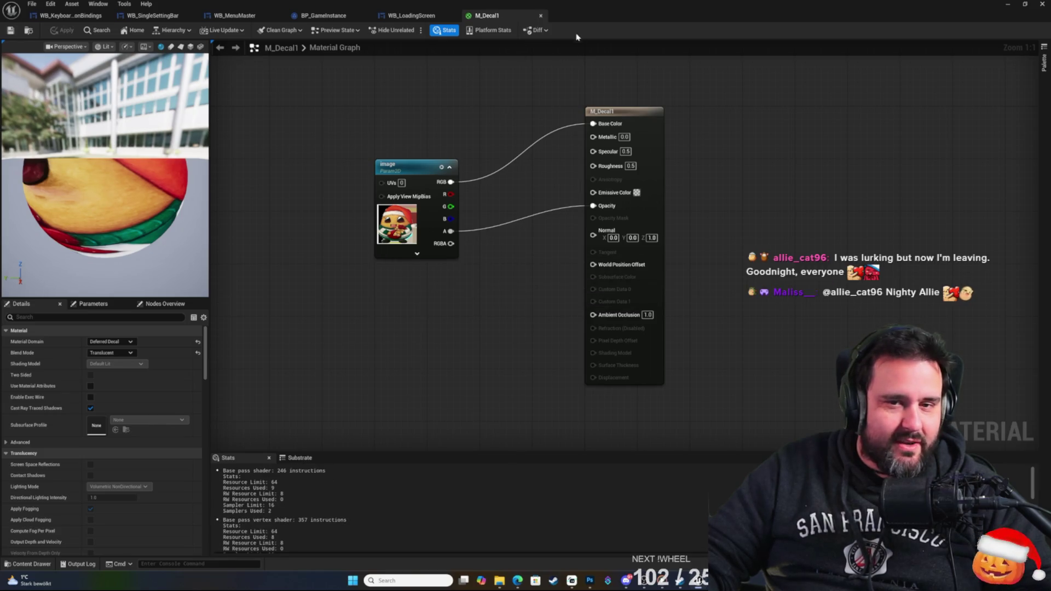
left_click(541, 17)
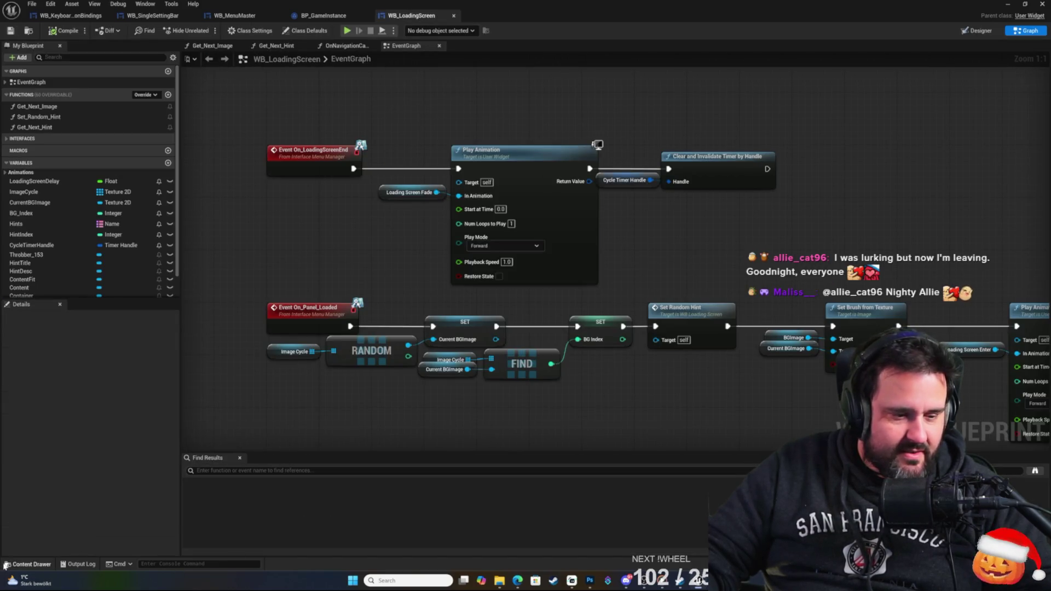
Rename the M_Decal1 material to M_Kartoffel
left_click(6, 564)
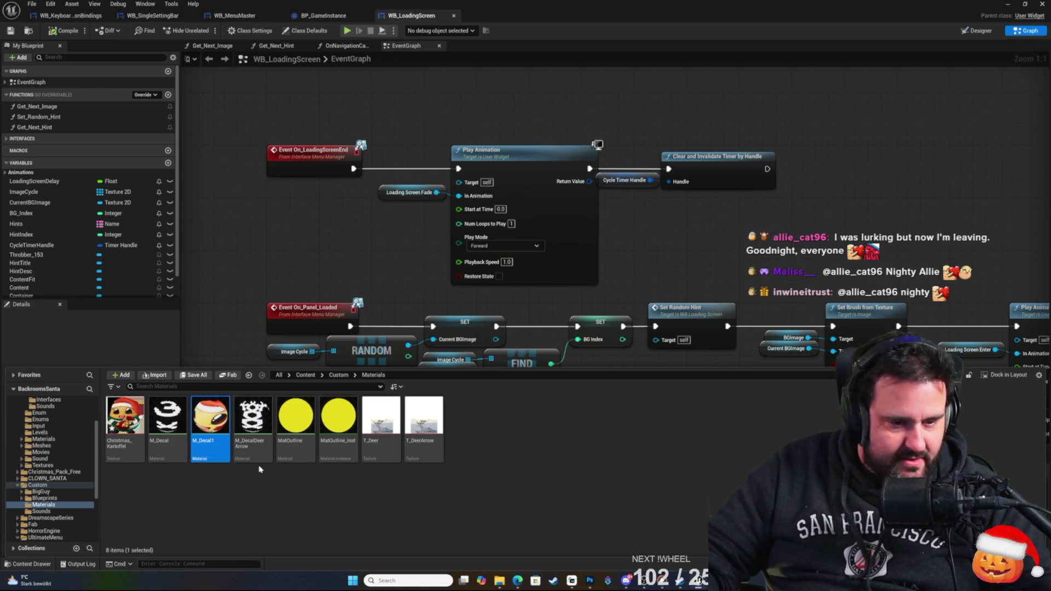
key("F2")
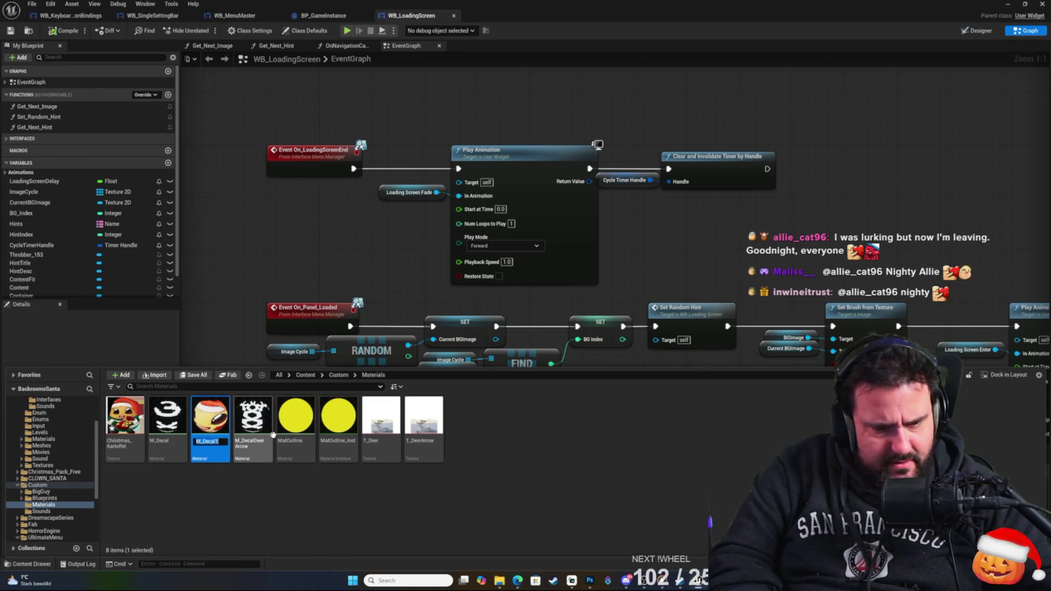
type("M_Kartoff")
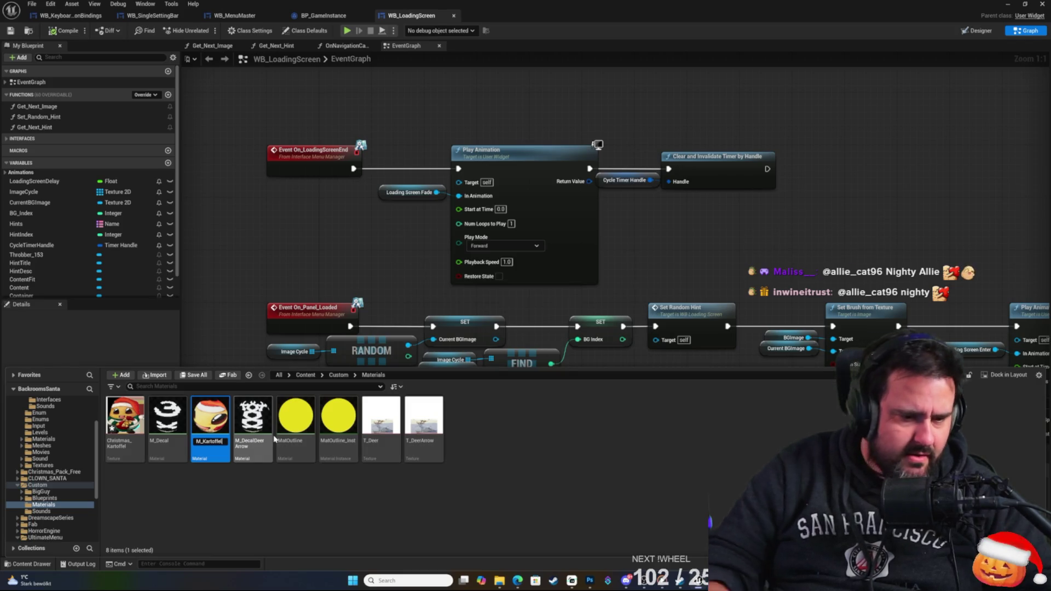
key("Return")
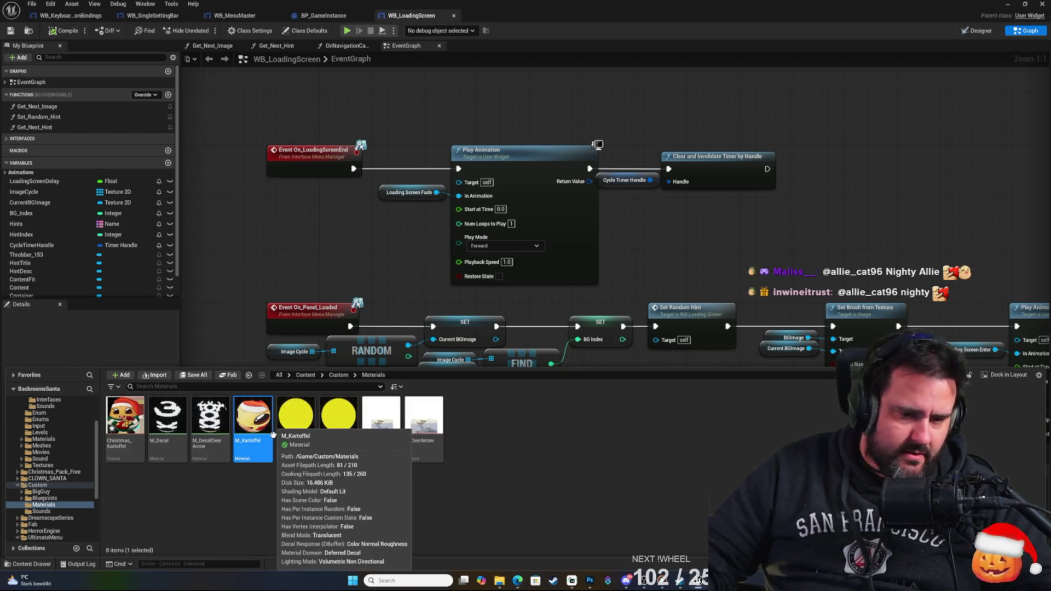
left_click(261, 514)
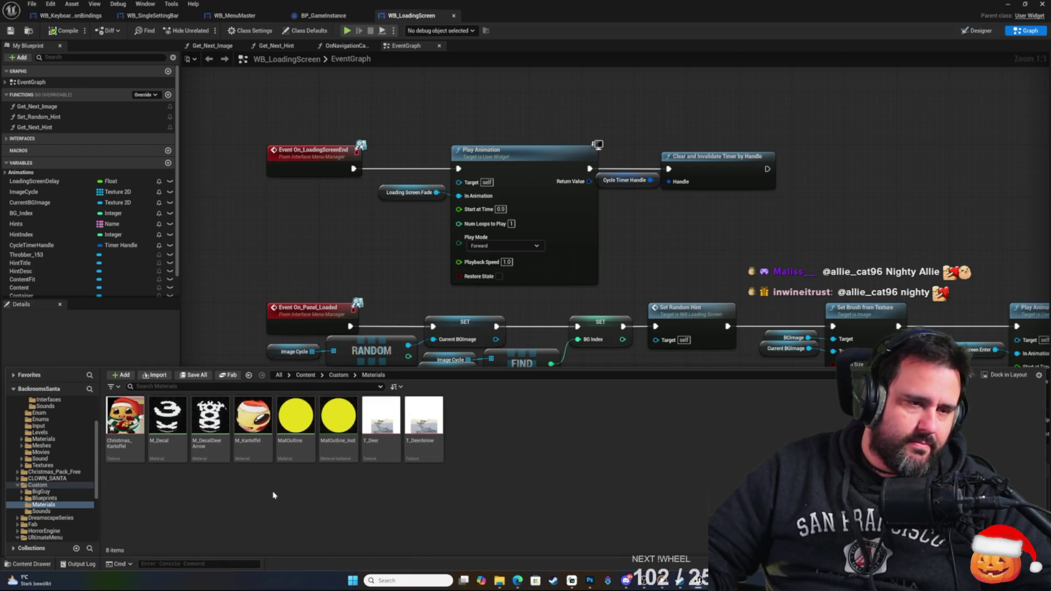
left_click(2, 55)
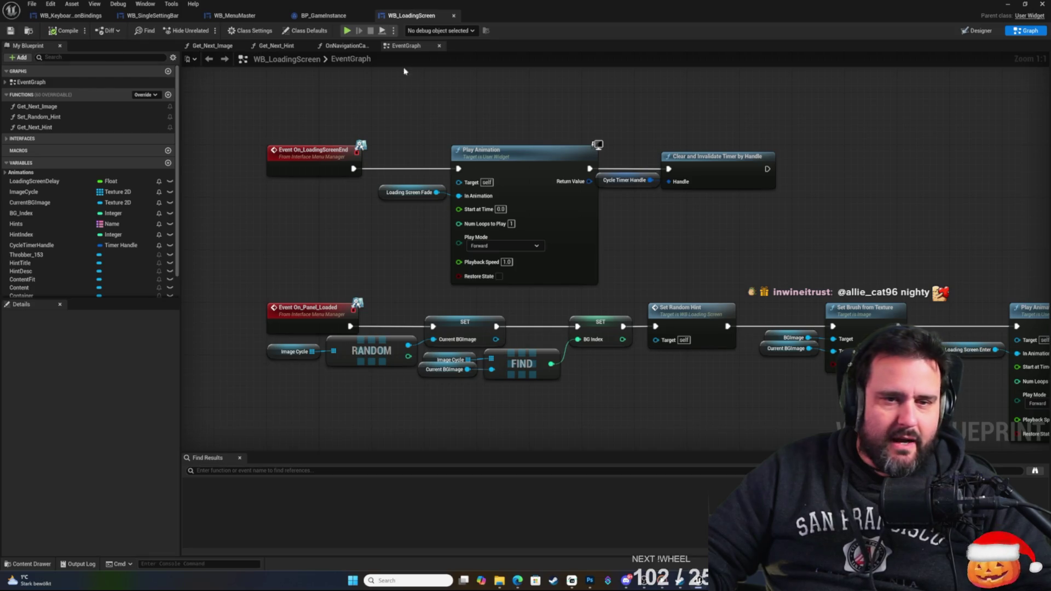
Open the GameEmpty level from UltimateMenu > Environment > Maps, saving Christmas_Kartoffel when prompted
left_click(53, 561)
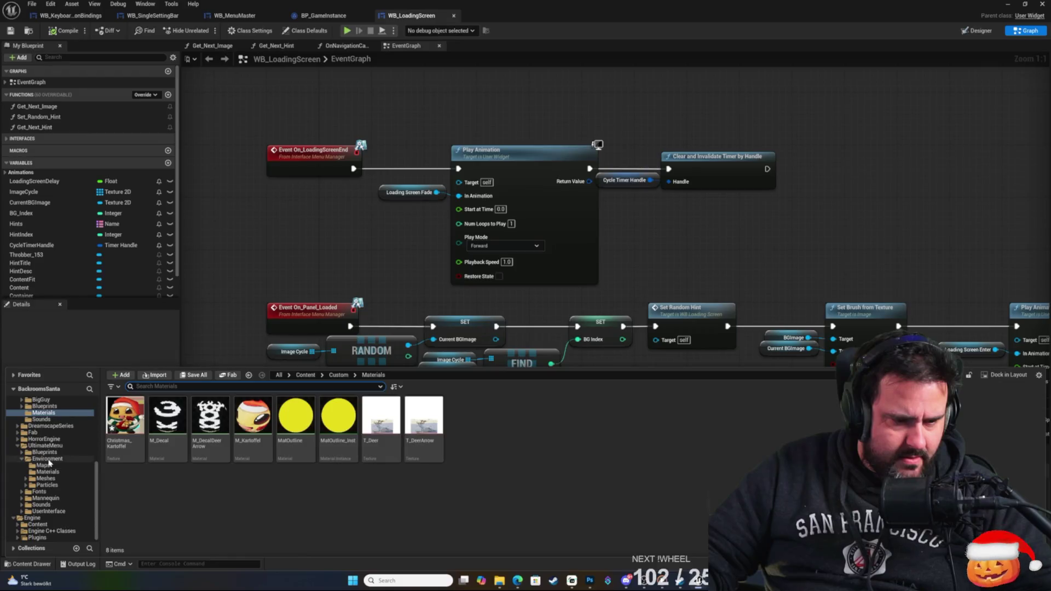
left_click(47, 459)
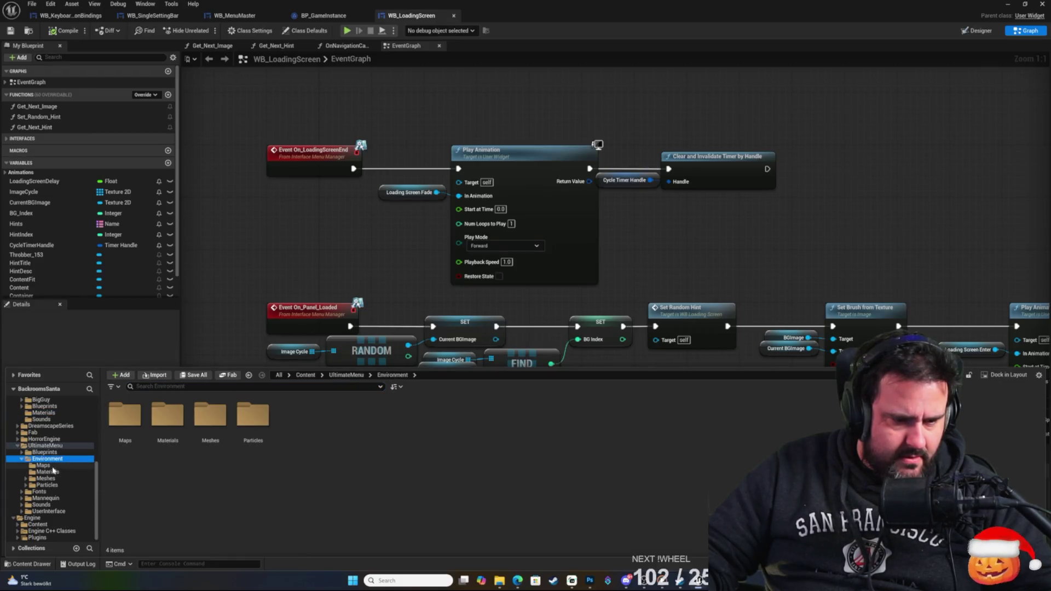
left_click(42, 465)
double_click(116, 424)
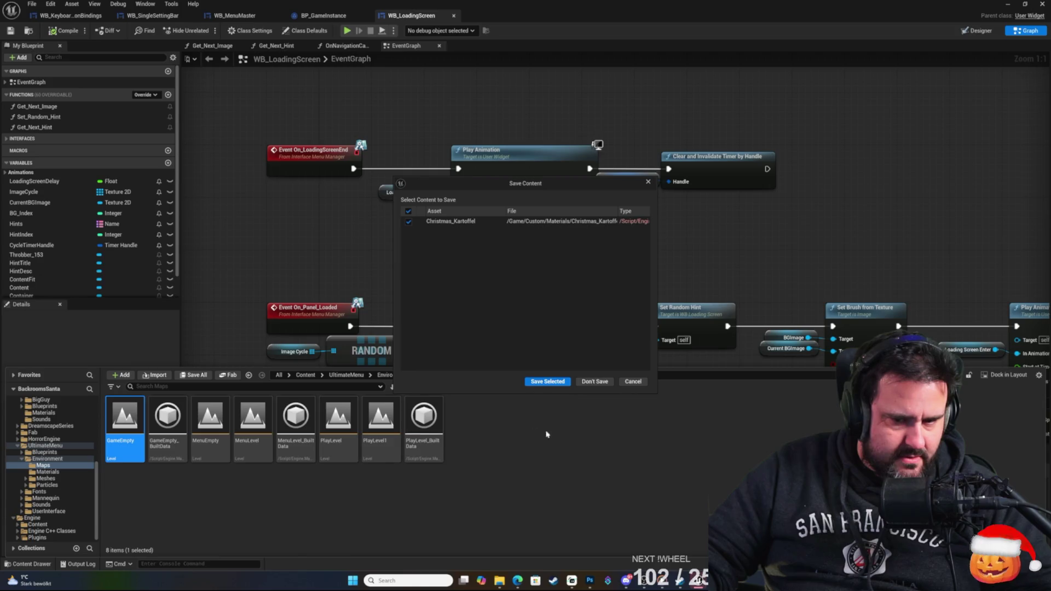
left_click(547, 383)
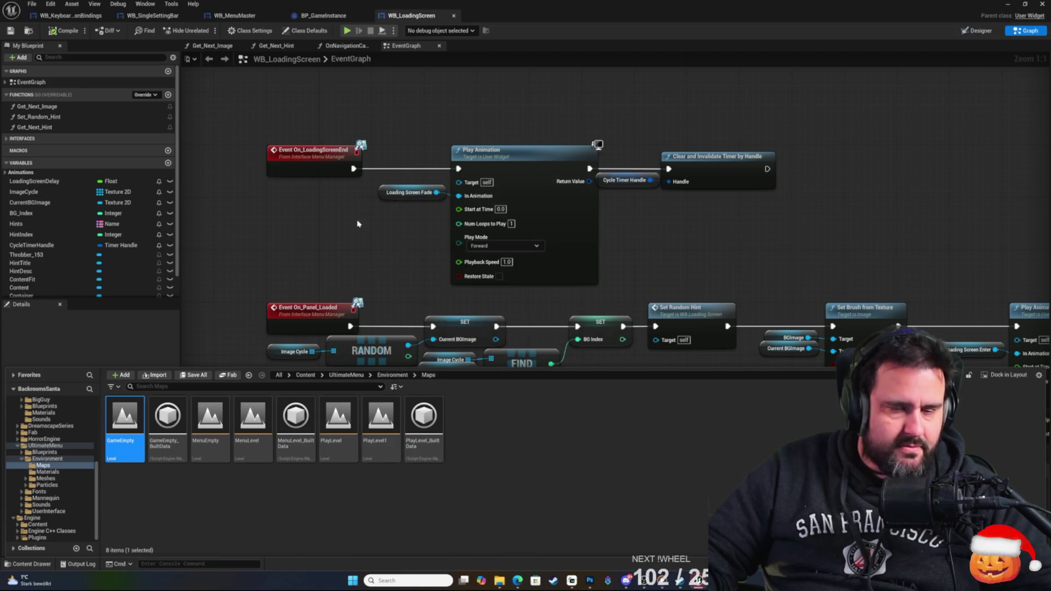
left_click(1007, 5)
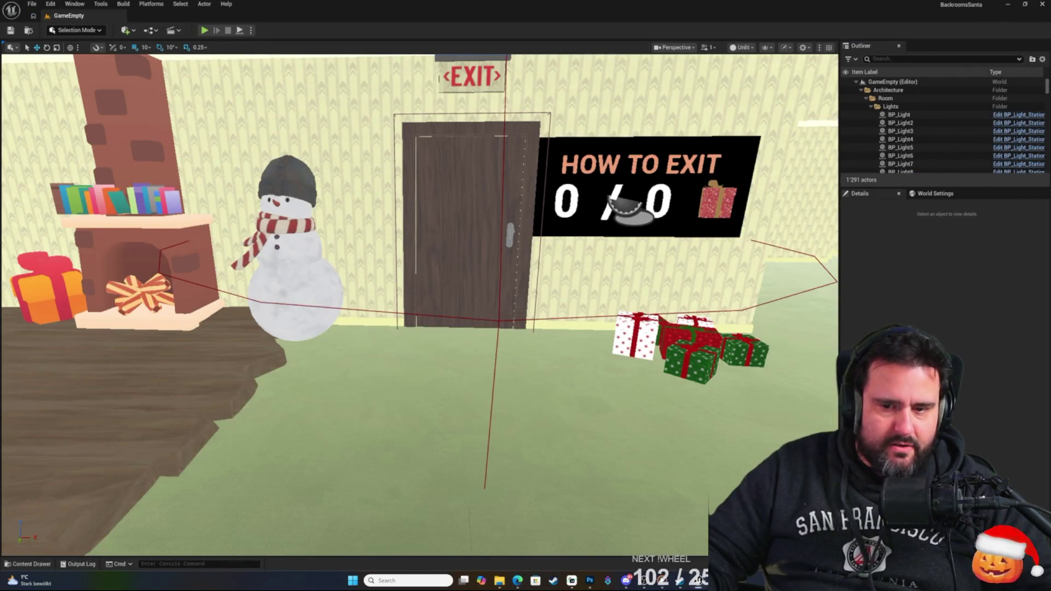
left_click(321, 257)
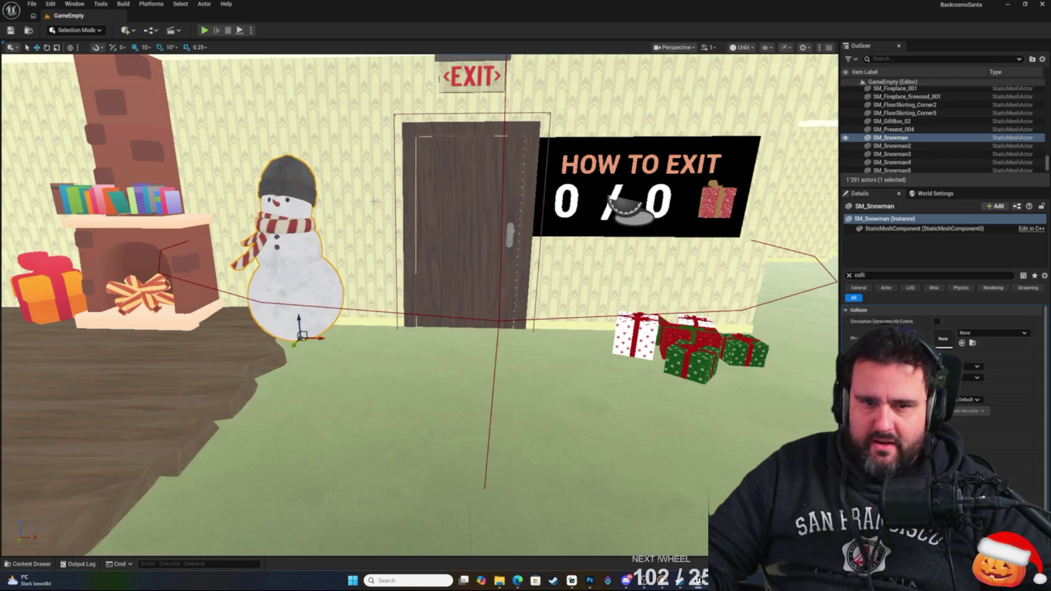
left_click(1009, 5)
left_click(698, 580)
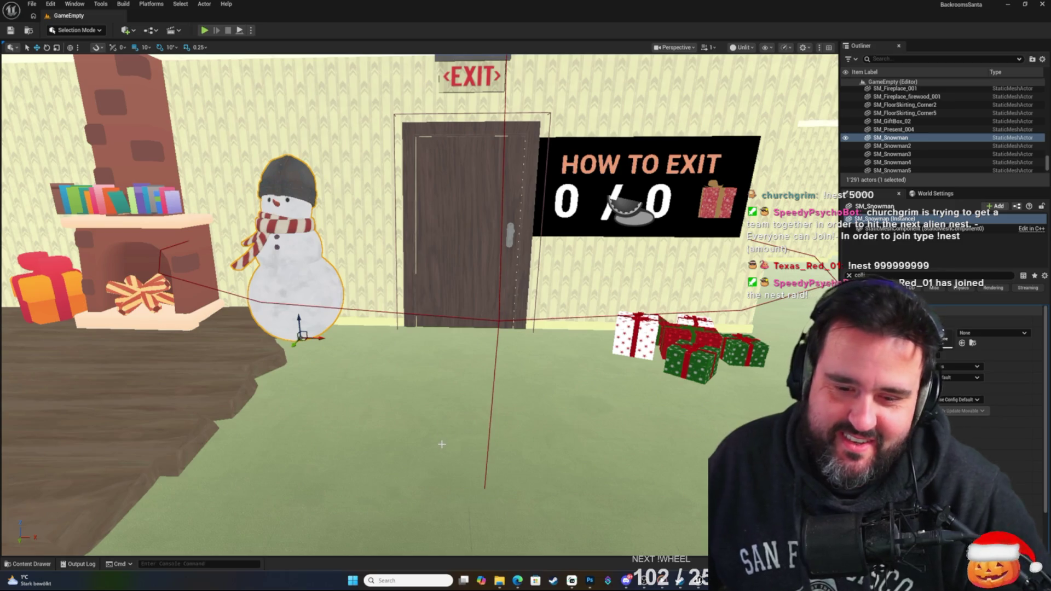
right_click(499, 382)
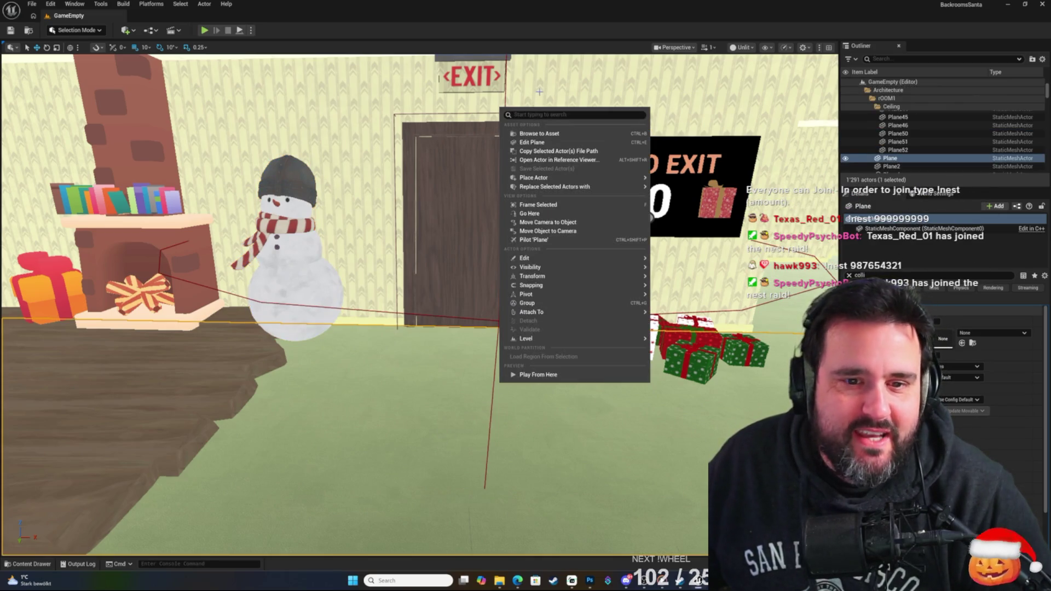
left_click(539, 91)
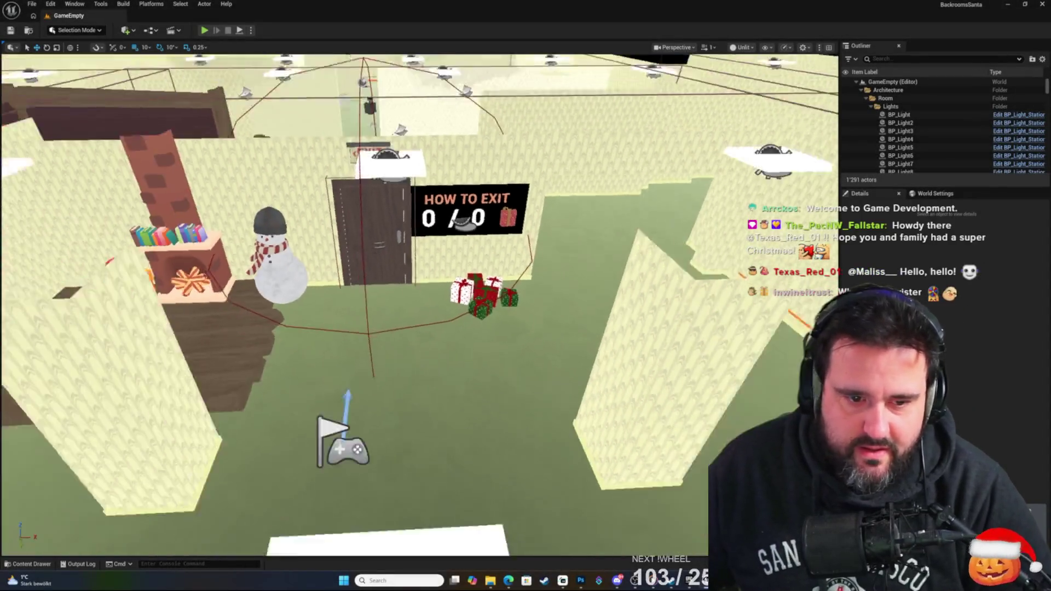
left_click(498, 260)
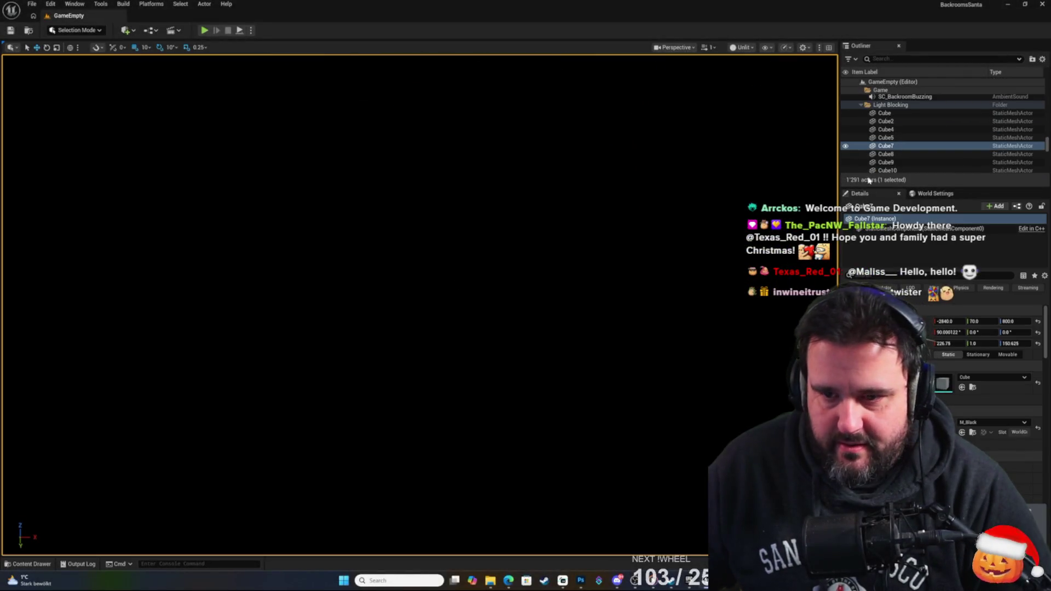
Hide Cube7 in the Outliner and turn the view to face the wallpapered wall
left_click(845, 146)
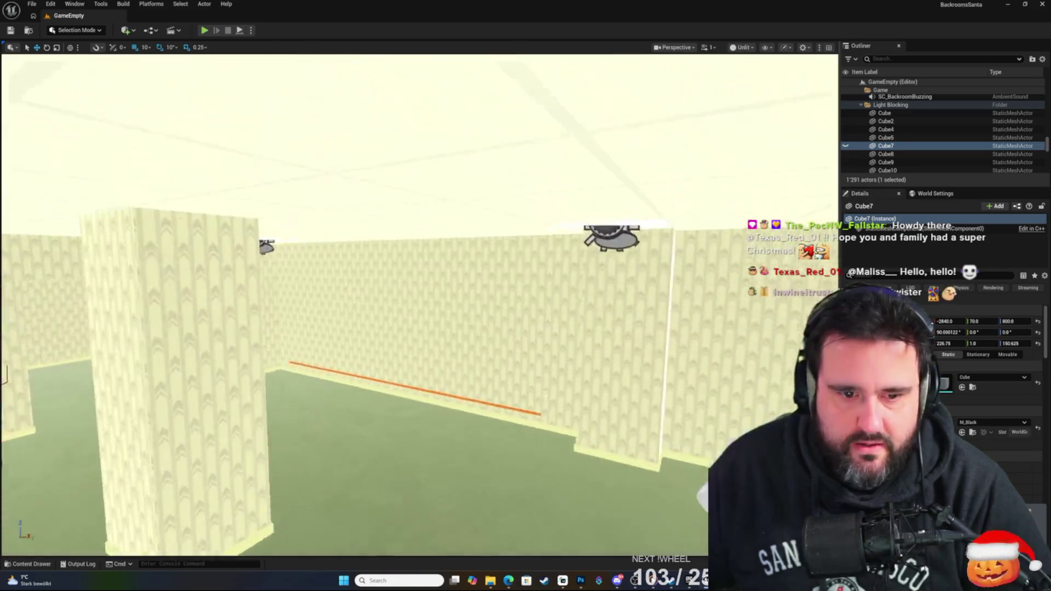
left_click_drag(543, 396, 663, 282)
scroll(663, 282, "down", 5)
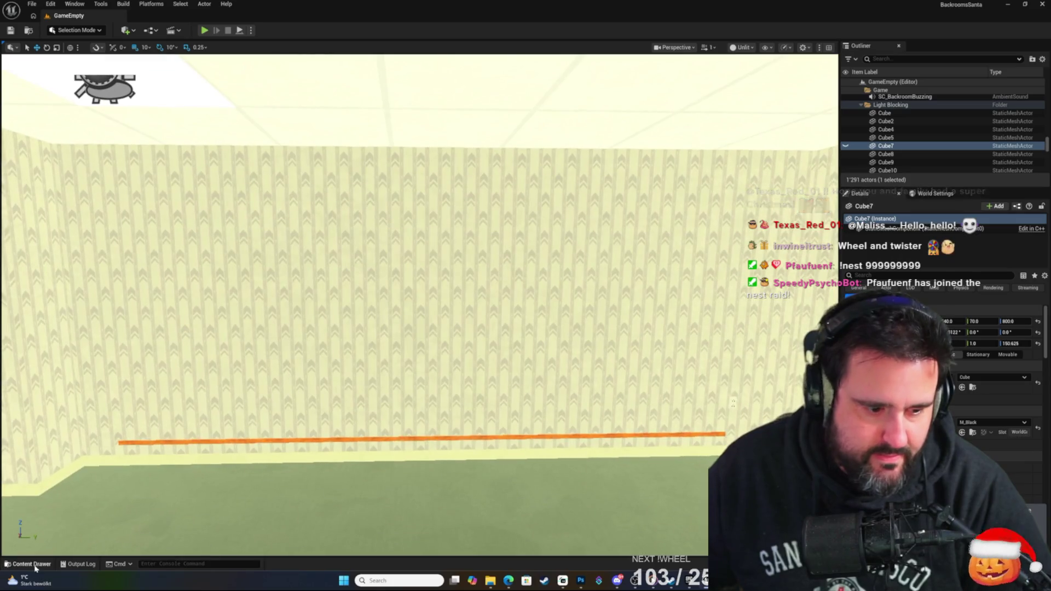
Bring up the Quick Add list of actors to place
left_click(32, 564)
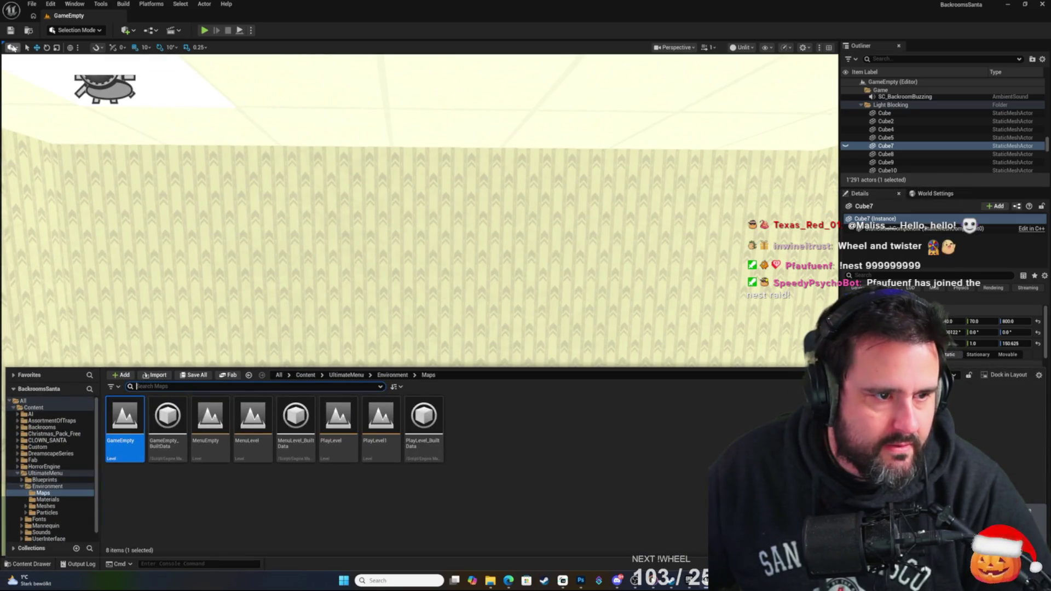
left_click(12, 47)
type("deca")
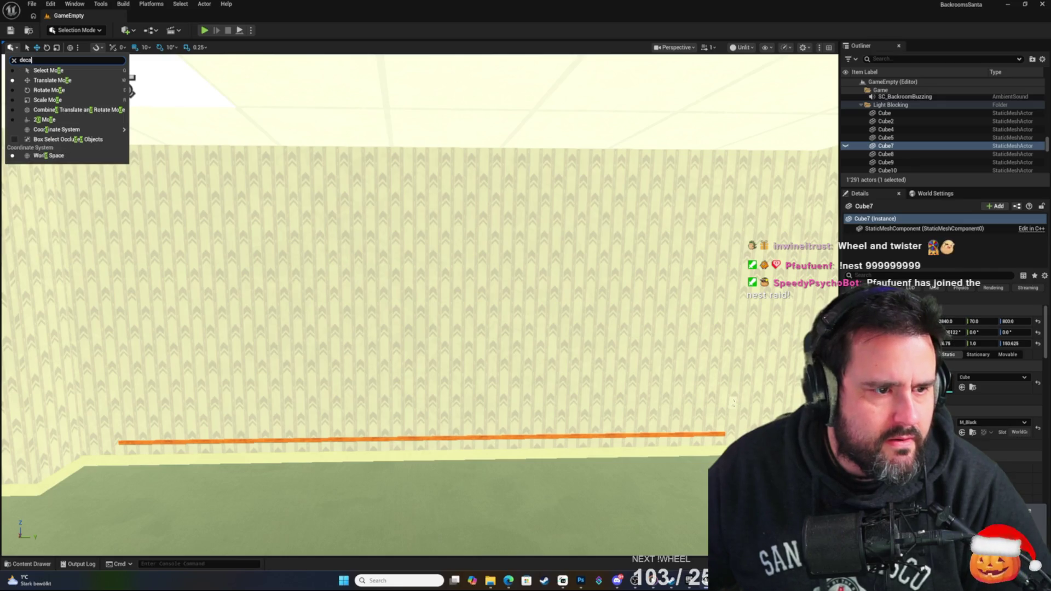
key("Escape")
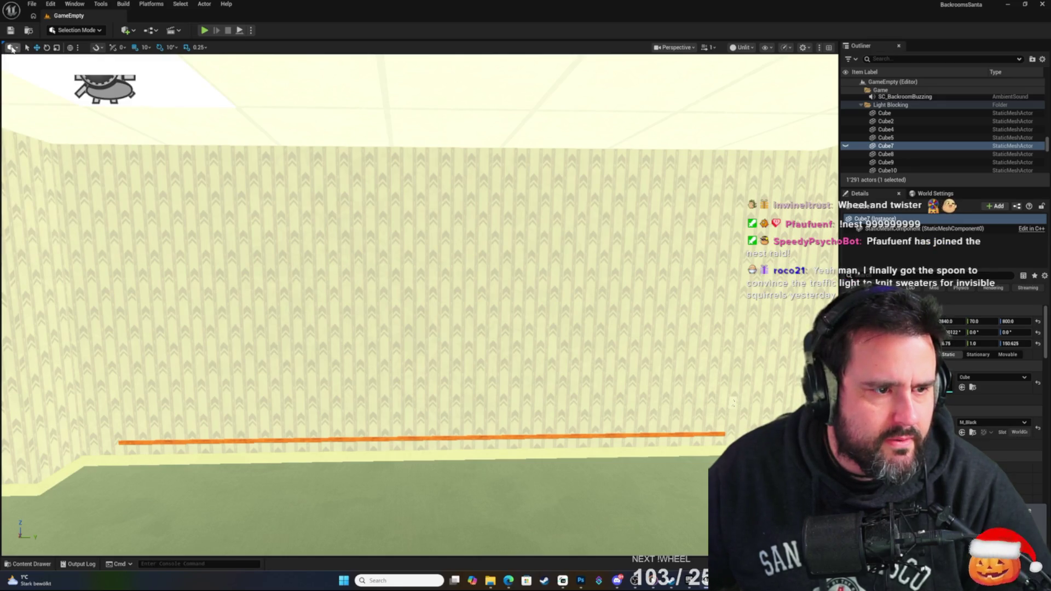
left_click(133, 30)
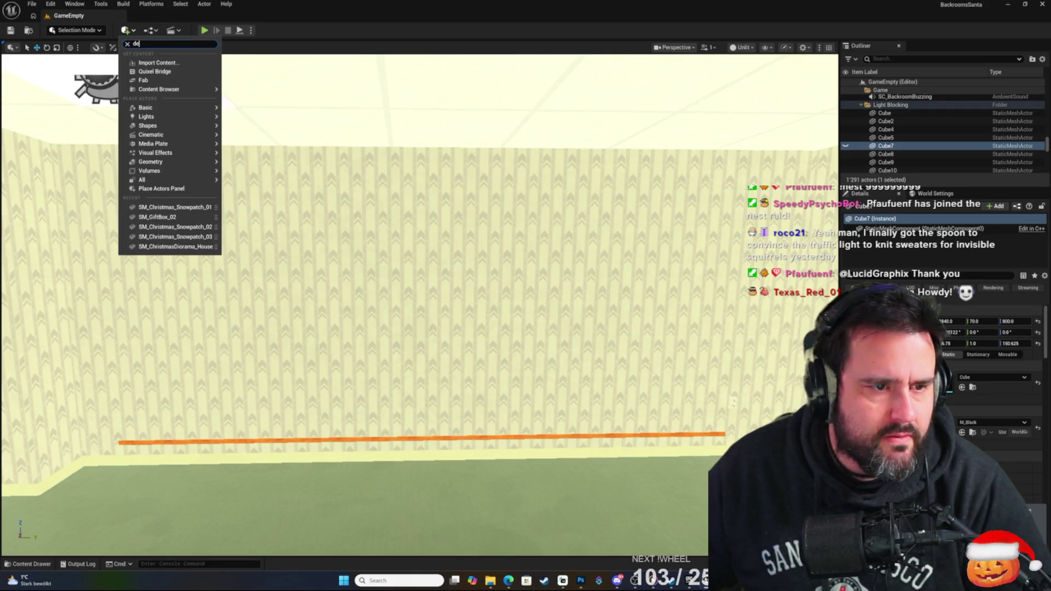
Drop a Decal Actor onto the wallpapered wall and assign it the M_Kartoffel material
type("ca")
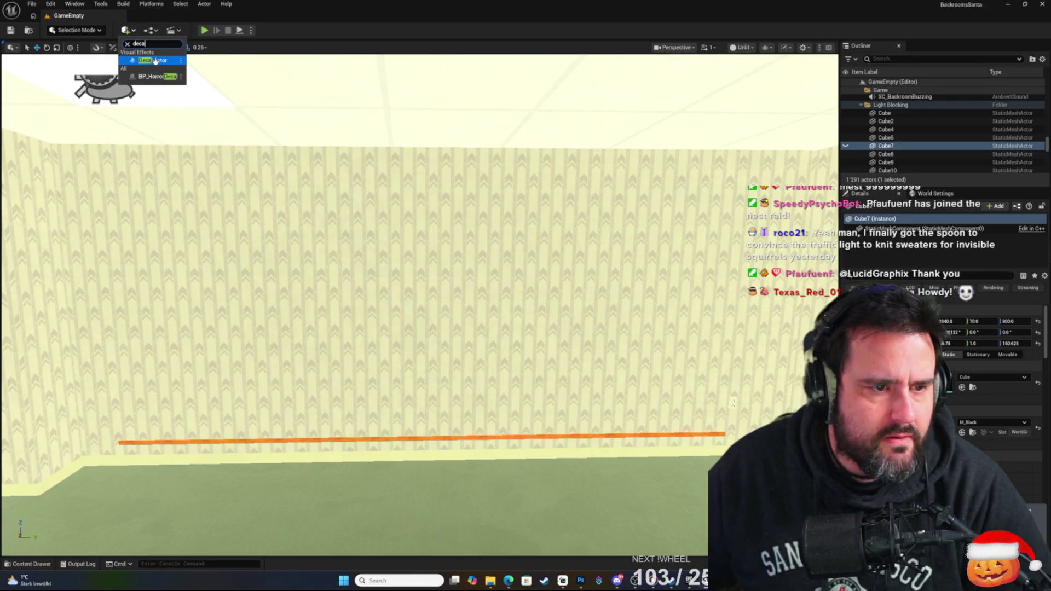
mouse_move(154, 61)
left_mouse_down()
mouse_move(347, 251)
mouse_move(410, 333)
mouse_move(432, 306)
mouse_move(402, 295)
mouse_move(438, 269)
left_mouse_up()
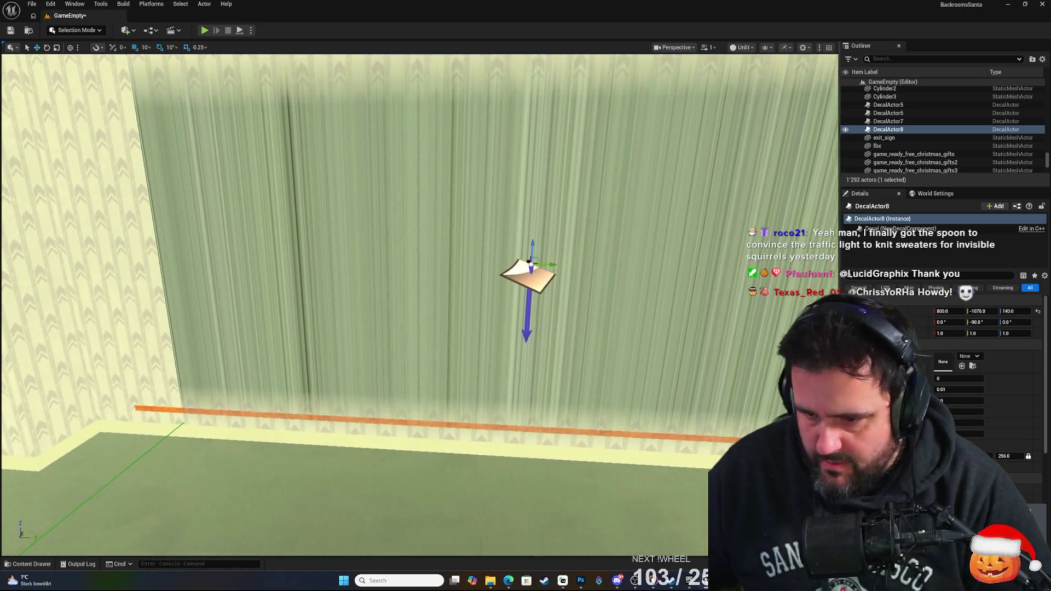
left_click(977, 356)
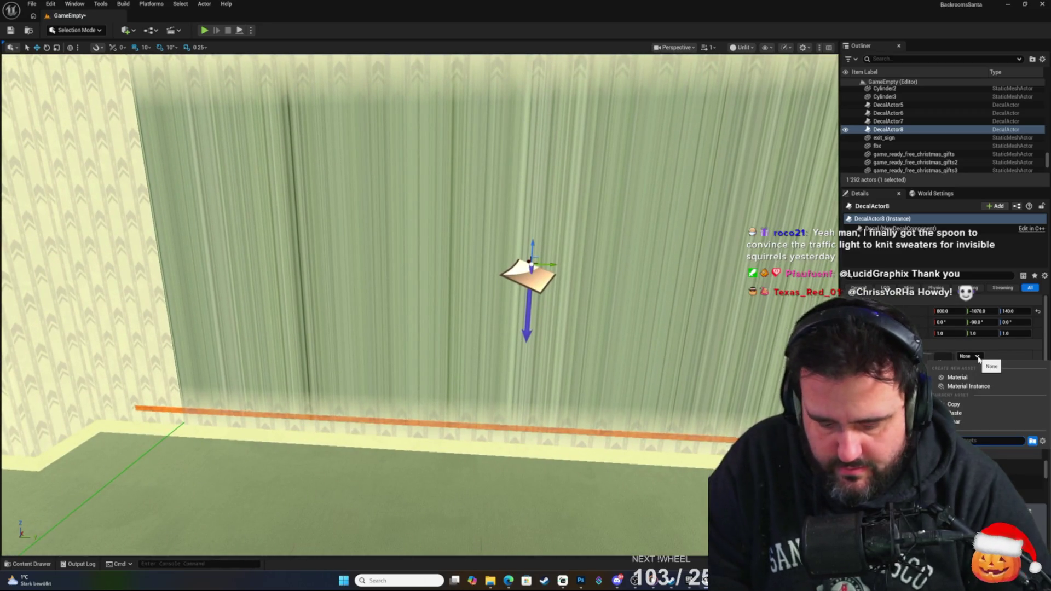
left_click(1000, 466)
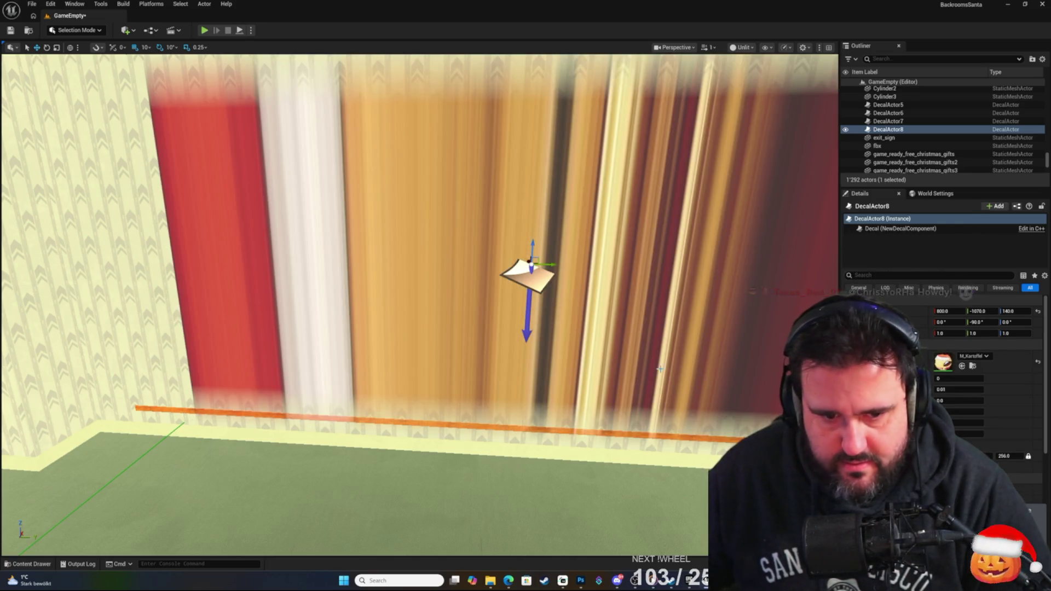
left_click_drag(659, 369, 660, 369)
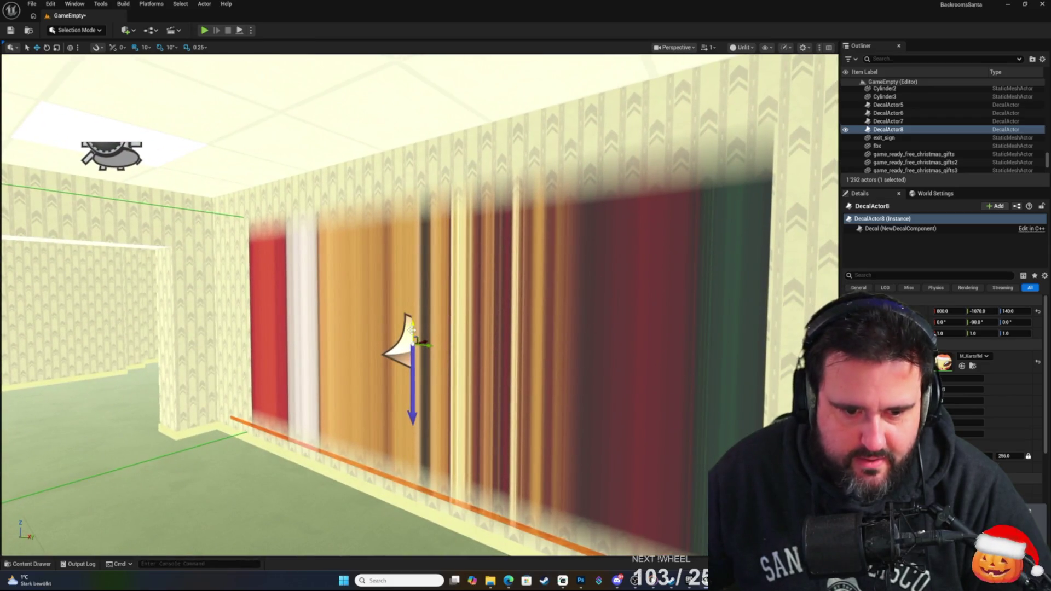
Rotate DecalActor8's projection about 90 degrees, then a further 60 degrees, on the corridor wall
mouse_move(423, 341)
left_mouse_down()
mouse_move(411, 312)
mouse_move(375, 316)
mouse_move(621, 298)
mouse_move(311, 350)
mouse_move(196, 347)
mouse_move(432, 331)
mouse_move(153, 357)
mouse_move(510, 381)
left_mouse_up()
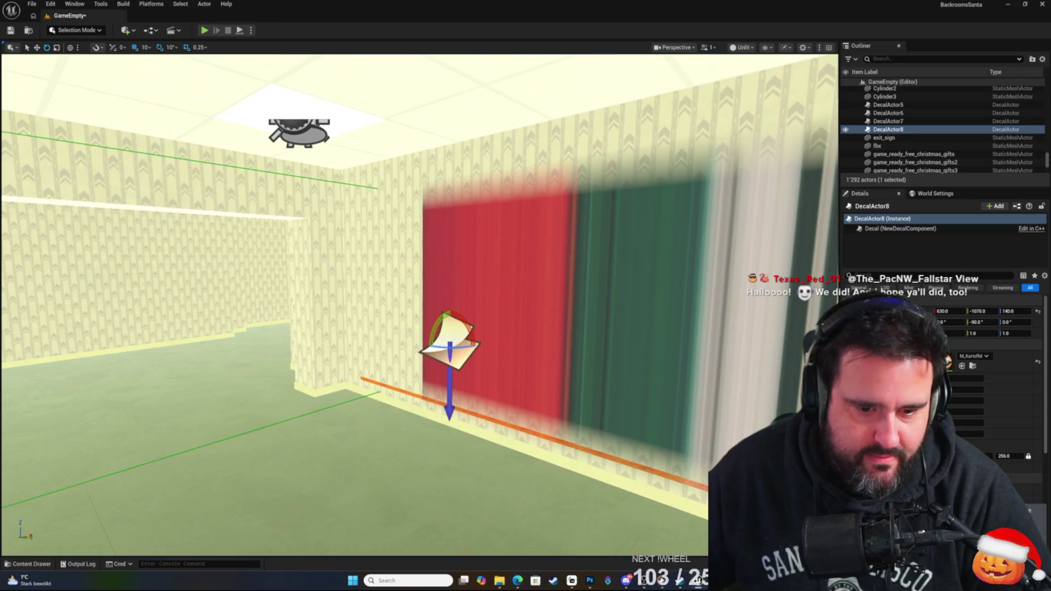
mouse_move(433, 324)
left_mouse_down()
mouse_move(449, 381)
mouse_move(469, 355)
mouse_move(428, 374)
left_mouse_up()
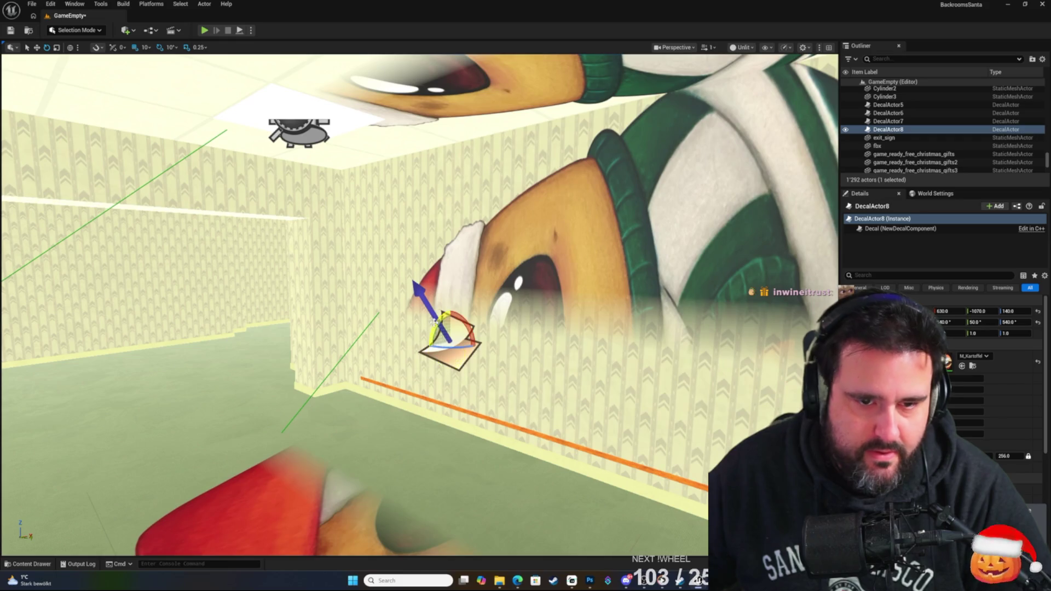
mouse_move(434, 323)
left_mouse_down()
mouse_move(416, 328)
mouse_move(596, 329)
mouse_move(596, 274)
mouse_move(616, 320)
mouse_move(609, 328)
mouse_move(609, 316)
mouse_move(547, 319)
left_mouse_up()
mouse_move(531, 319)
left_mouse_down()
mouse_move(605, 319)
mouse_move(594, 315)
left_mouse_up()
scroll(593, 315, "down", 5)
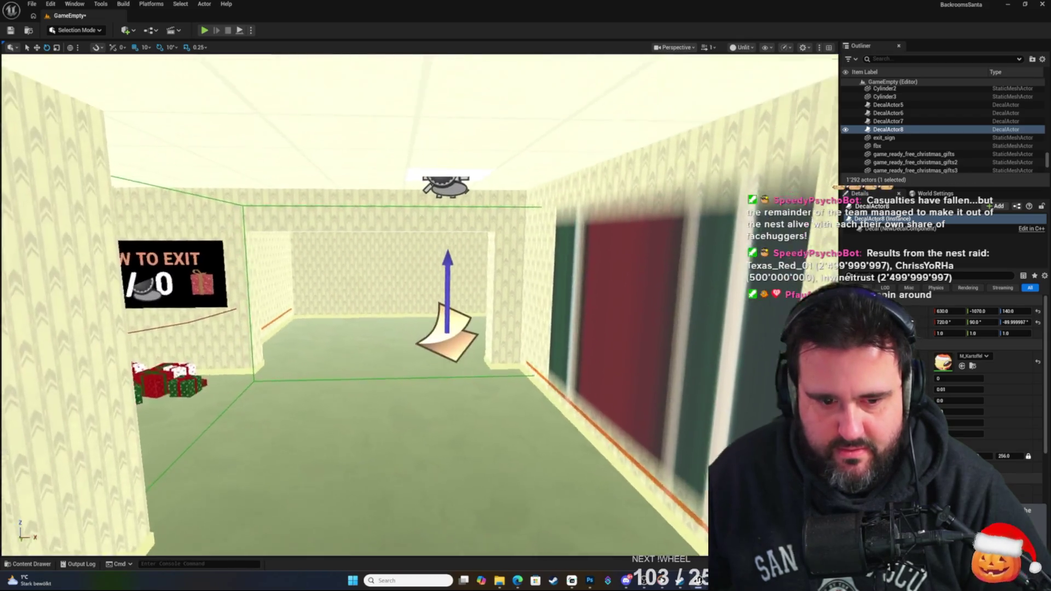
key("f")
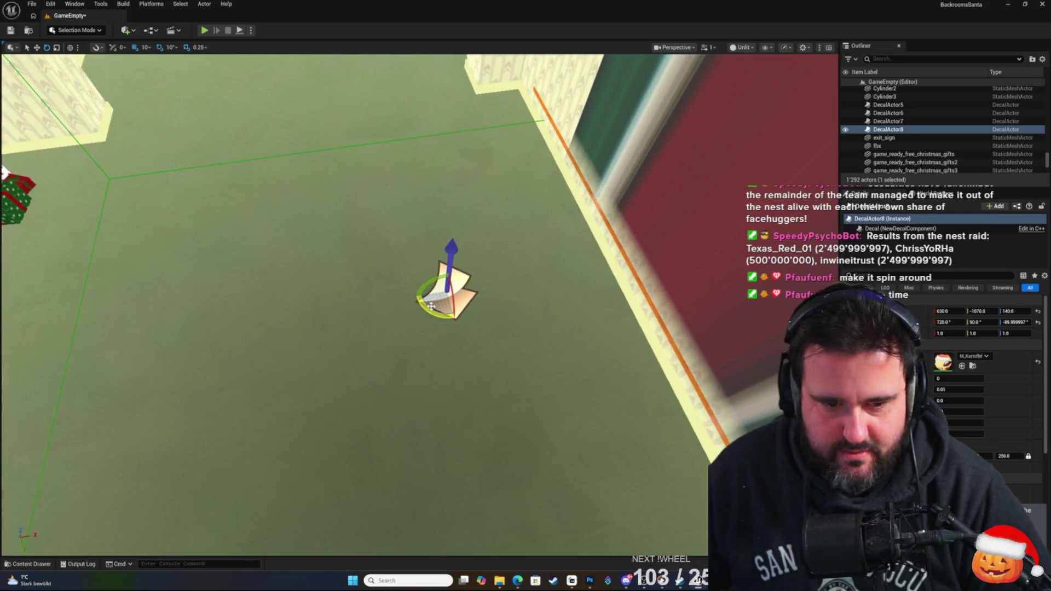
left_click_drag(435, 279, 476, 295)
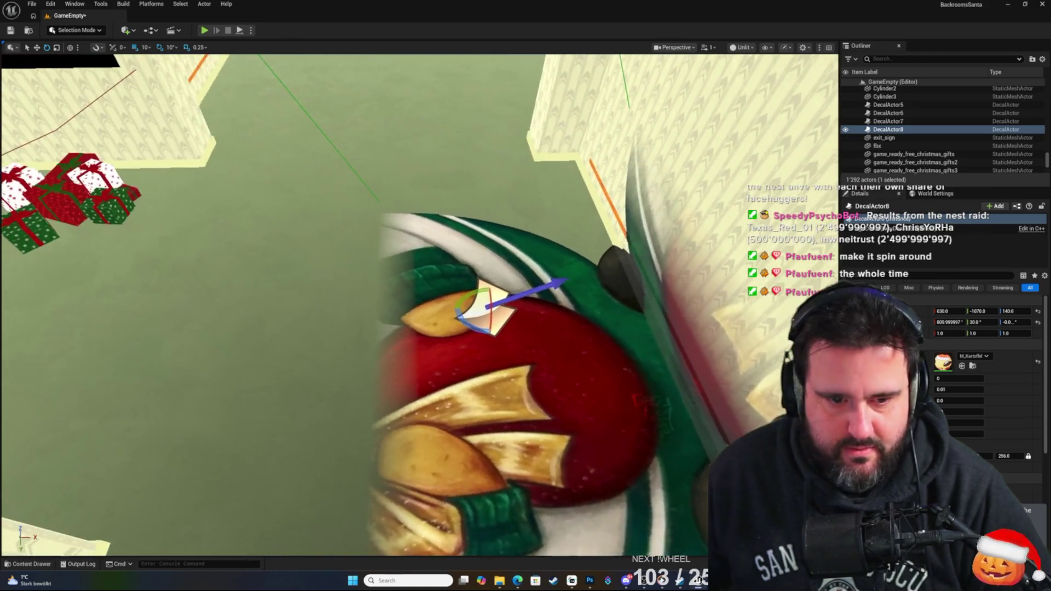
scroll(420, 304, "down", 5)
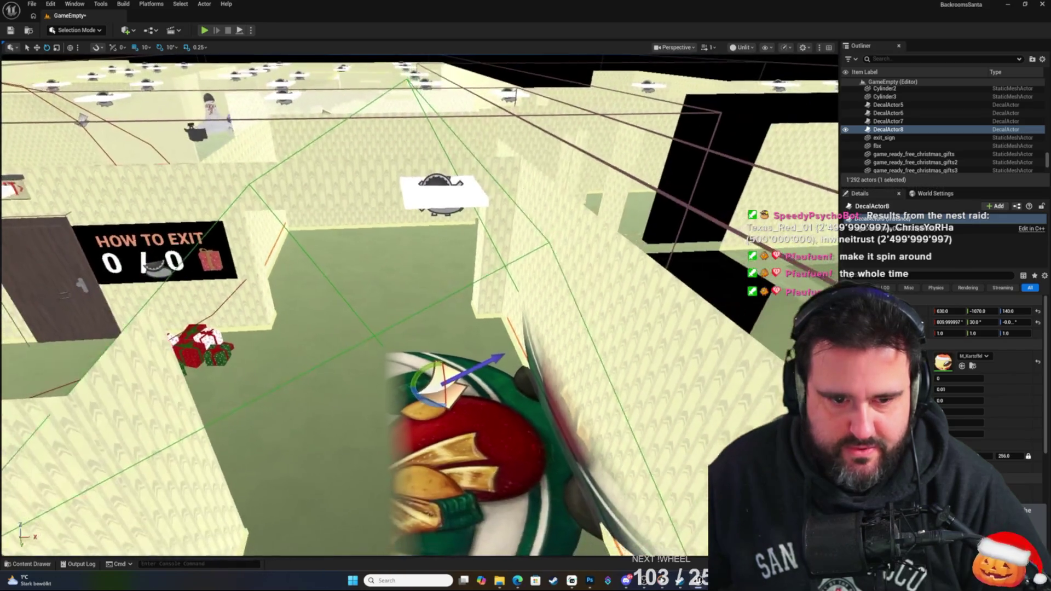
scroll(420, 304, "up", 5)
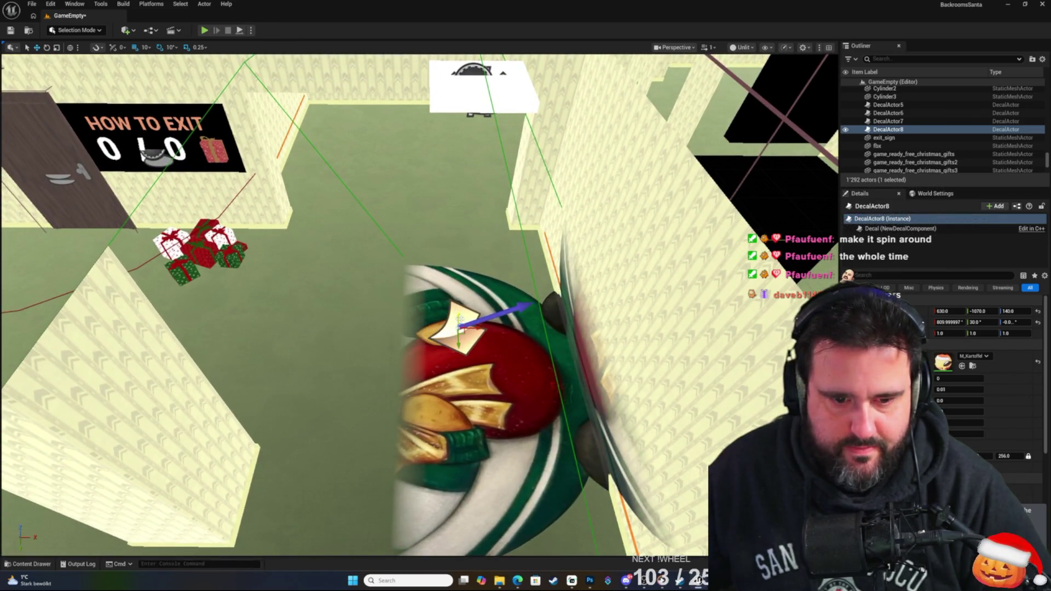
Lower DecalActor8 and turn it another 30 degrees so the potato face sits upright
mouse_move(460, 325)
left_mouse_down()
mouse_move(446, 492)
mouse_move(447, 414)
mouse_move(432, 441)
mouse_move(470, 444)
mouse_move(427, 446)
mouse_move(406, 417)
left_mouse_up()
key("w")
scroll(425, 435, "up", 3)
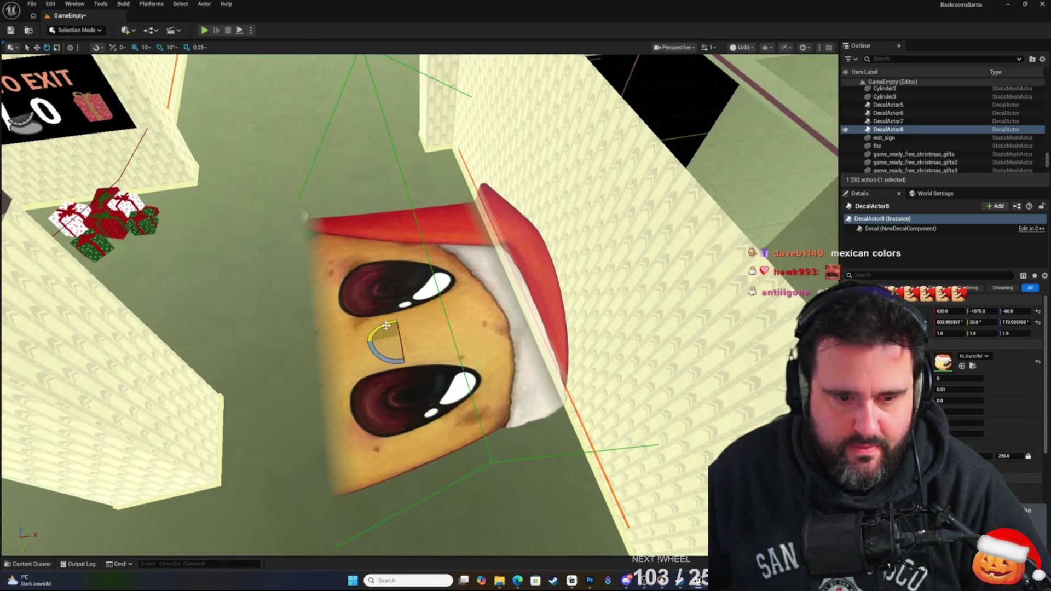
mouse_move(386, 325)
left_mouse_down()
mouse_move(426, 325)
mouse_move(385, 309)
mouse_move(385, 245)
mouse_move(383, 315)
mouse_move(328, 317)
mouse_move(323, 351)
mouse_move(358, 168)
mouse_move(363, 299)
mouse_move(373, 304)
mouse_move(380, 126)
left_mouse_up()
key("w")
scroll(374, 275, "up", 3)
key("f")
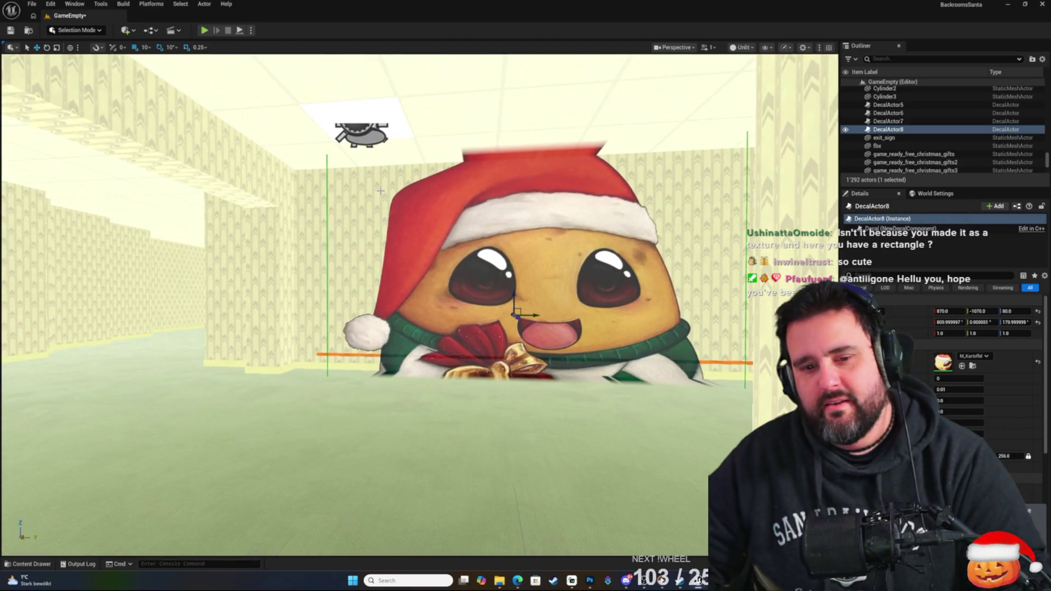
scroll(382, 193, "up", 5)
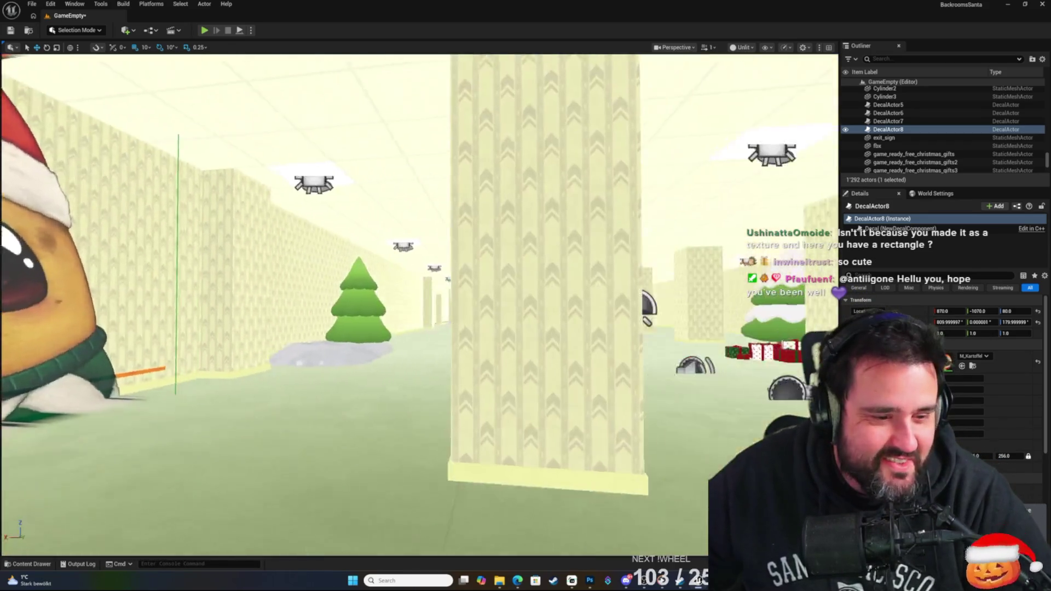
key("f")
scroll(432, 208, "down", 5)
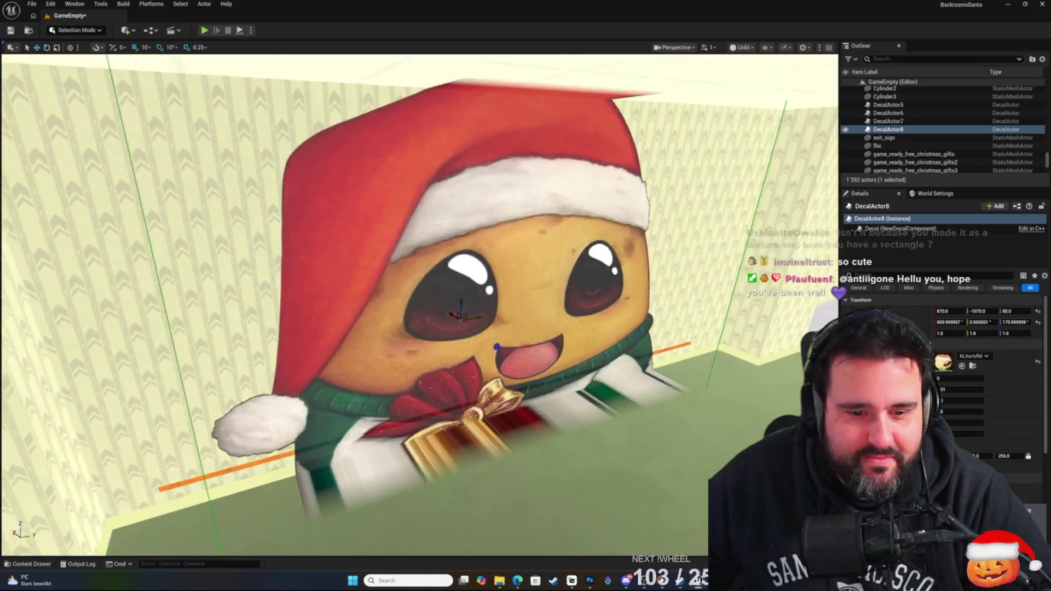
left_click_drag(356, 208, 432, 207)
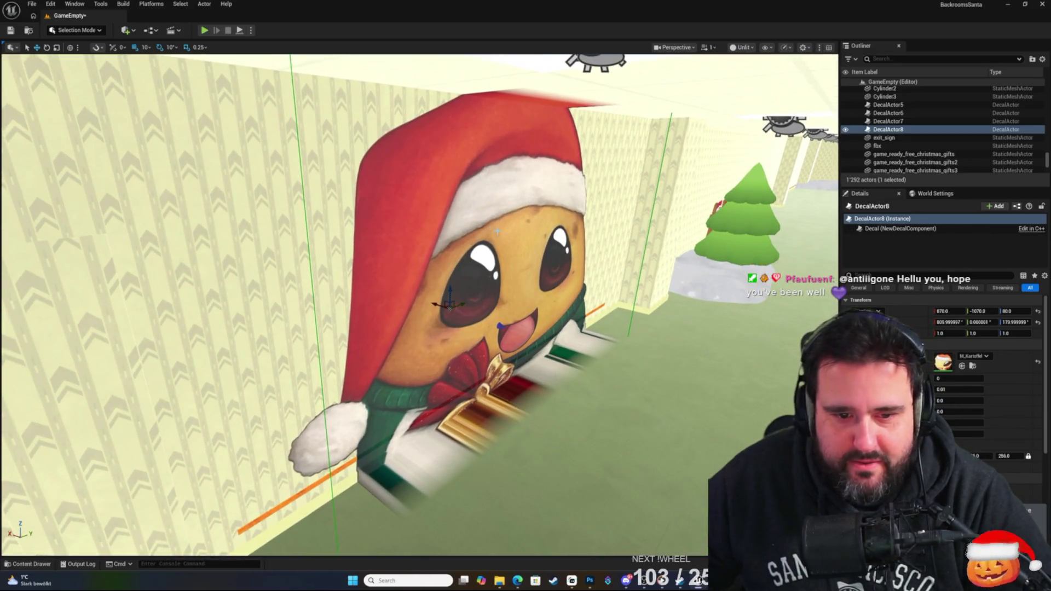
scroll(497, 231, "up", 2)
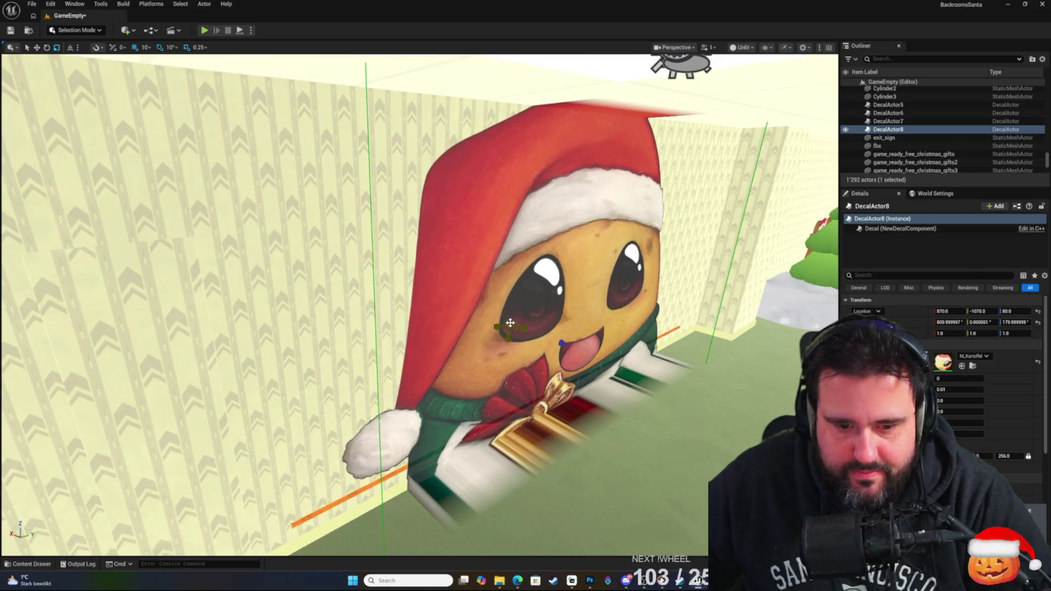
left_click_drag(510, 323, 504, 329)
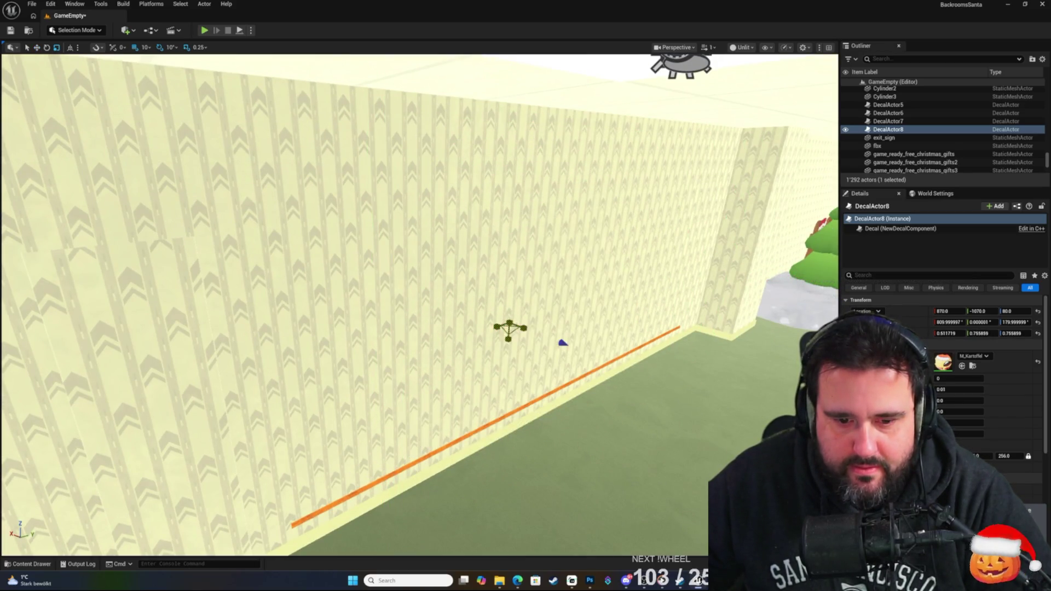
left_click_drag(496, 316, 506, 320)
key("e")
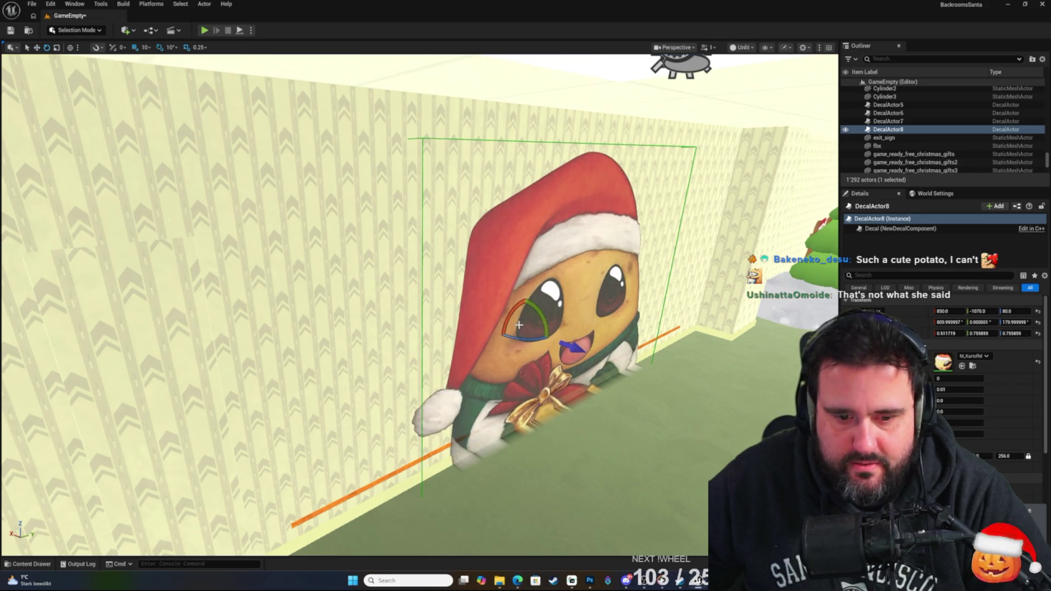
mouse_move(522, 327)
left_mouse_down()
mouse_move(514, 334)
mouse_move(552, 334)
mouse_move(559, 260)
left_mouse_up()
key("f")
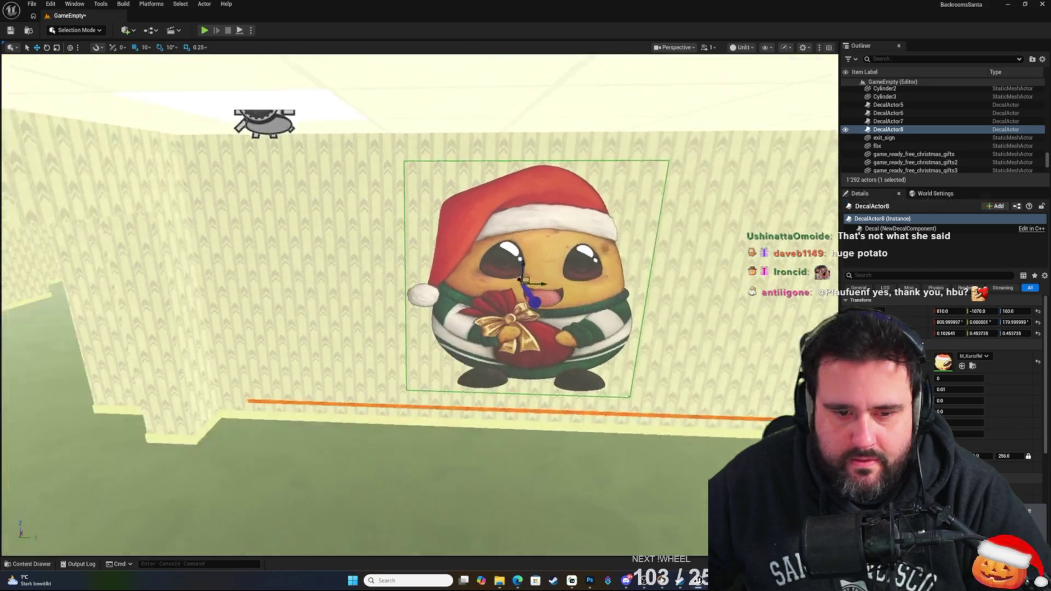
scroll(595, 317, "up", 5)
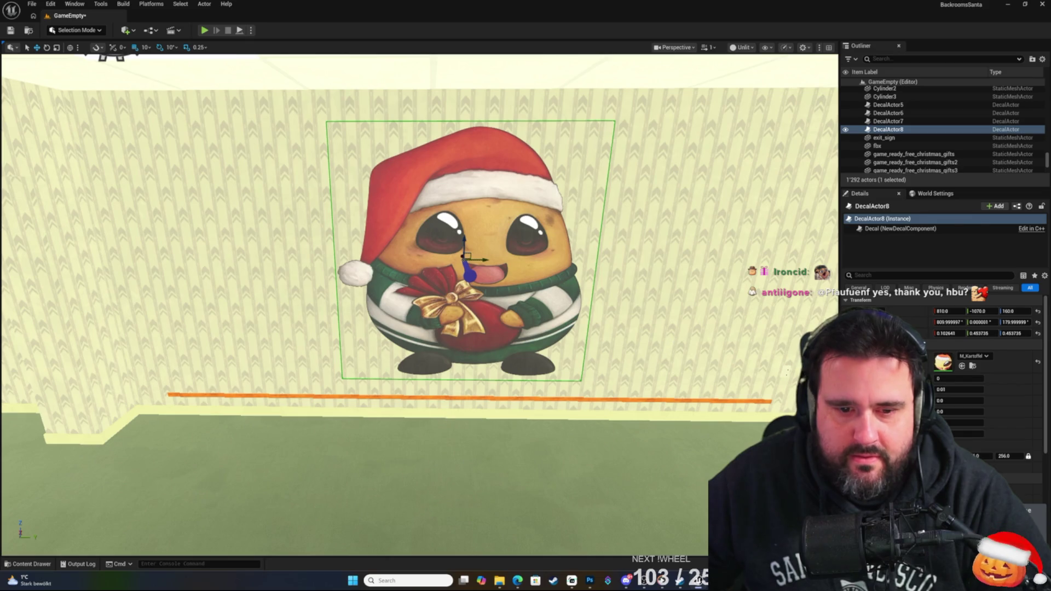
left_click(219, 246)
scroll(219, 246, "down", 3)
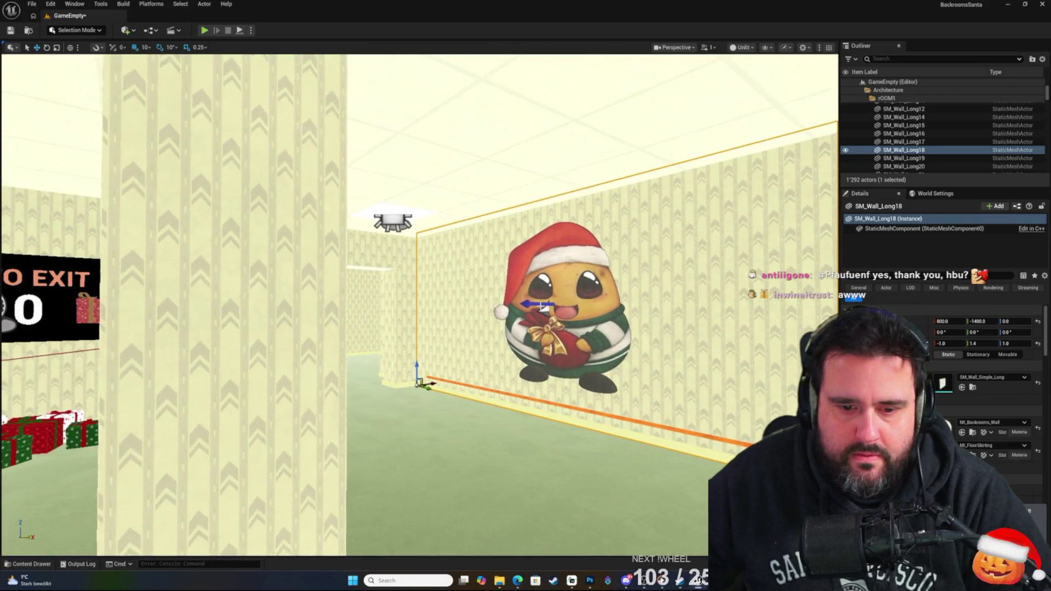
left_click(542, 306)
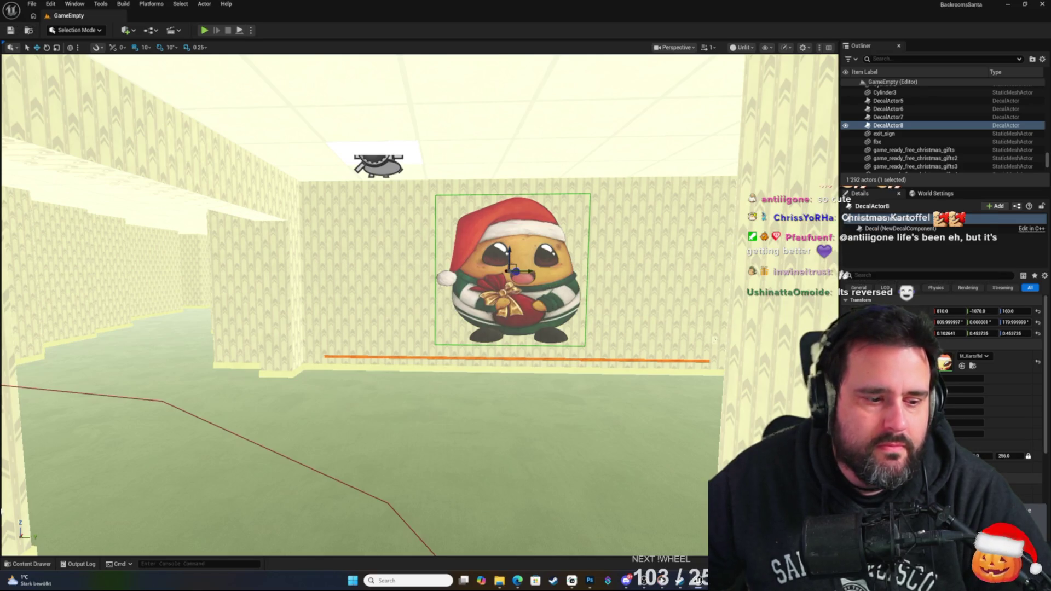
left_click(203, 30)
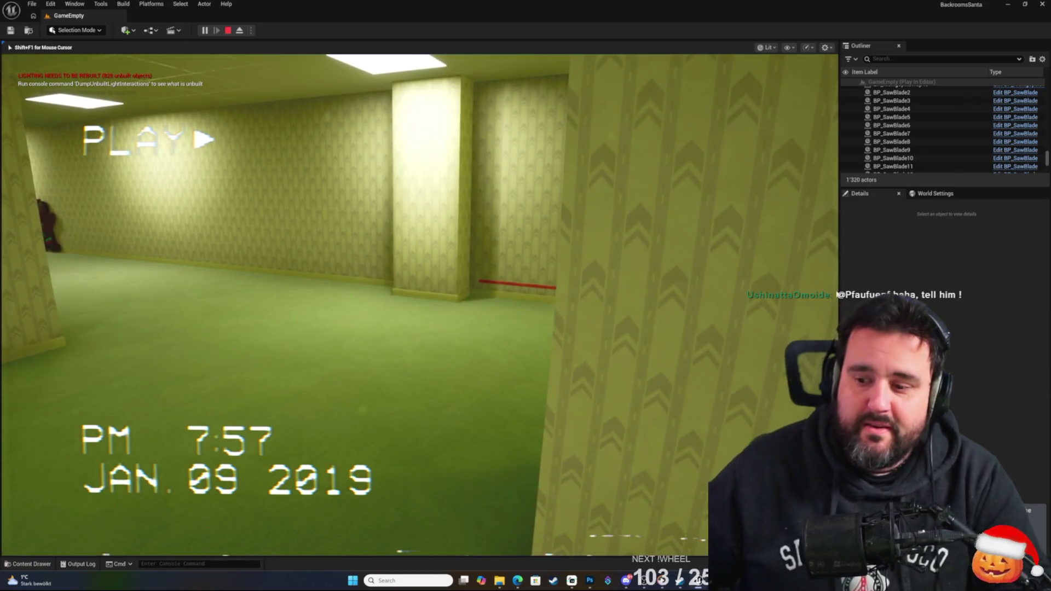
Stop the play-test and frame the Santa decal in the level viewport
key("Escape")
key("f")
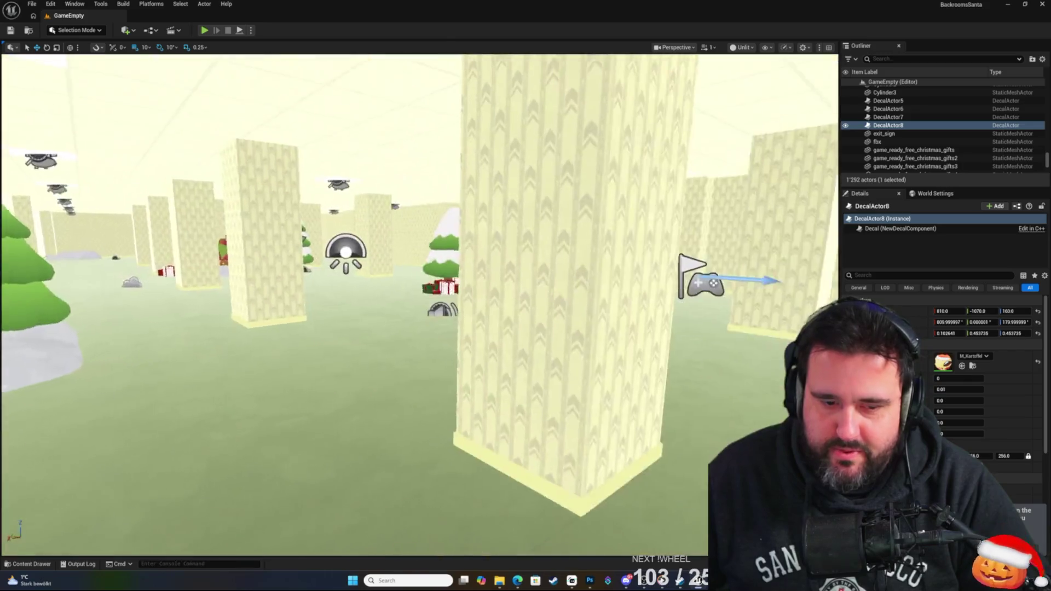
scroll(420, 305, "down", 10)
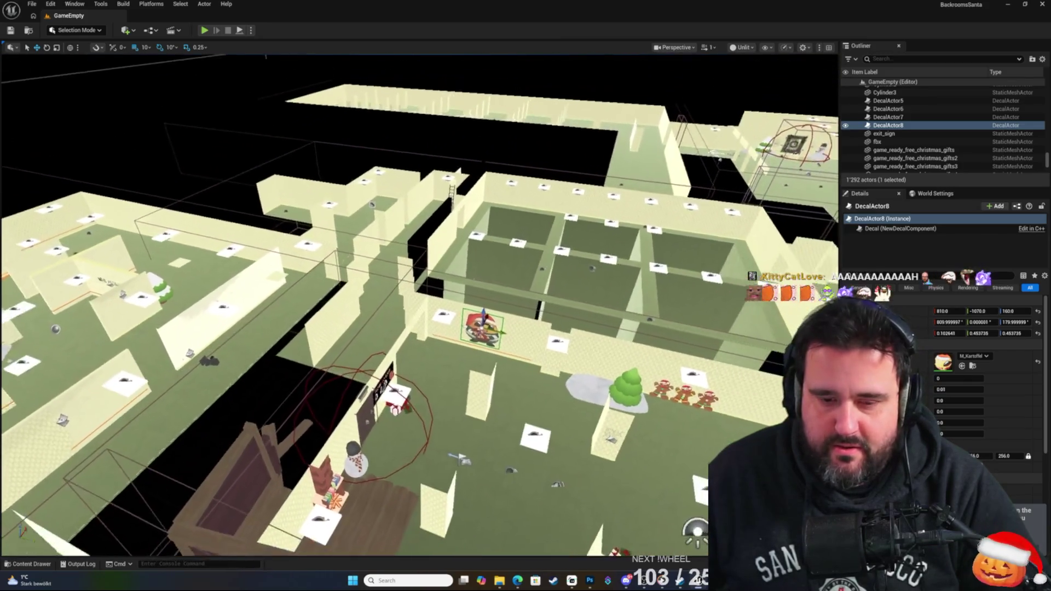
key("f")
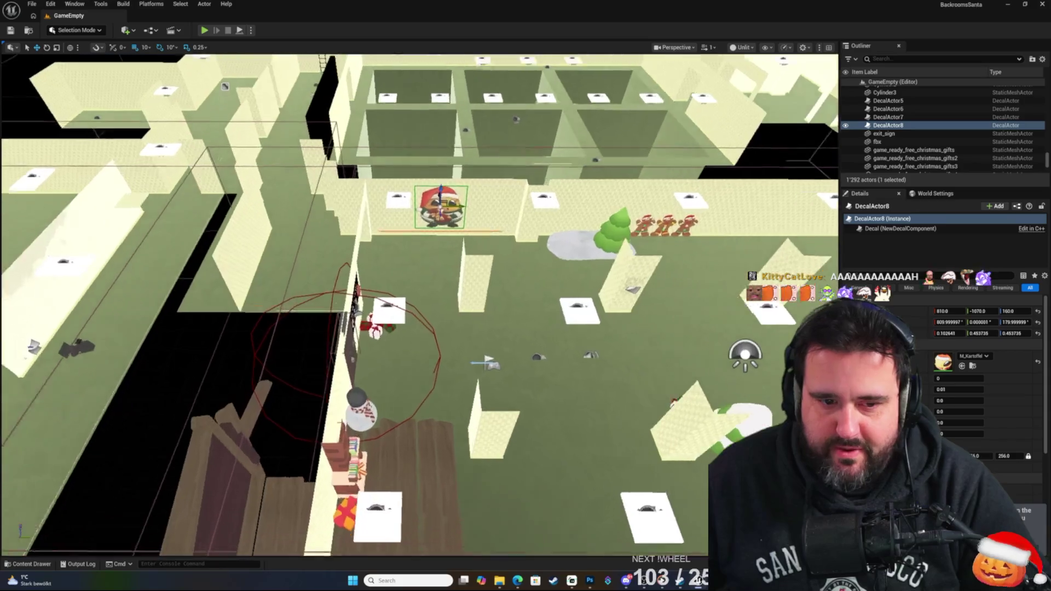
scroll(419, 305, "down", 8)
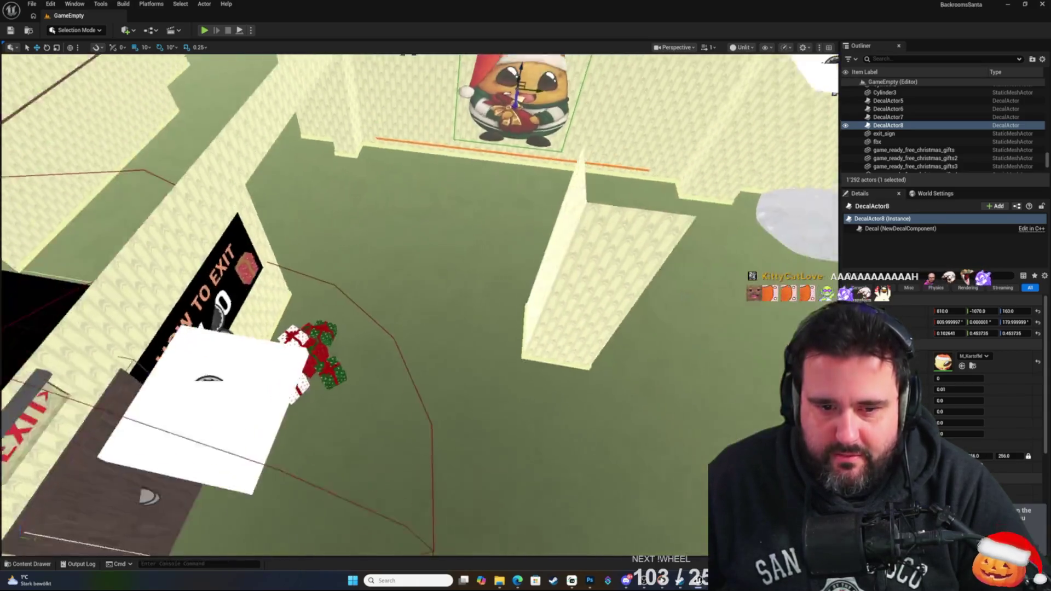
scroll(419, 306, "up", 10)
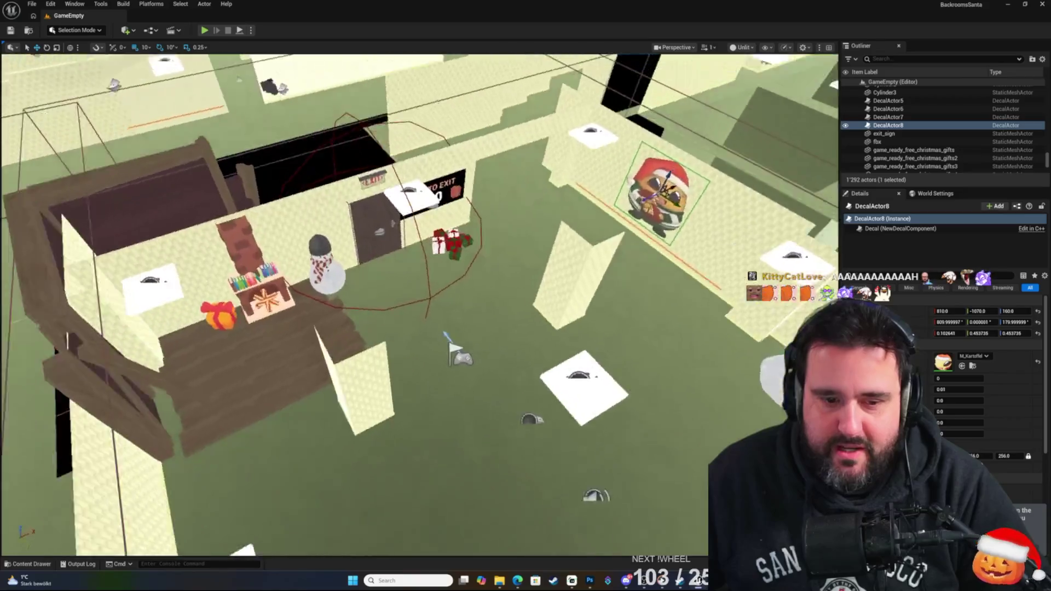
key("f")
scroll(419, 305, "down", 8)
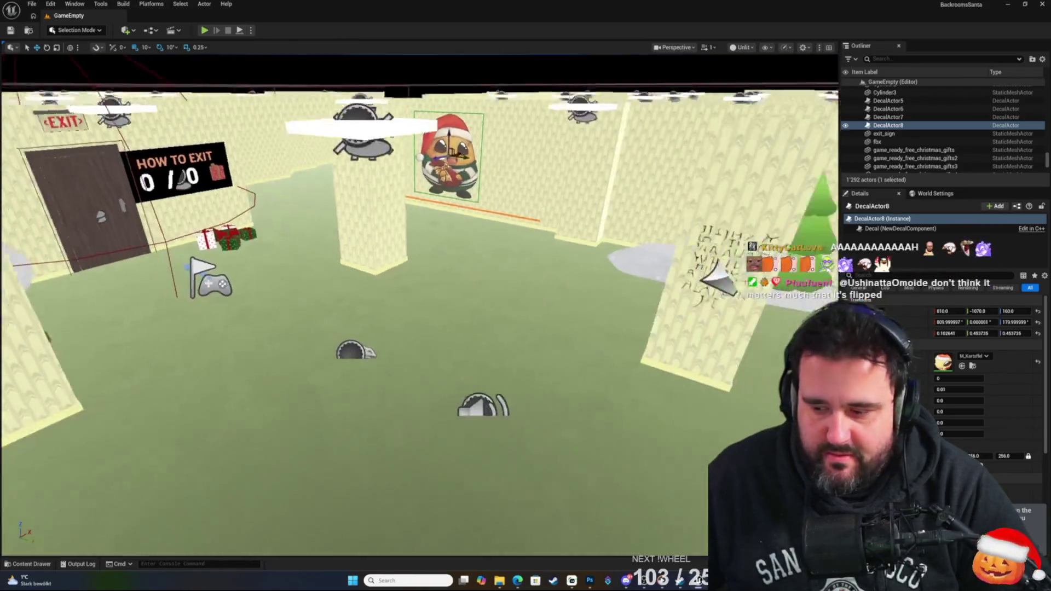
scroll(419, 305, "up", 10)
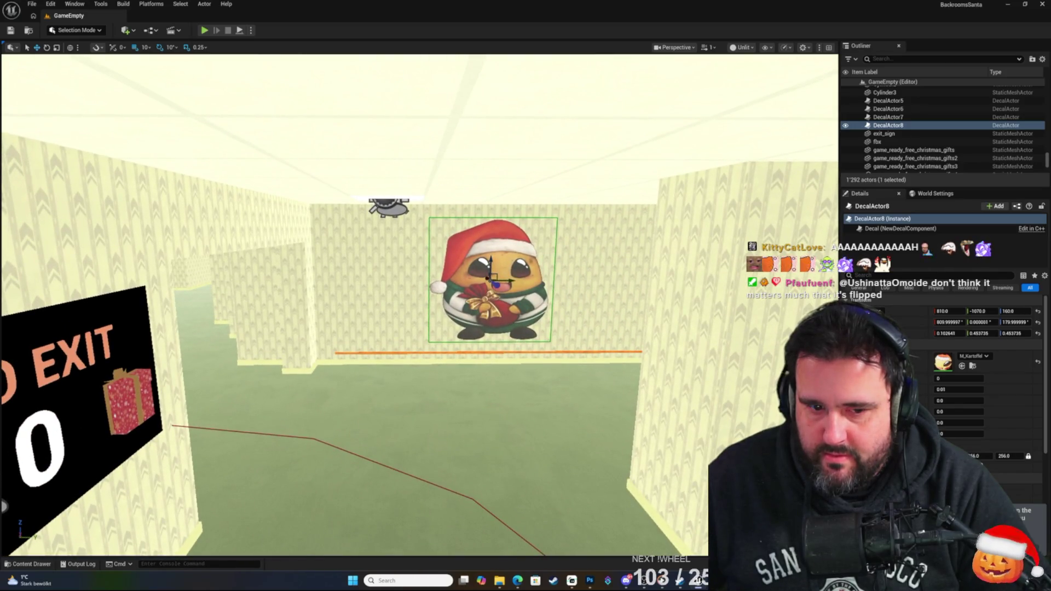
scroll(419, 305, "up", 2)
scroll(543, 351, "up", 5)
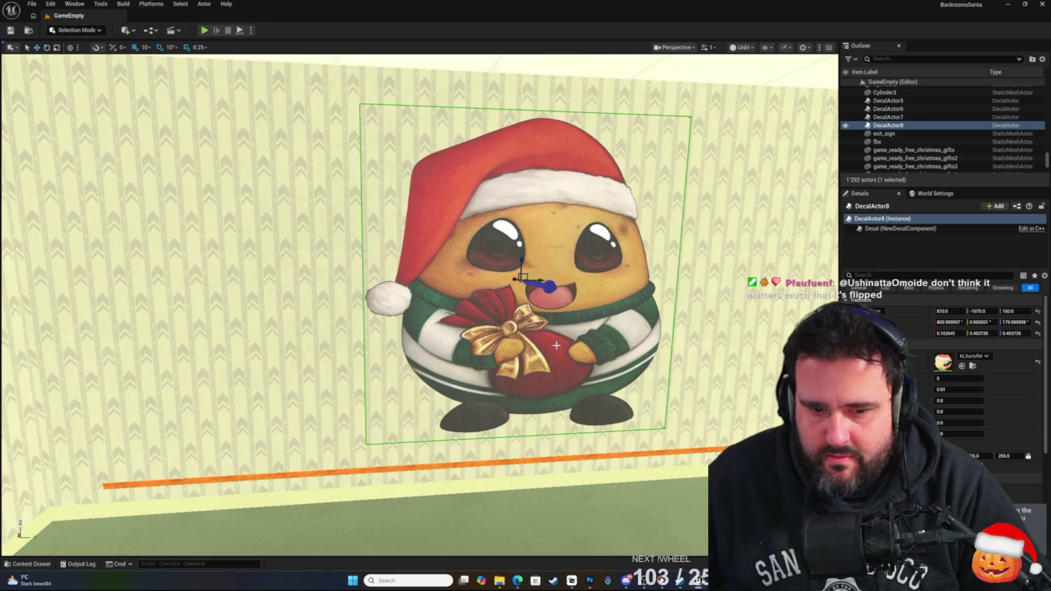
Fly the viewport around in front of the Santa decal and up above the level
key("s")
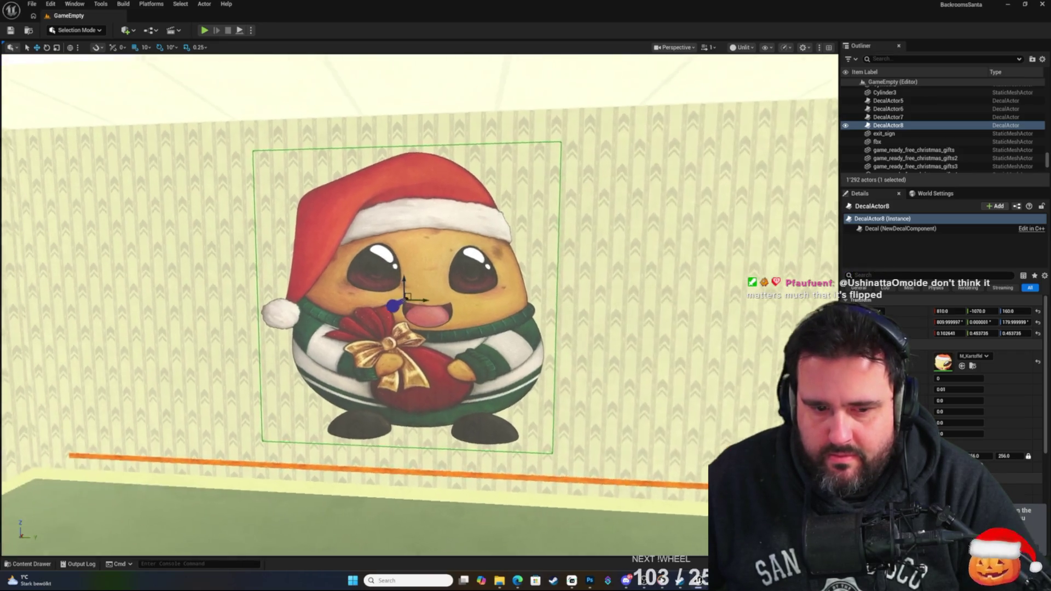
key("d")
key("a")
key("w")
key("s")
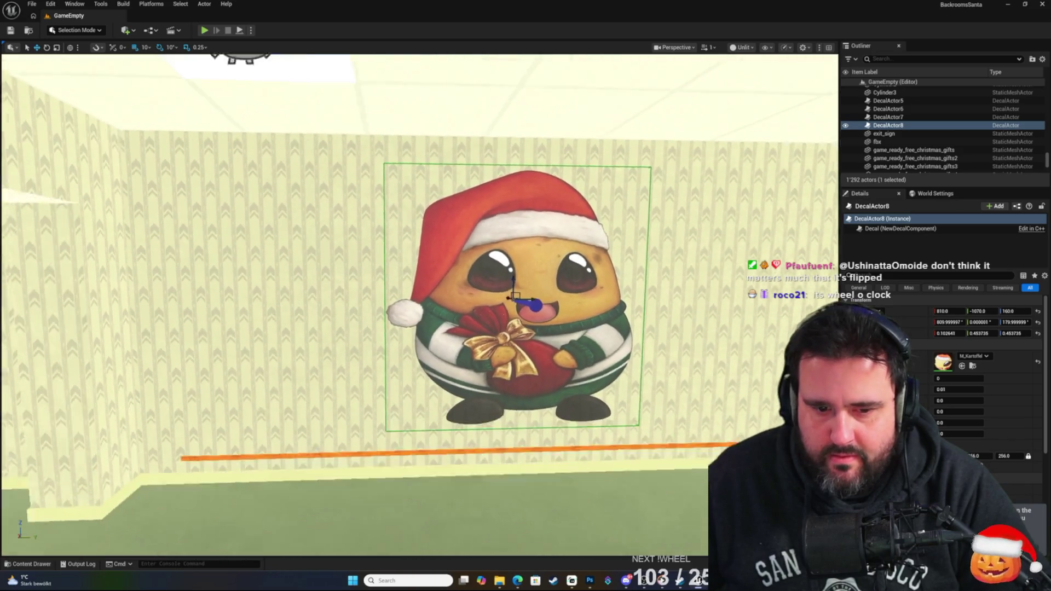
key("e")
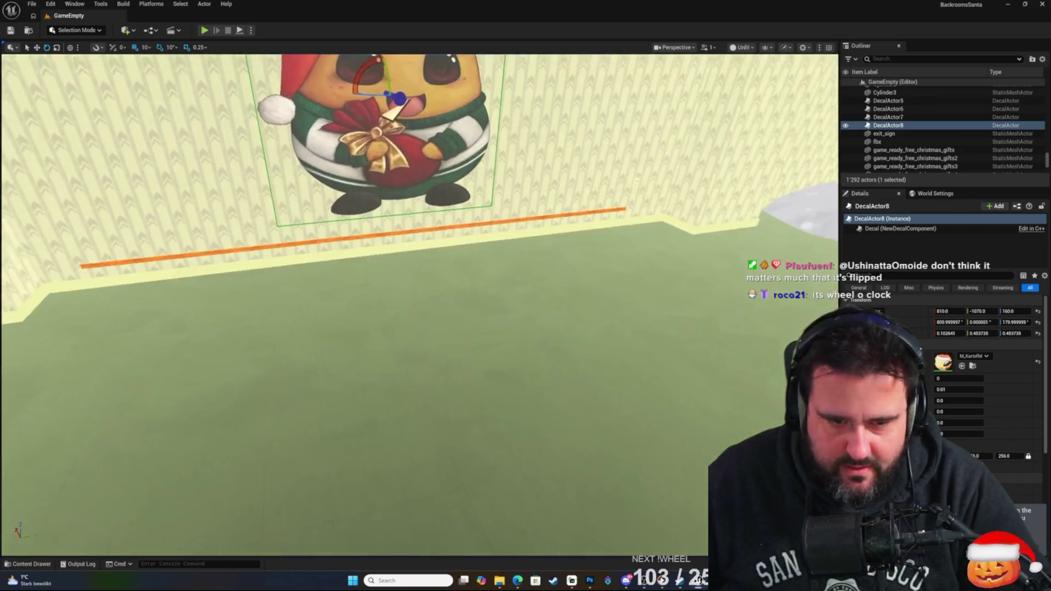
key("s")
key("w")
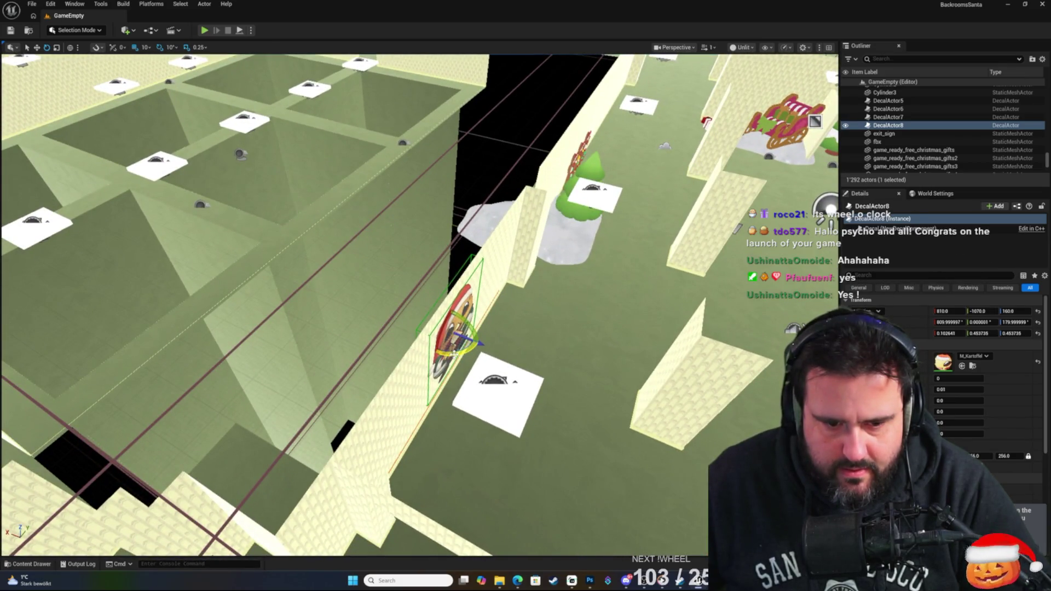
Turn DecalActor8 180° around its vertical axis and save the GameEmpty level
mouse_move(420, 323)
left_mouse_down()
mouse_move(441, 309)
mouse_move(438, 323)
mouse_move(420, 318)
left_mouse_up()
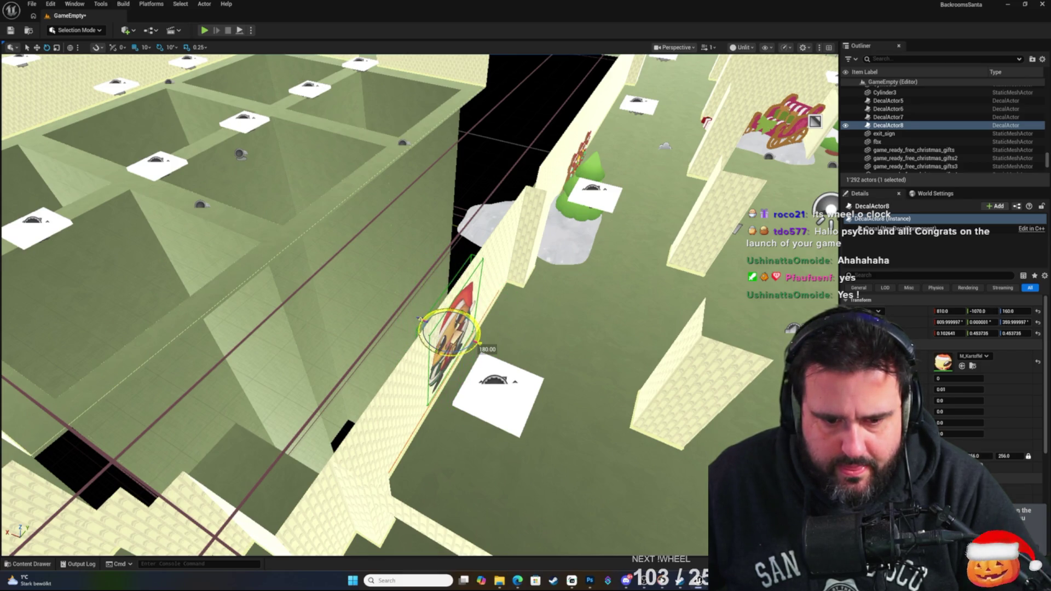
key("f")
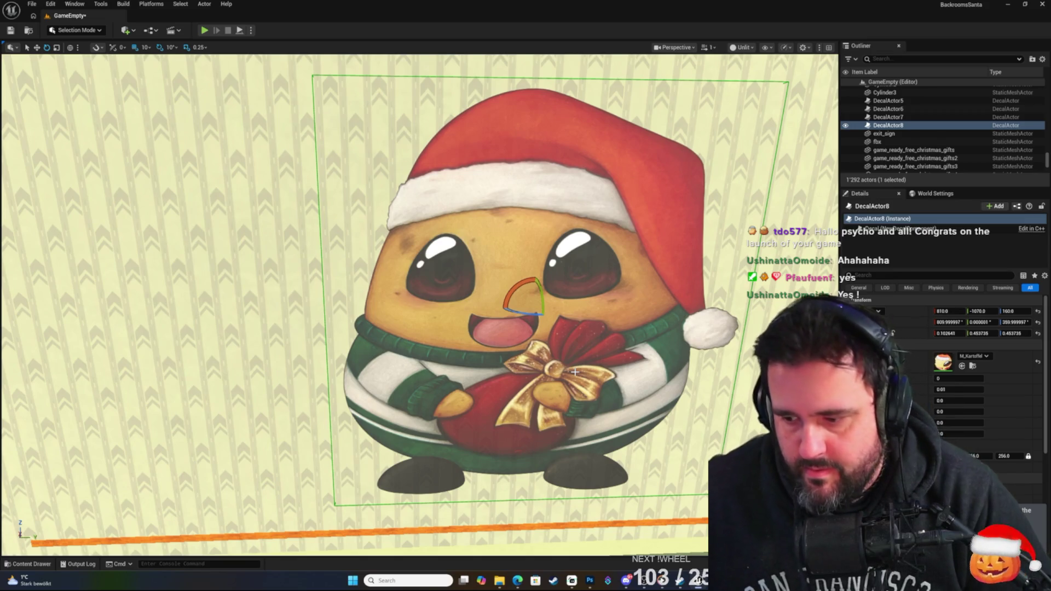
scroll(574, 372, "down", 8)
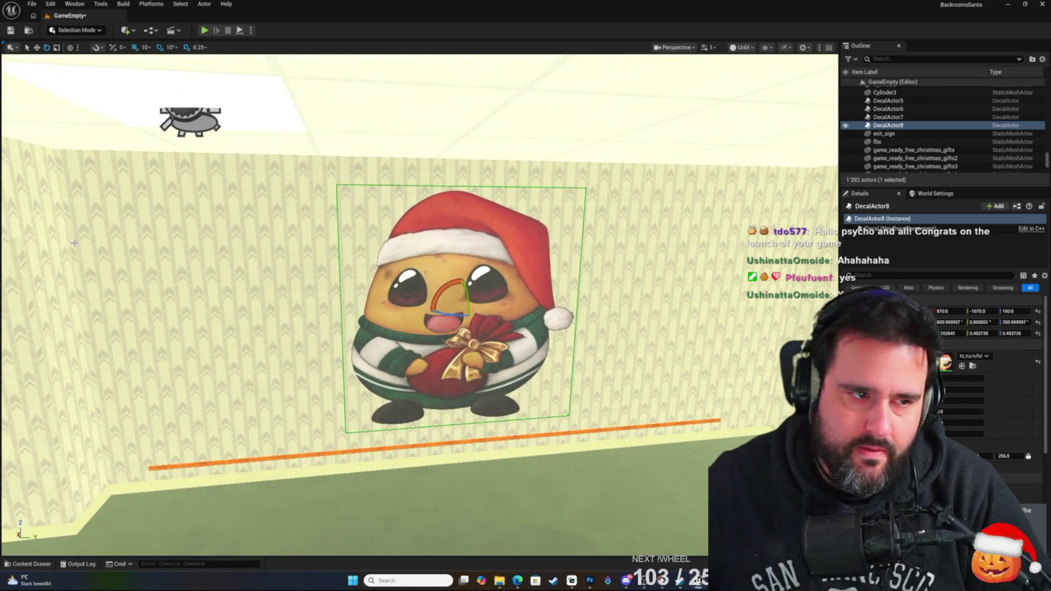
key("ctrl+s")
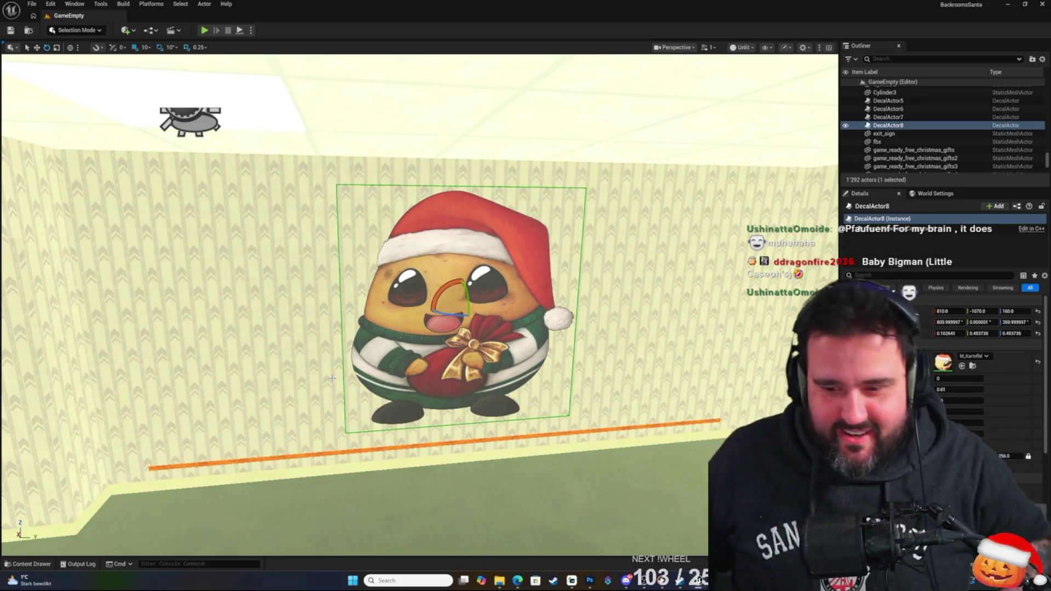
left_click_drag(403, 476, 438, 474)
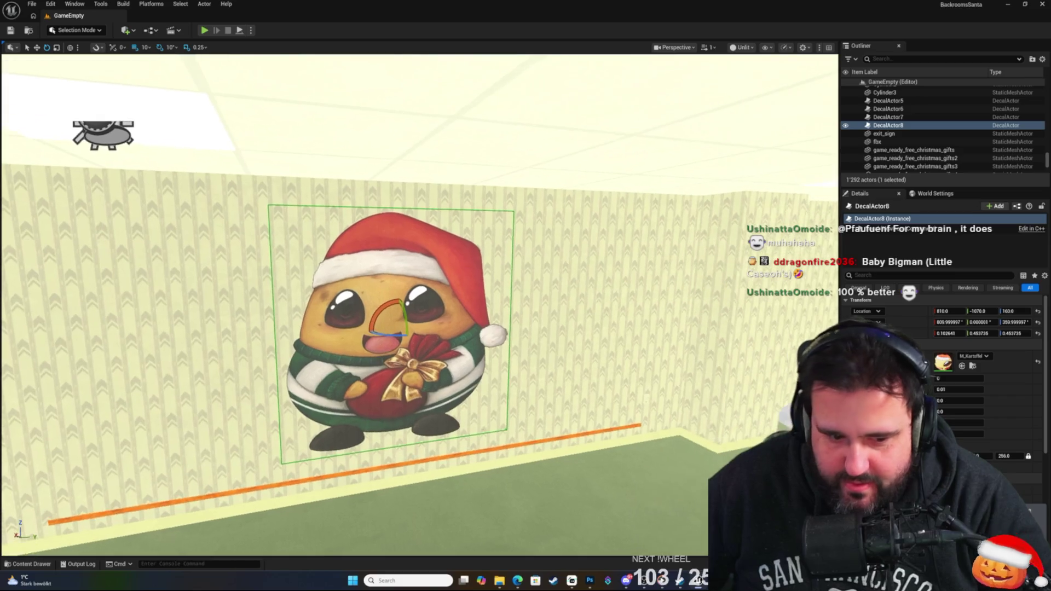
Search the UltimateMenu folder for the credits widget and open WB_Credits in the designer
left_click(20, 564)
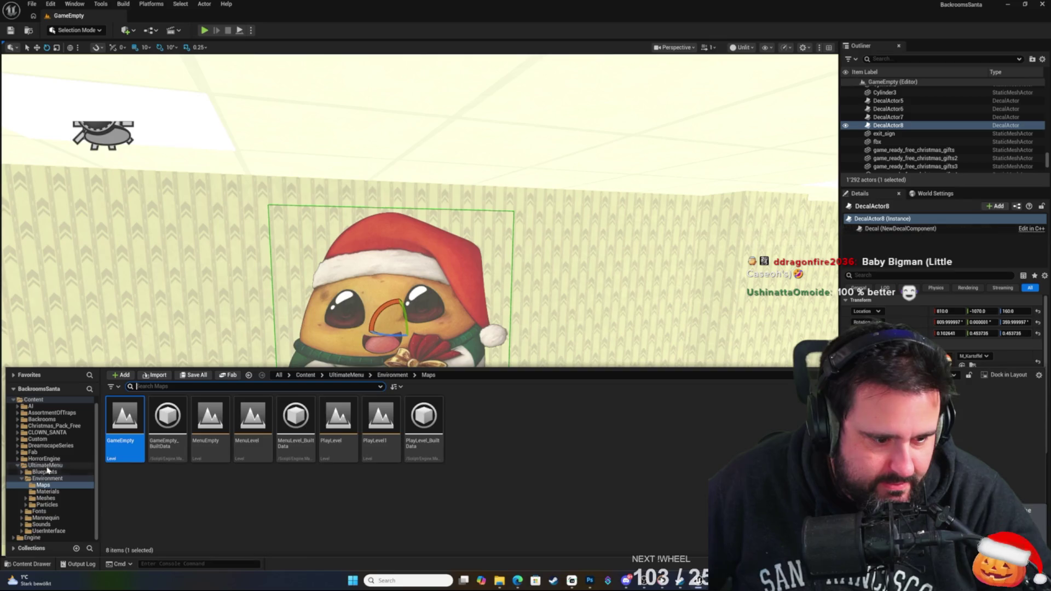
left_click(45, 466)
left_click(188, 388)
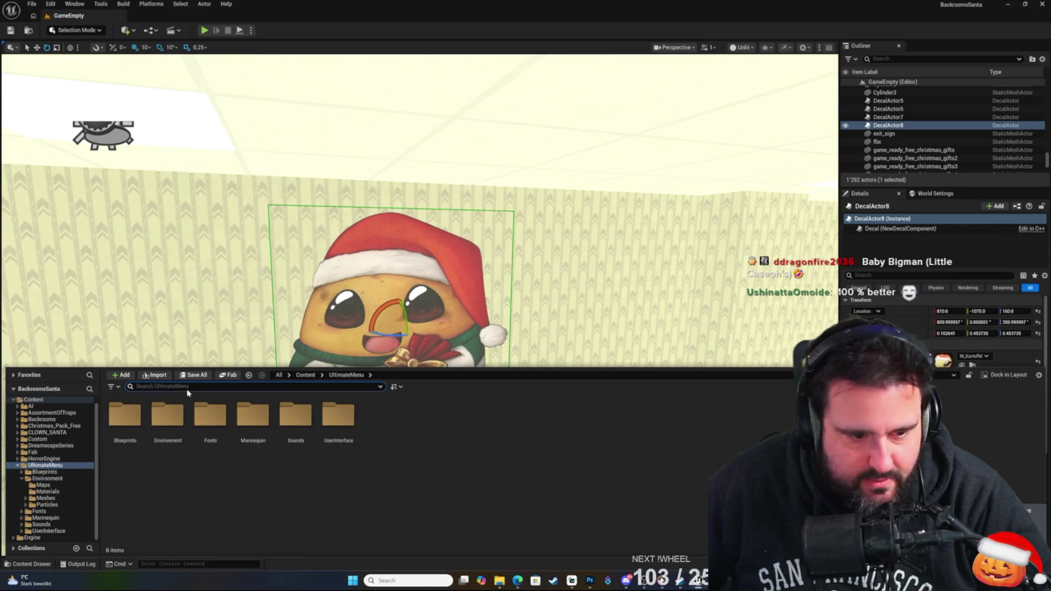
type("dred")
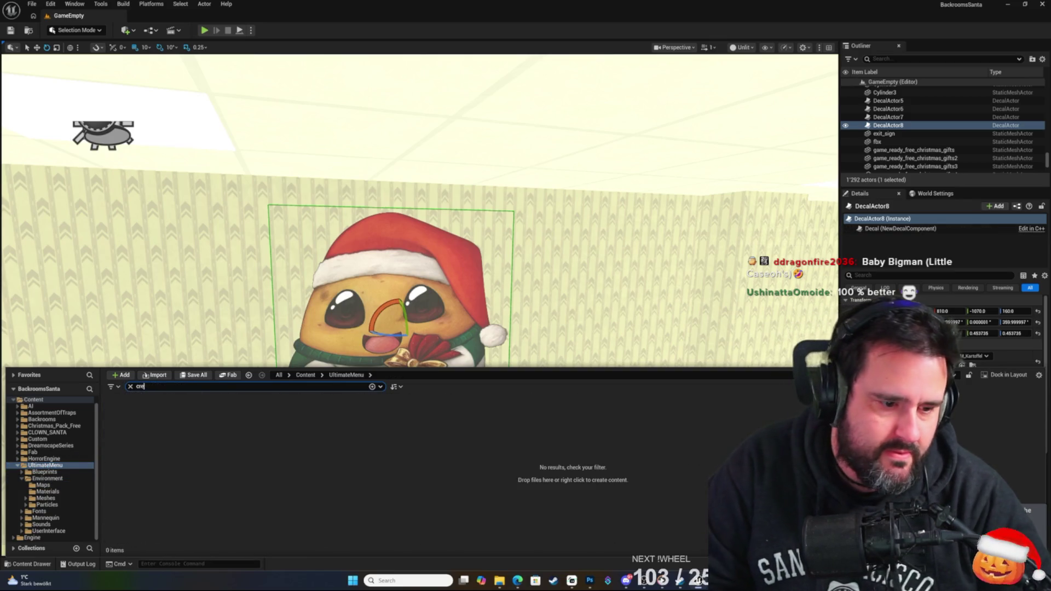
type("i")
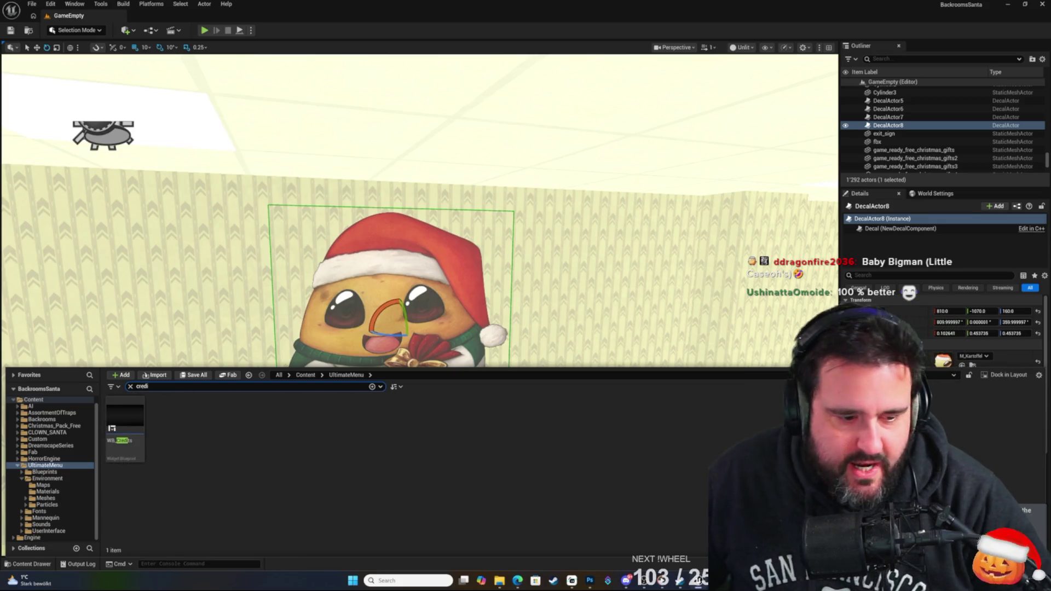
double_click(132, 417)
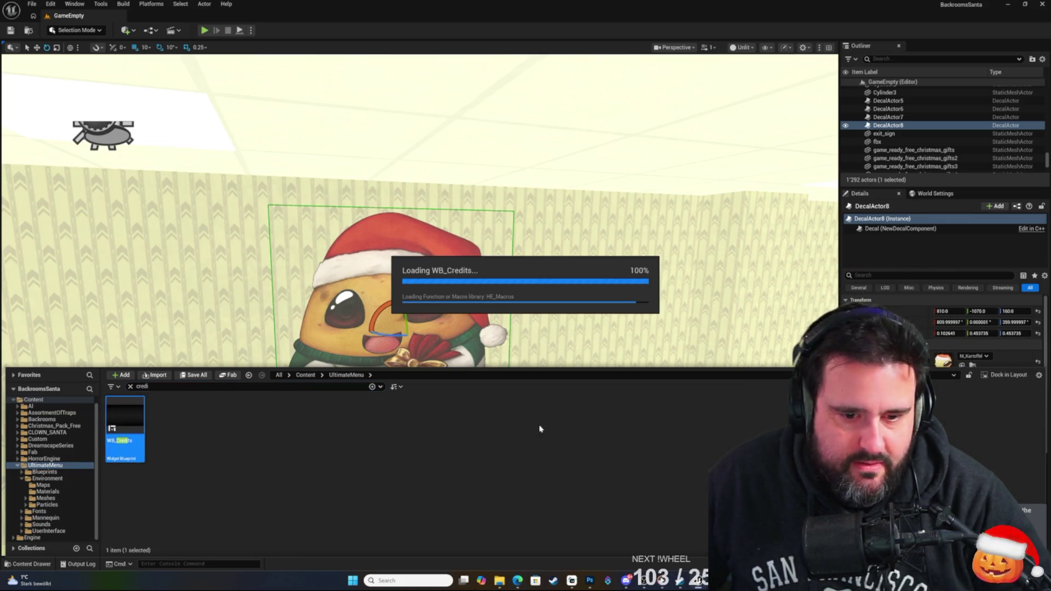
scroll(954, 151, "down", 2)
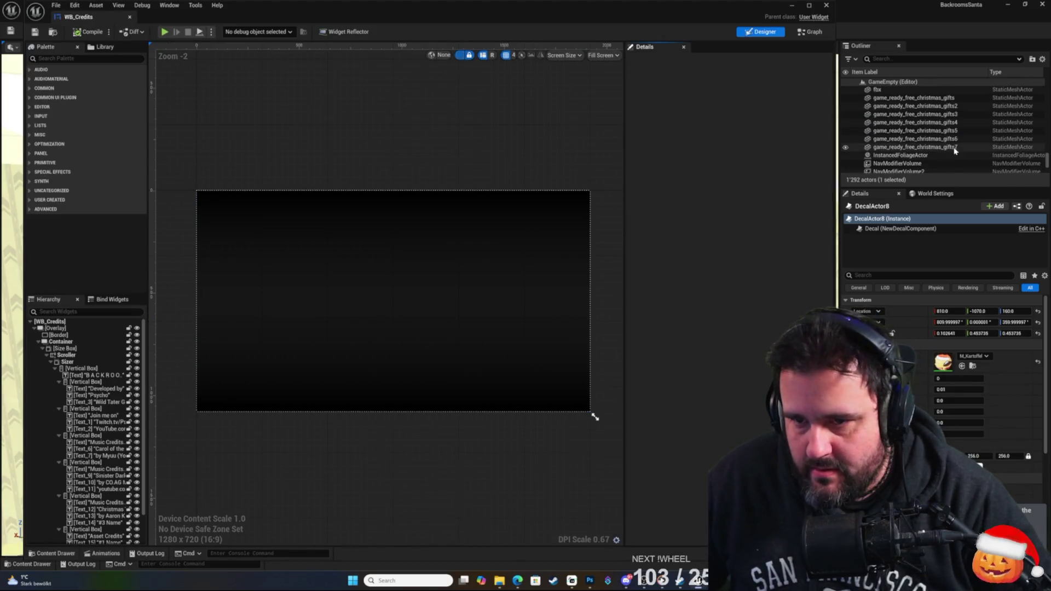
Select the Text_15 credit line, compile WB_Credits, and return to the GameEmpty level
scroll(963, 151, "down", 5)
scroll(88, 422, "down", 2)
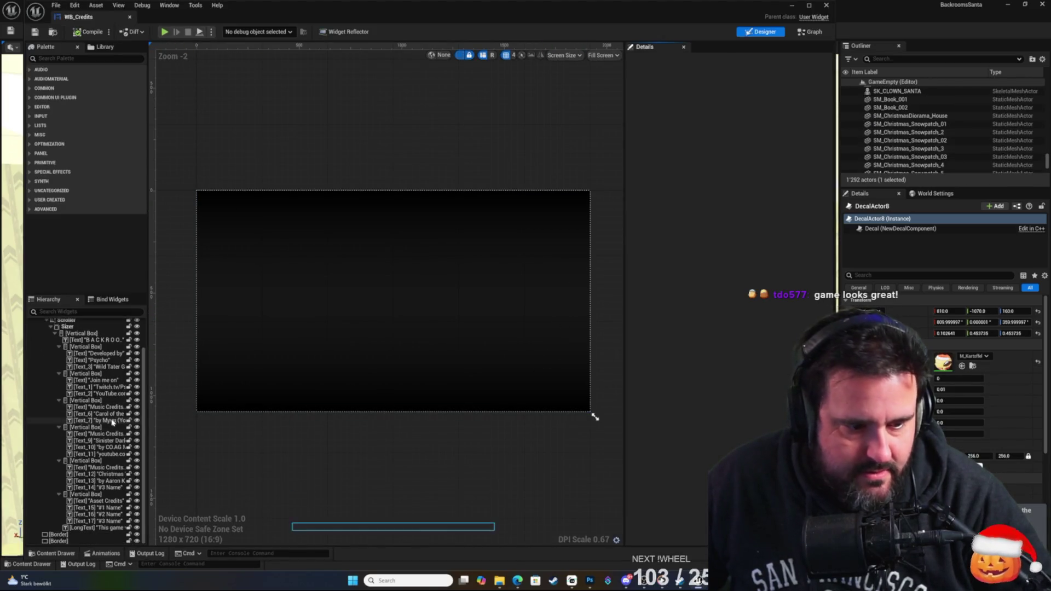
left_click_drag(87, 487, 88, 497)
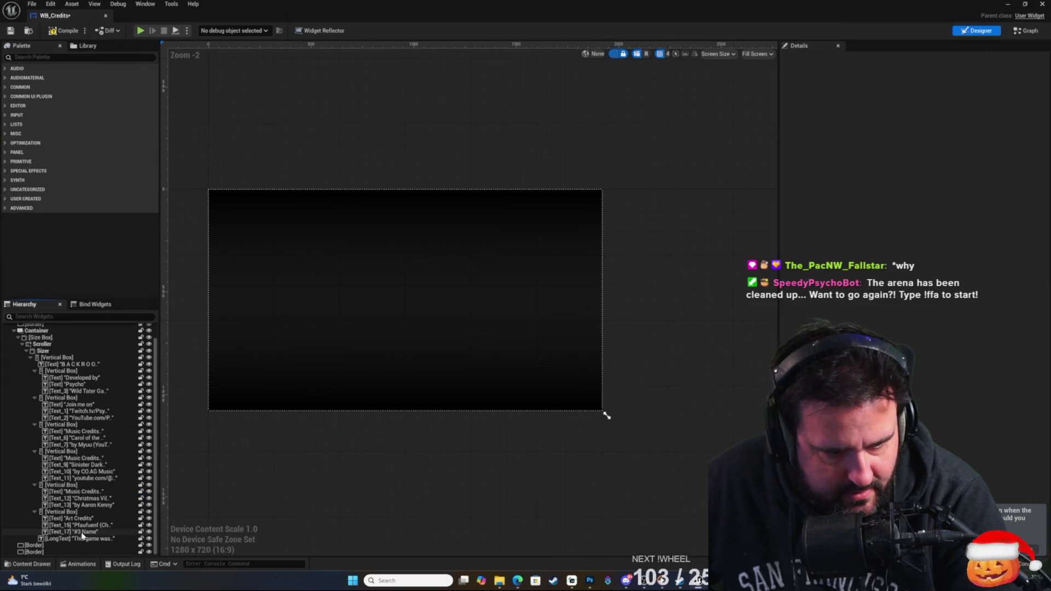
left_click(96, 531)
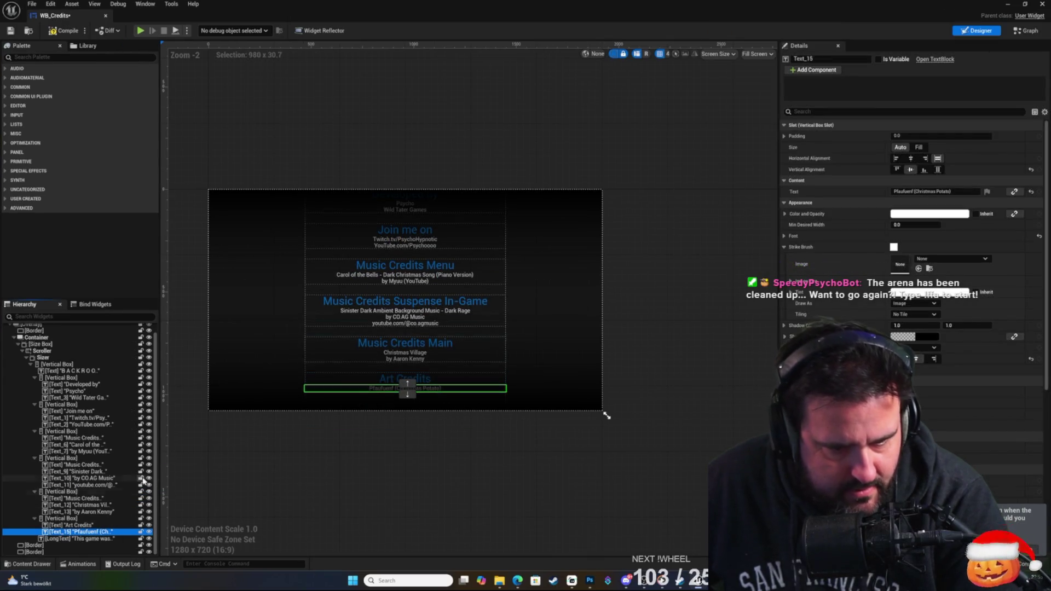
left_click(71, 32)
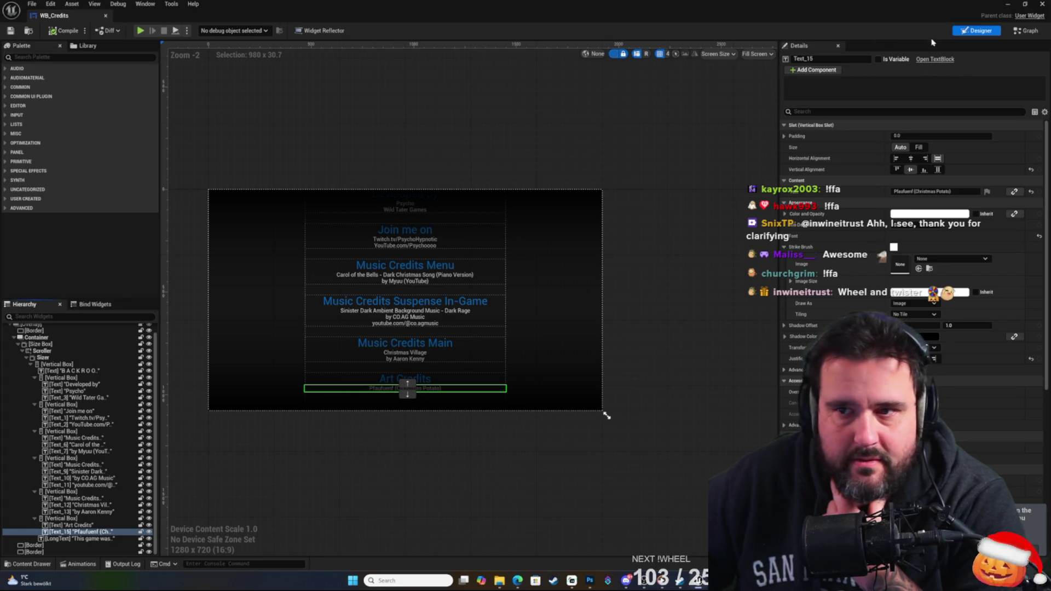
key("alt+Tab")
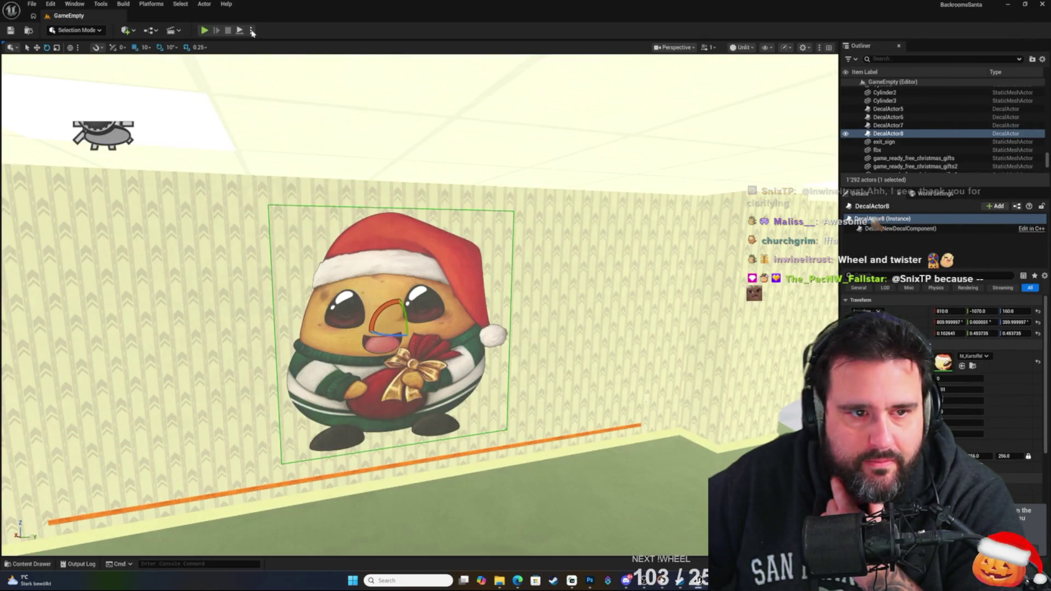
Clear the search filter in UltimateMenu > Environment > Maps and open the MenuLevel map
left_click(251, 30)
key("Escape")
left_click(29, 564)
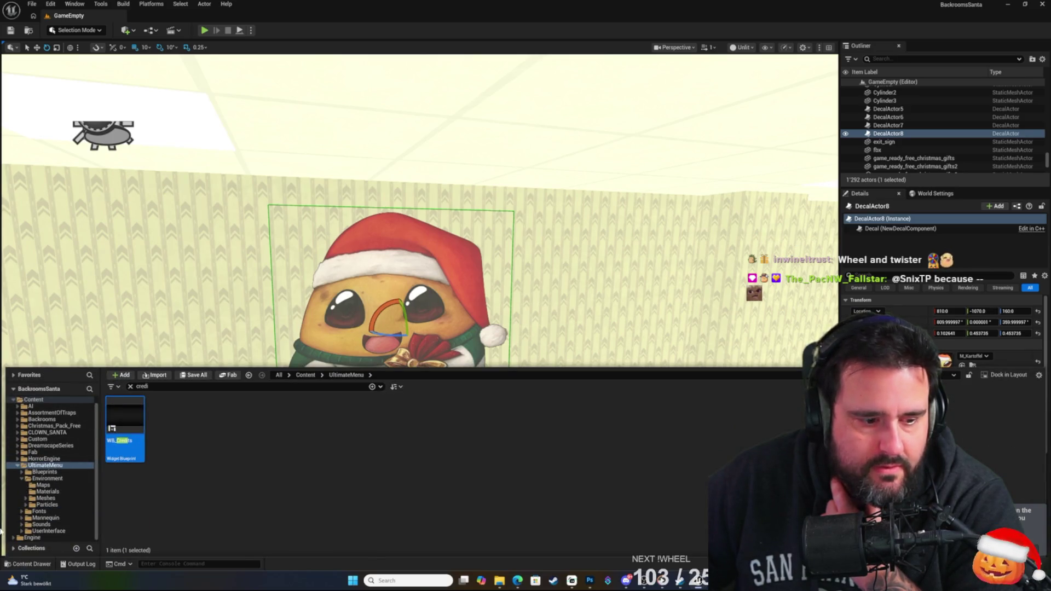
left_click(44, 485)
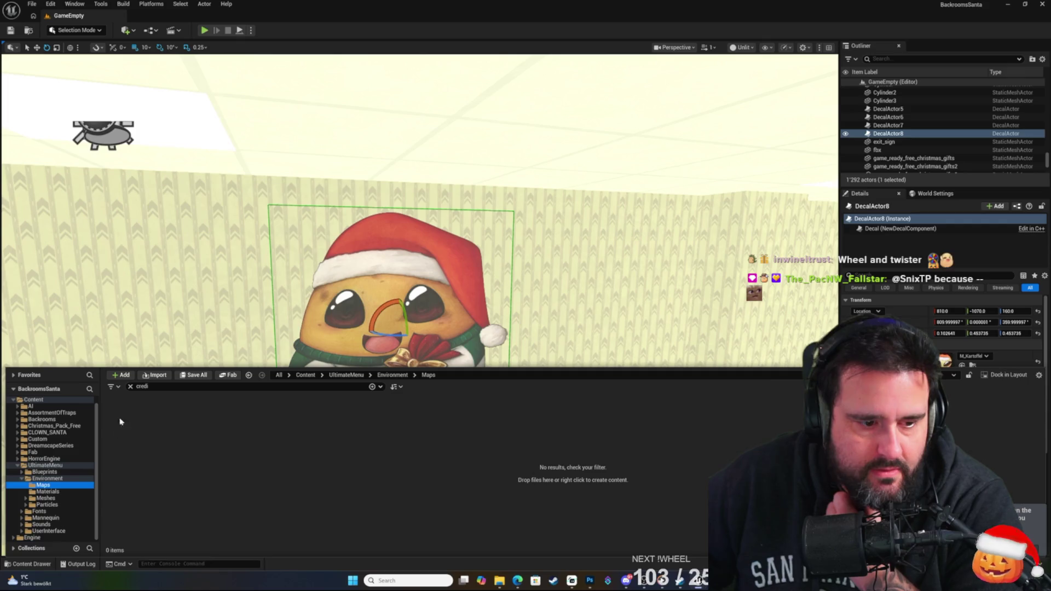
left_click(131, 386)
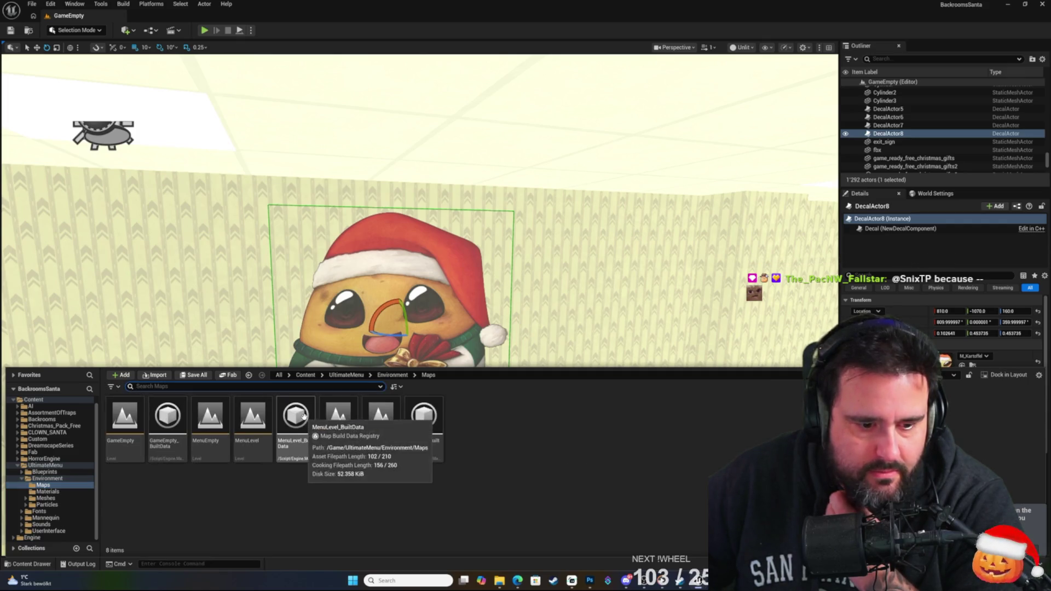
left_click(295, 416)
left_click(338, 415)
double_click(264, 419)
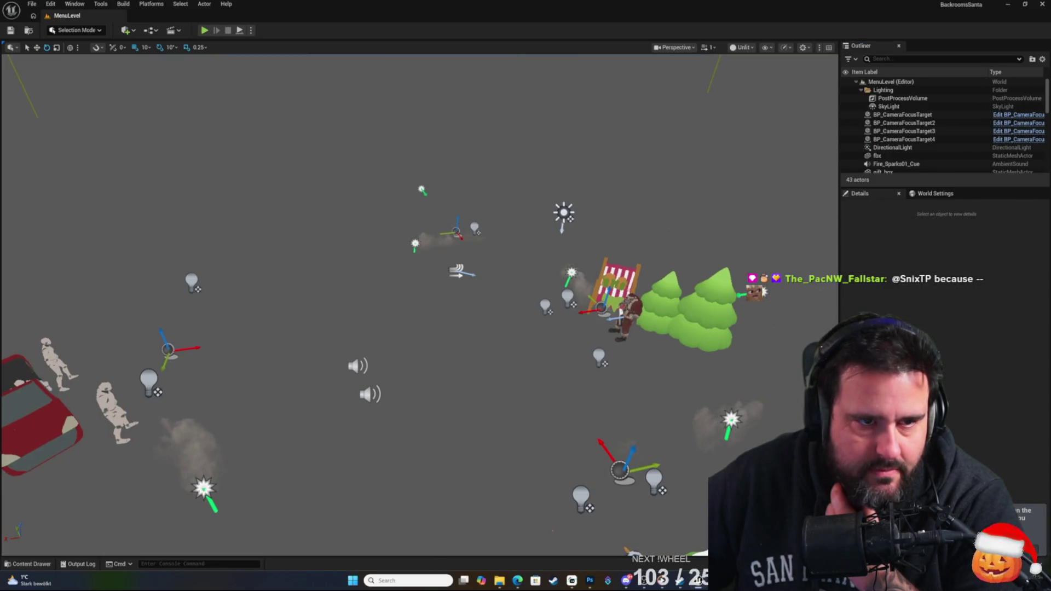
left_click(24, 564)
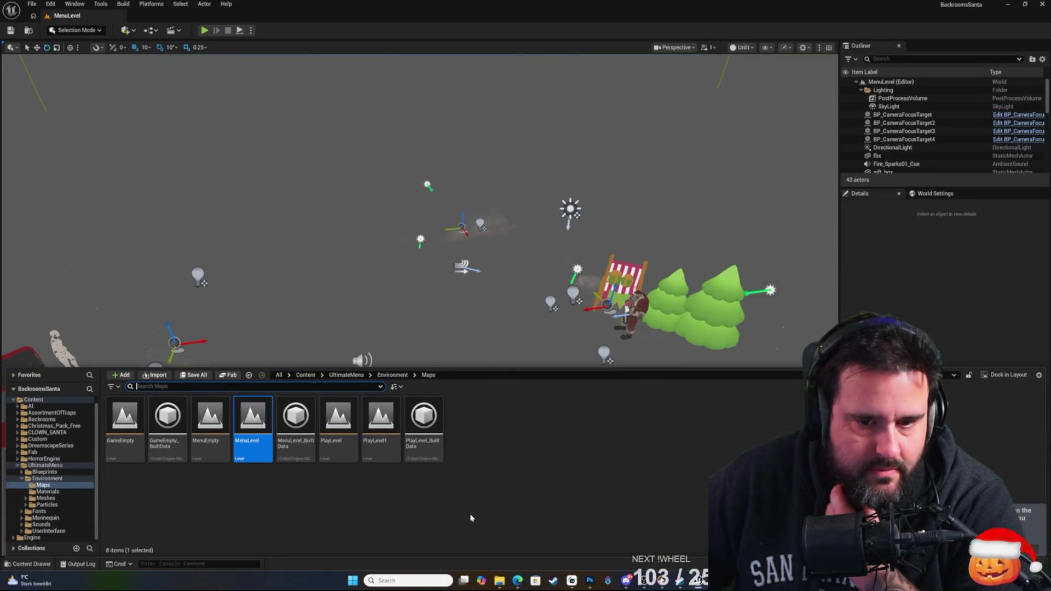
left_click(378, 485)
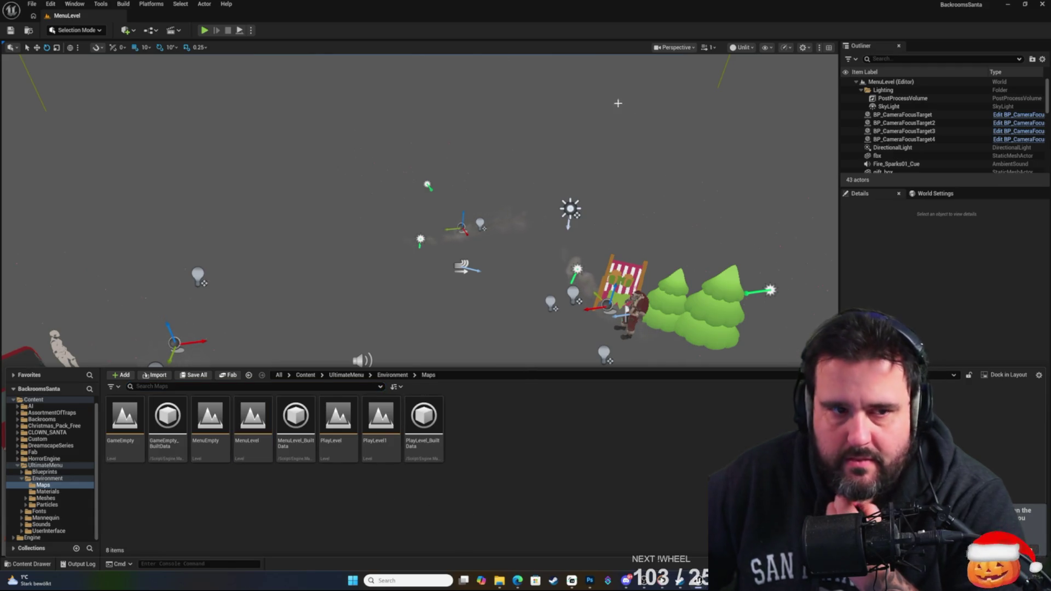
left_click(241, 30)
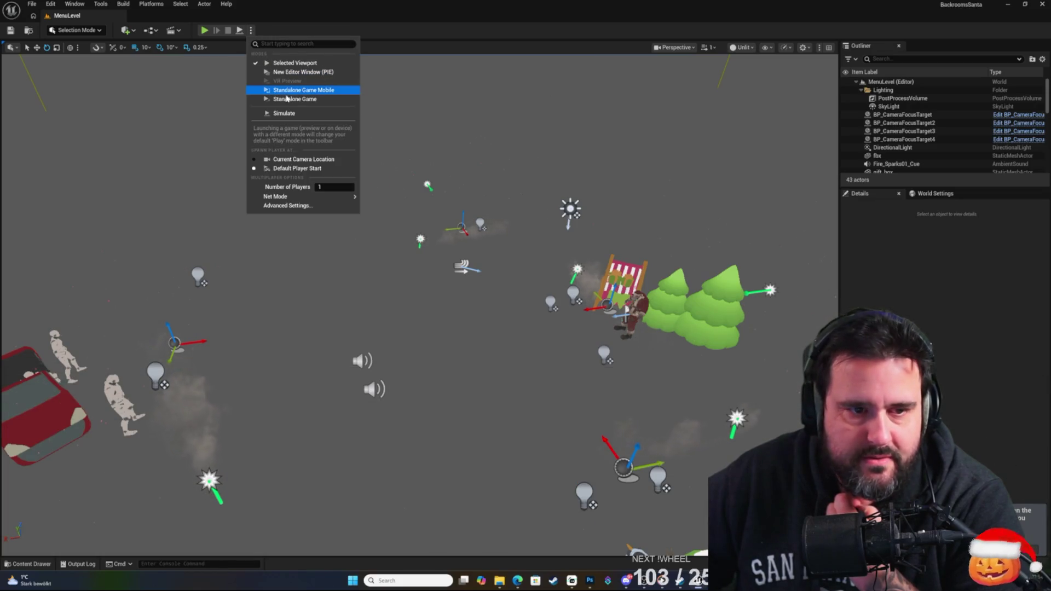
Launch MenuLevel as a Standalone Game, reach the main menu, and exit to Windows
left_click(308, 103)
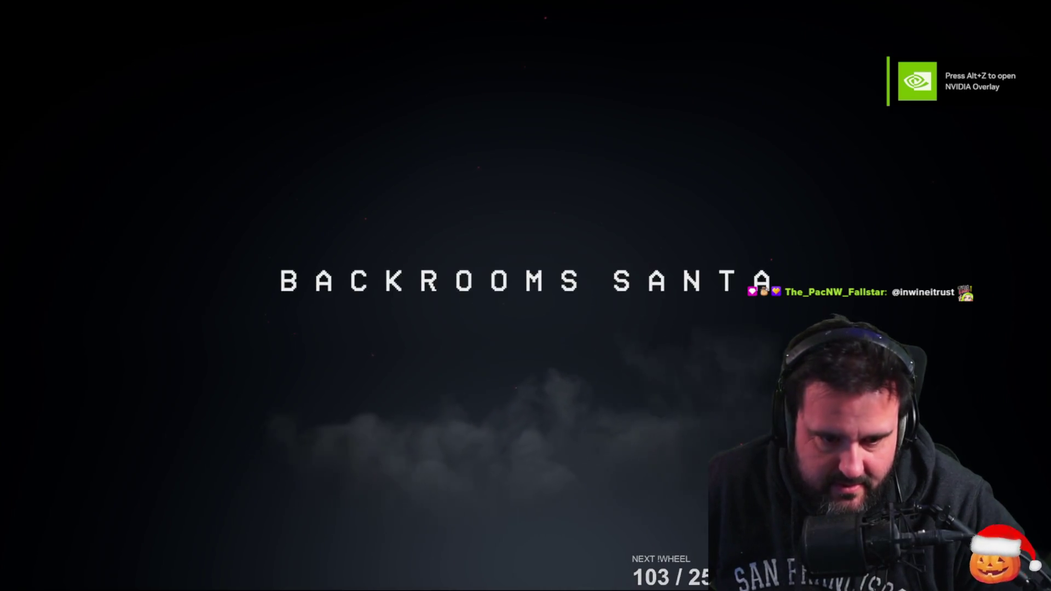
left_click(525, 343)
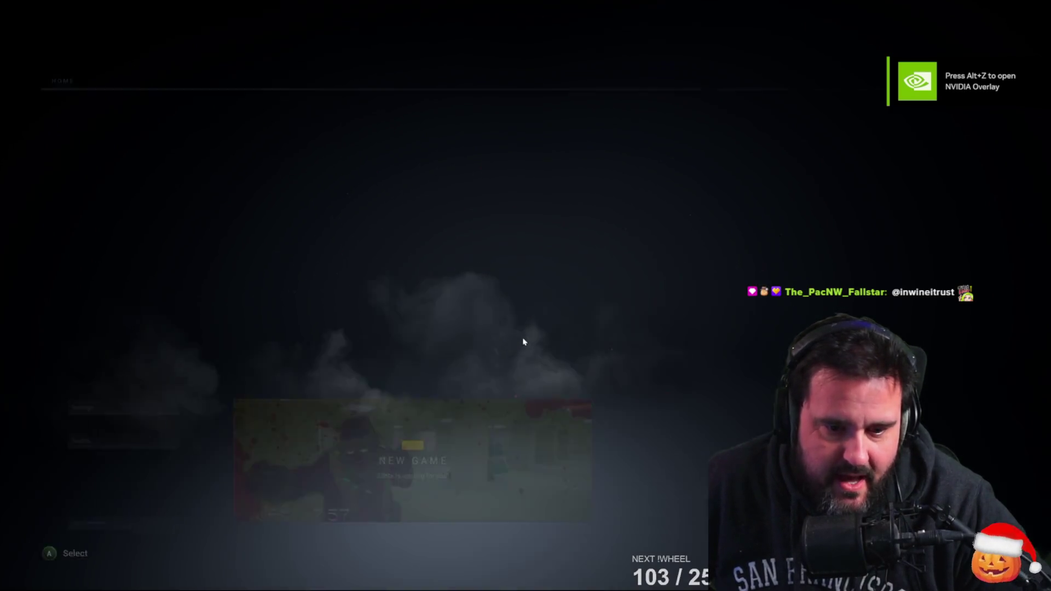
left_click(150, 519)
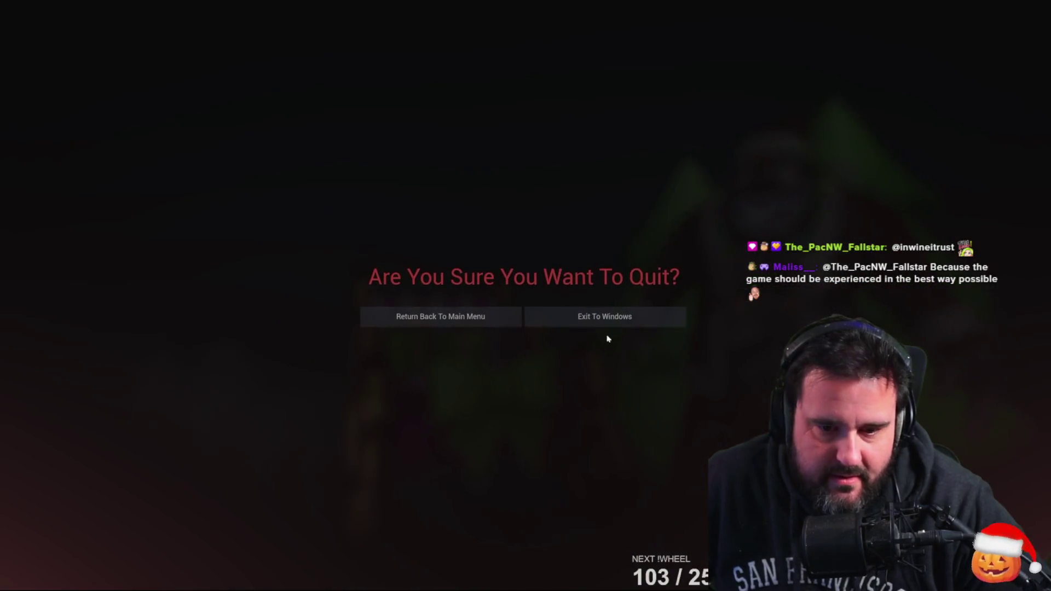
left_click(602, 317)
left_click(187, 564)
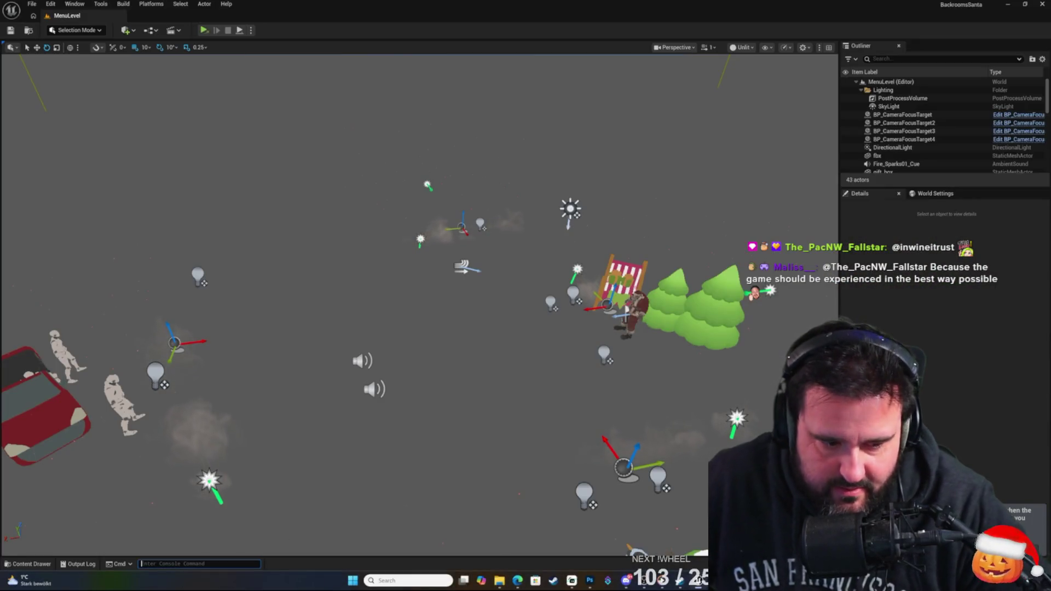
Run the stat fps console command to show the frame-rate readout
type("stat fps")
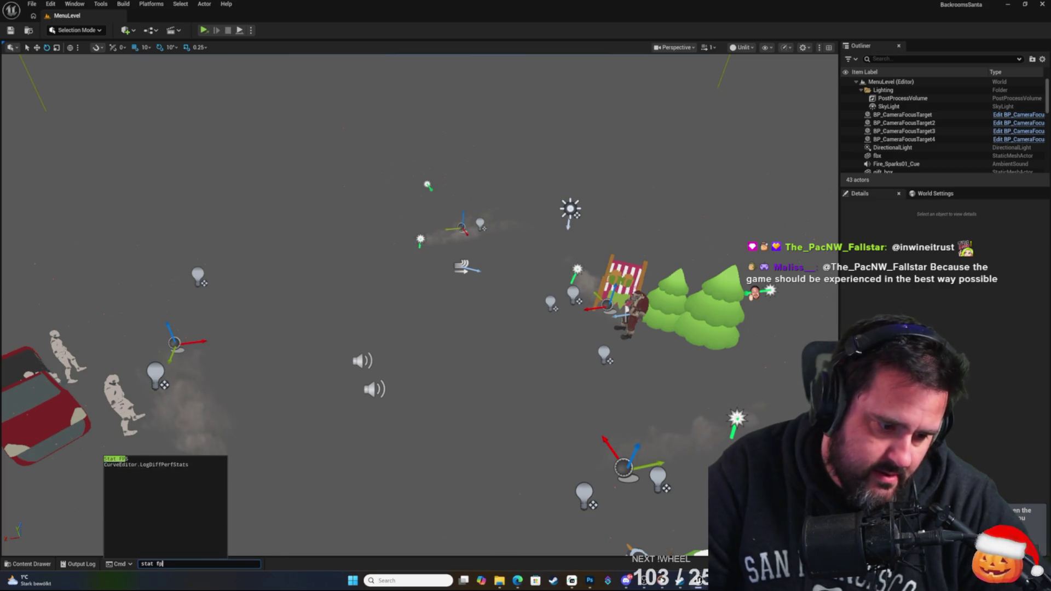
left_click(116, 460)
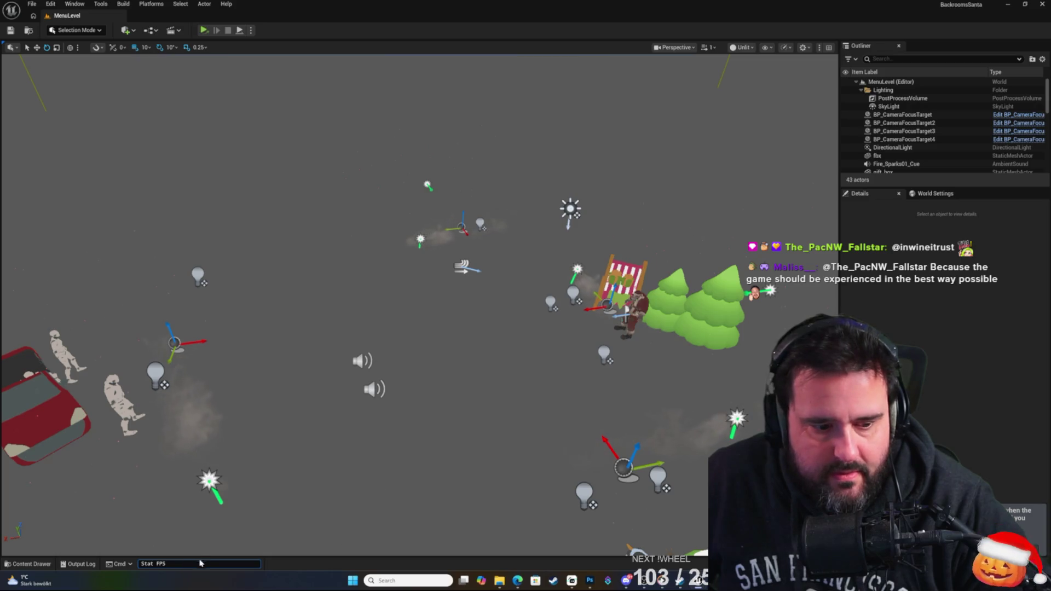
key("Return")
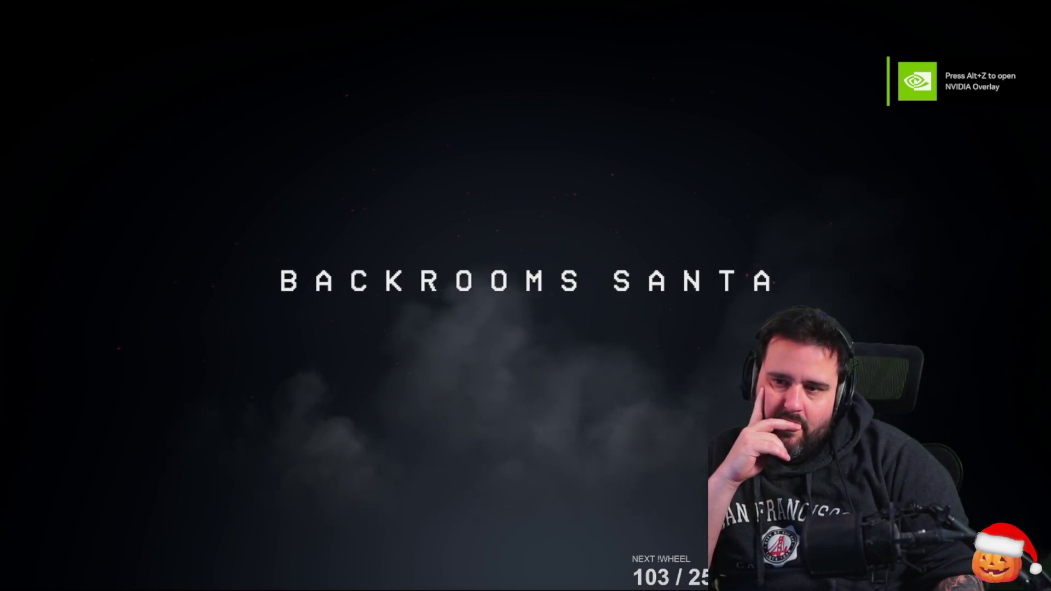
Skip the standalone title screen to the main menu, then quit the game back to the editor
key("Return")
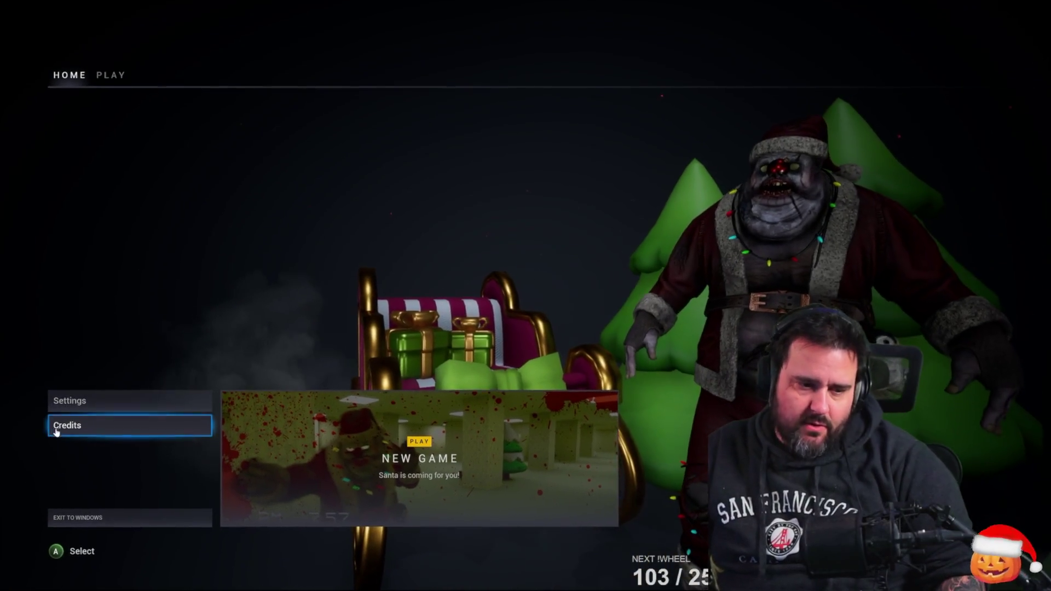
left_click(117, 516)
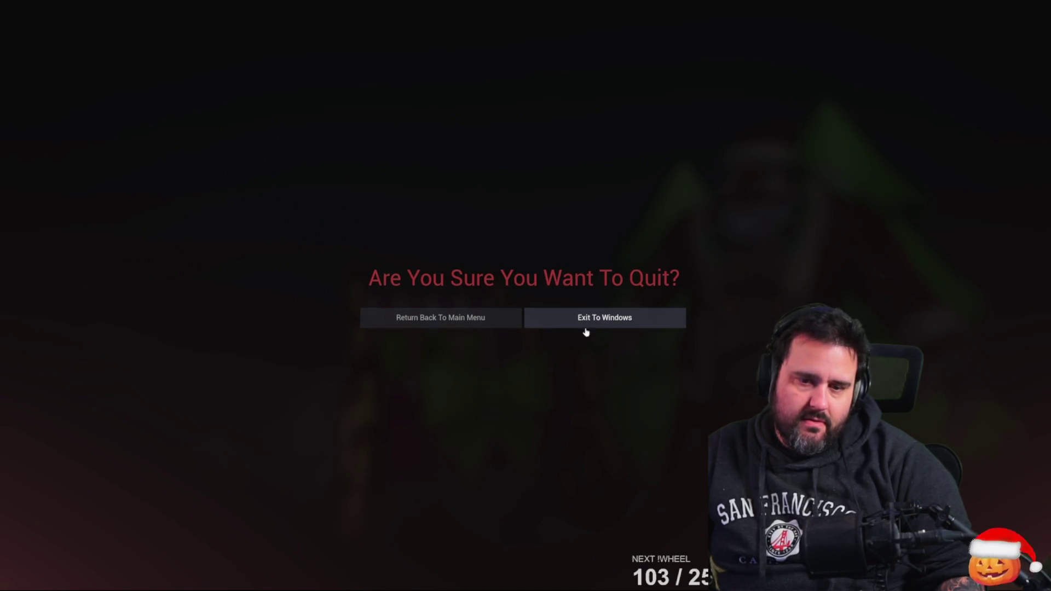
key("Escape")
left_click(250, 30)
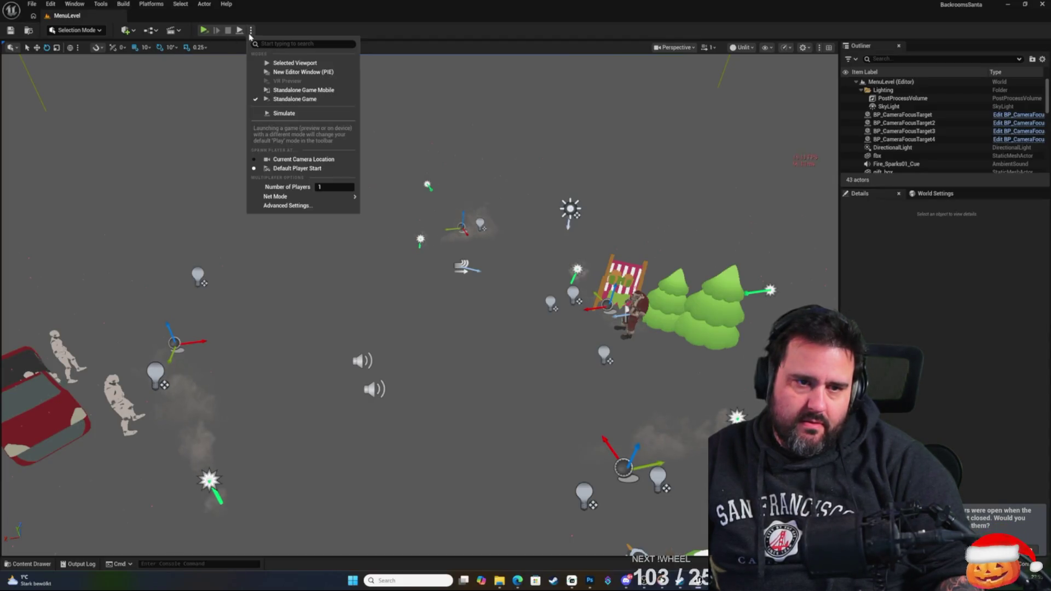
Play in the Selected Viewport, start a New Game past the story text, then end the session
left_click(284, 62)
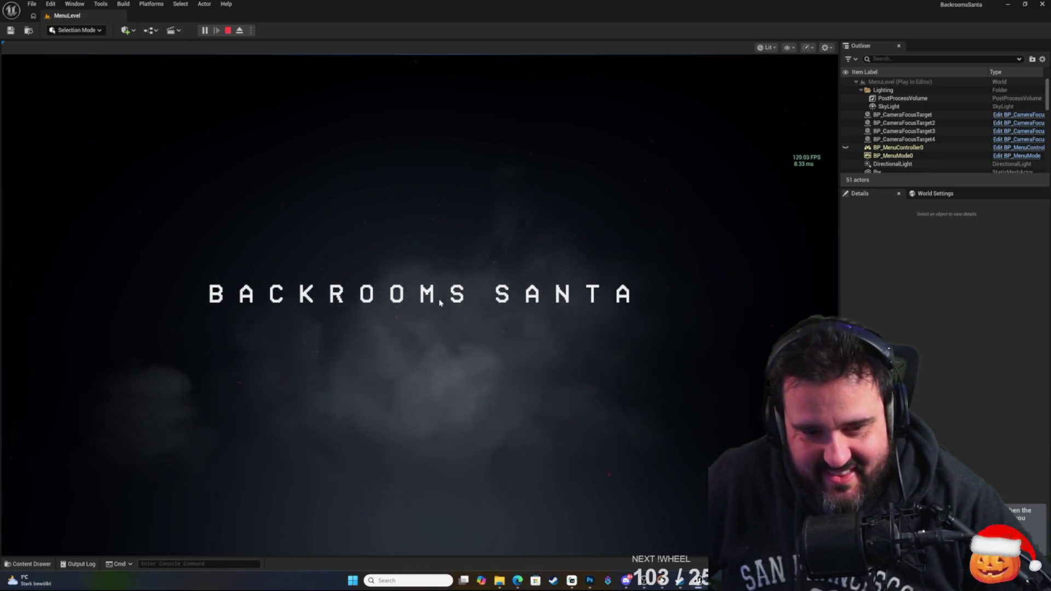
left_click(453, 424)
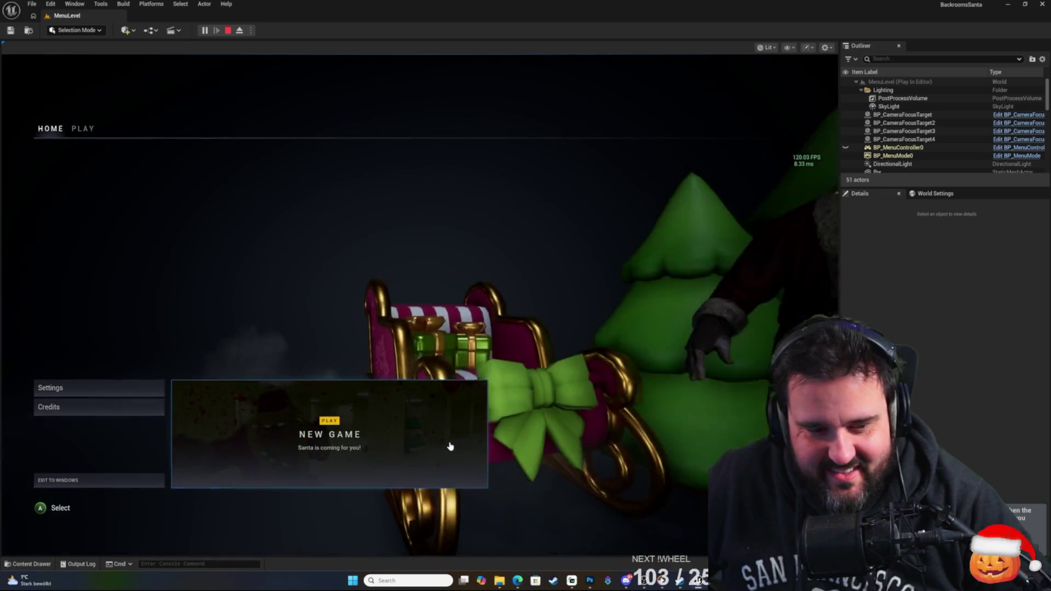
key("Return")
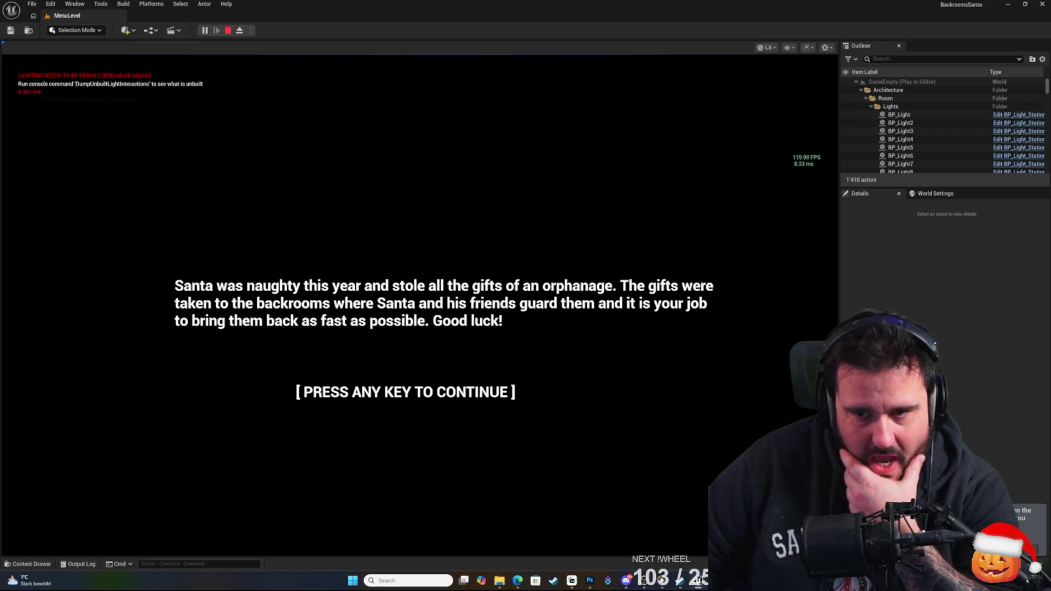
key("Return")
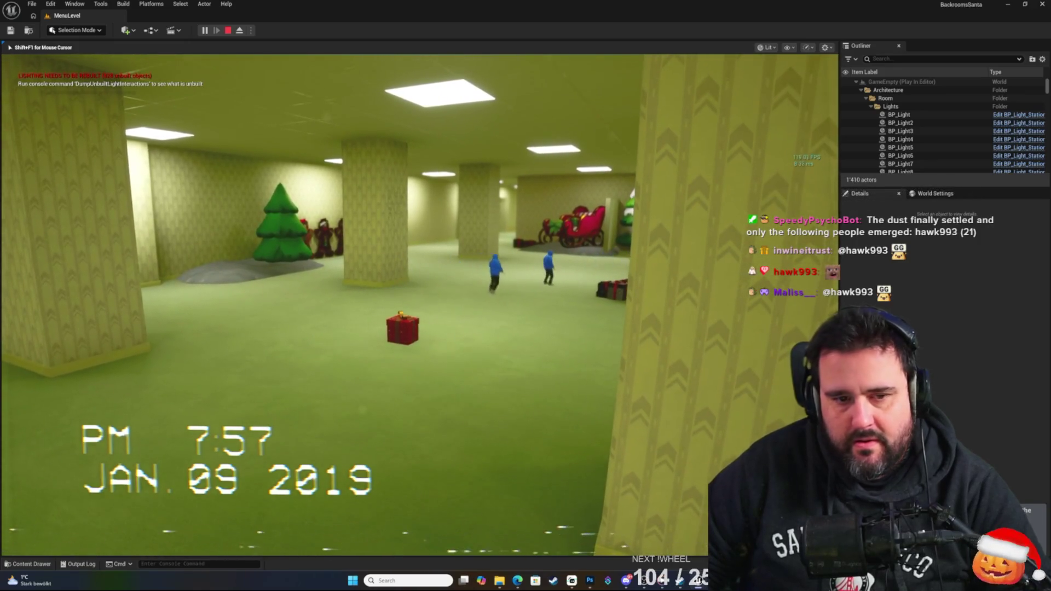
key("Escape")
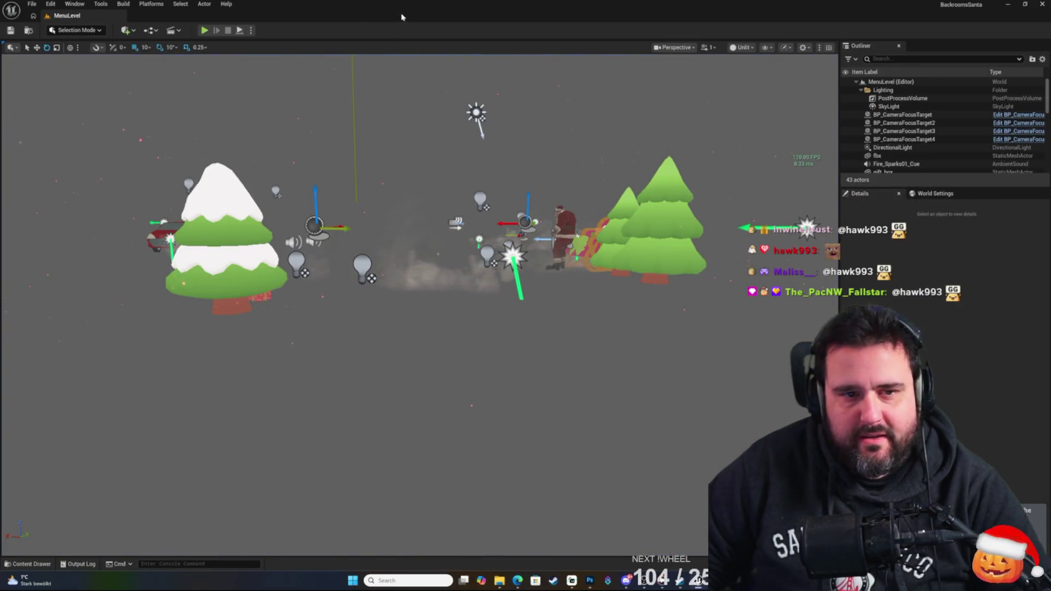
double_click(401, 17)
left_click_drag(517, 13, 517, 11)
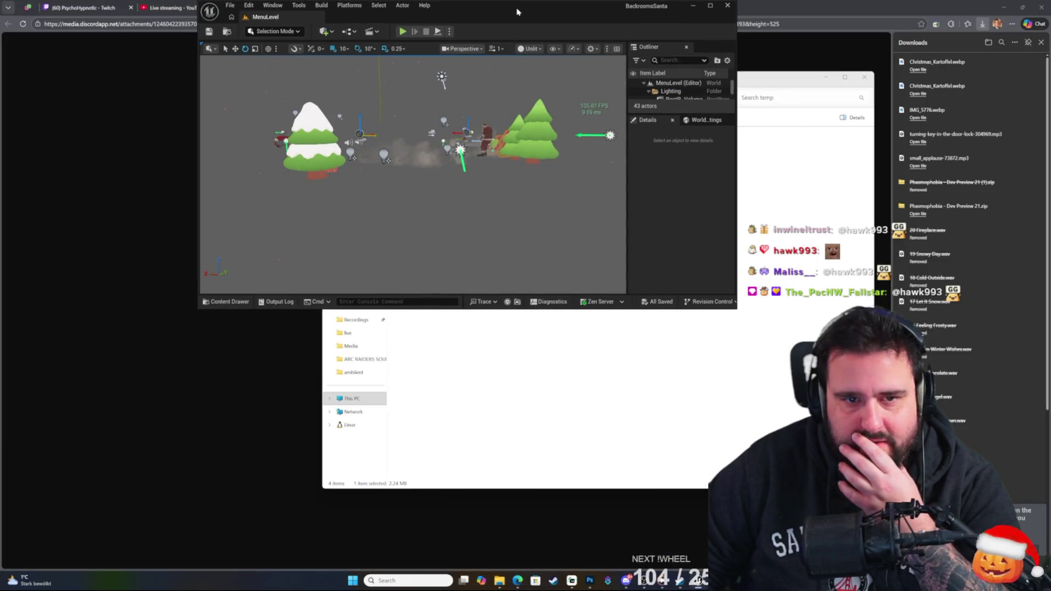
double_click(517, 11)
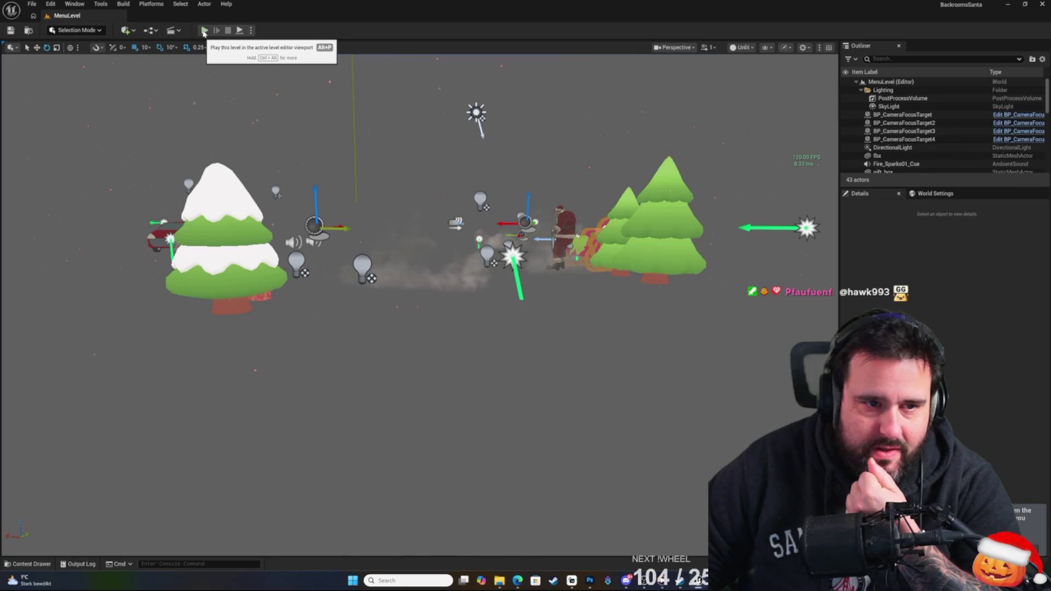
Play-test a New Game in the editor, exploring the backrooms with its gifts and Santa potato poster, then stop
key("alt+p")
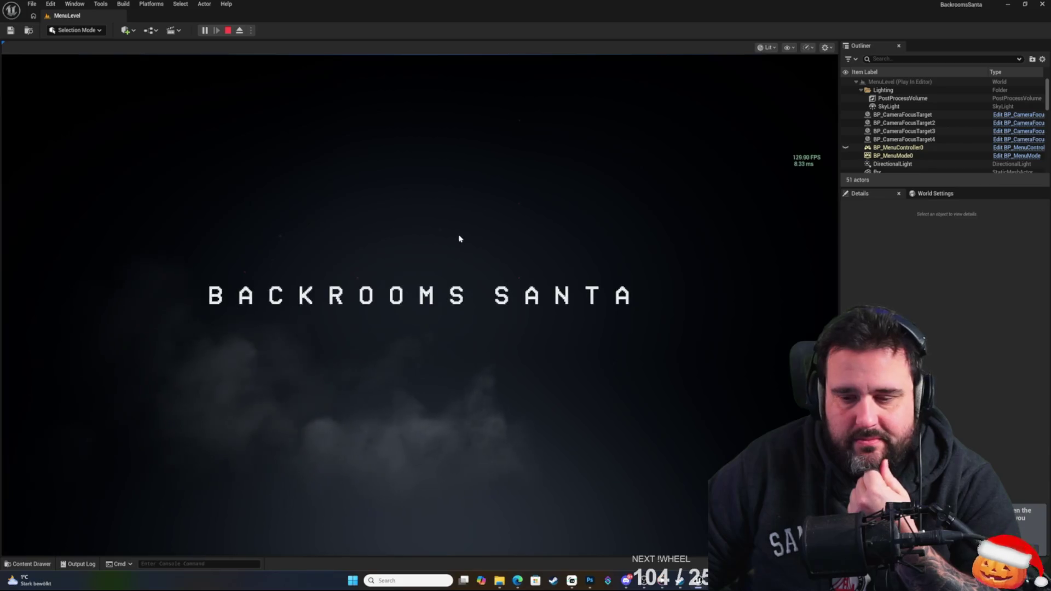
left_click(457, 238)
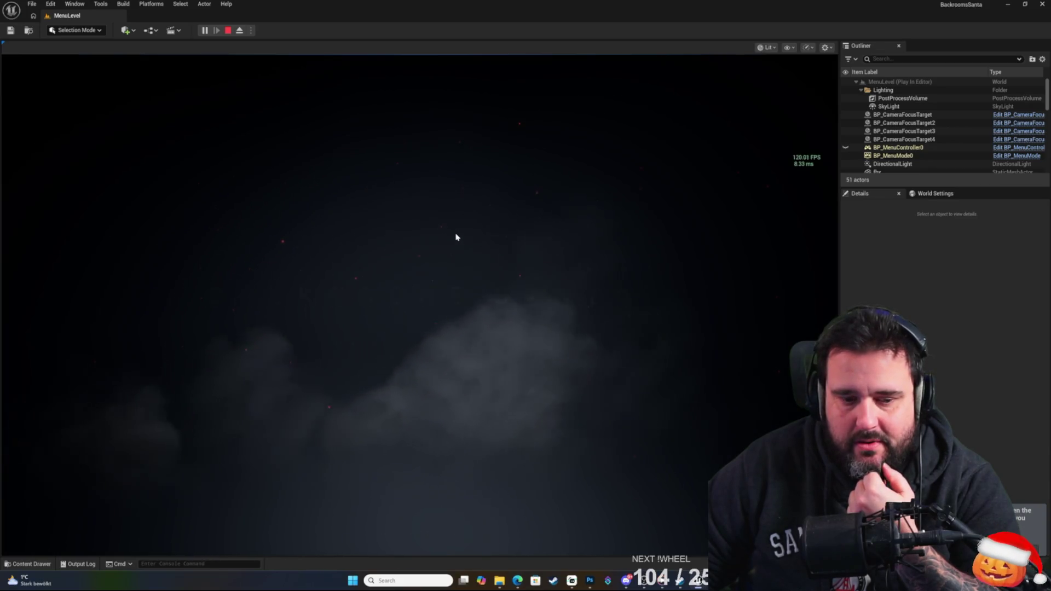
key("Return")
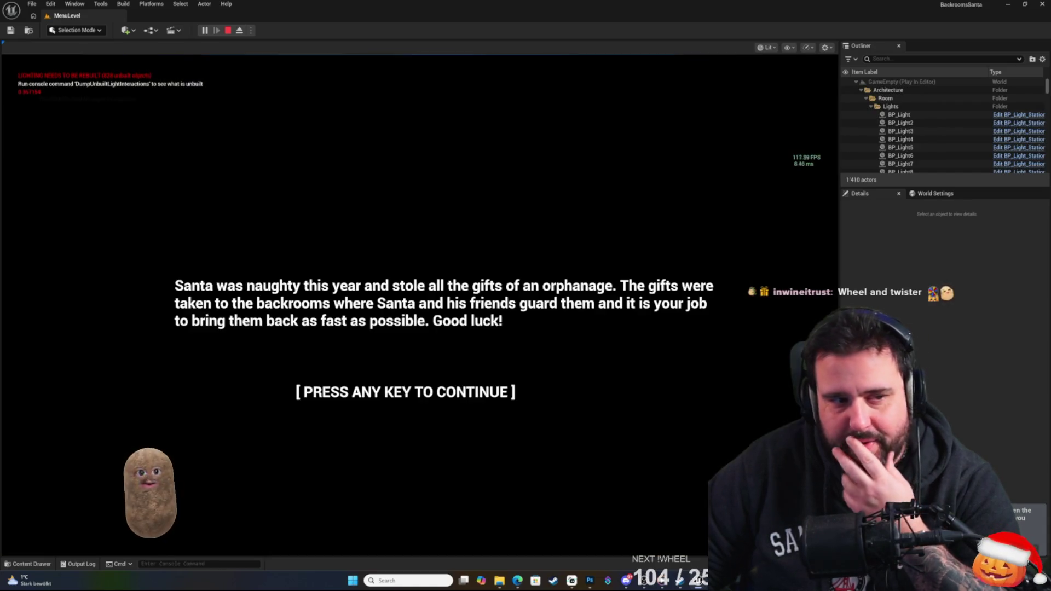
left_click(417, 272)
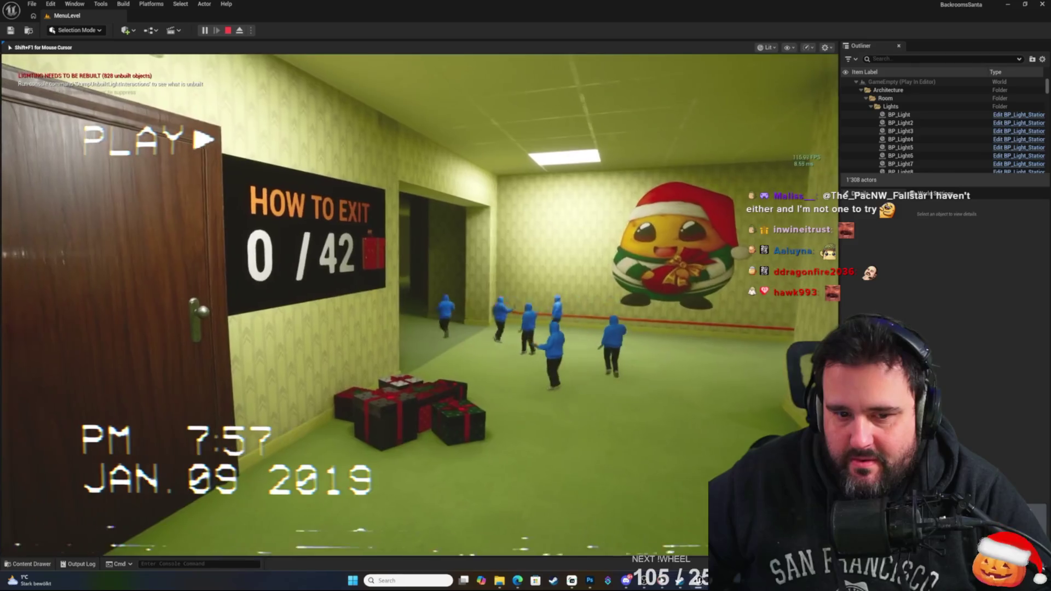
key("Escape")
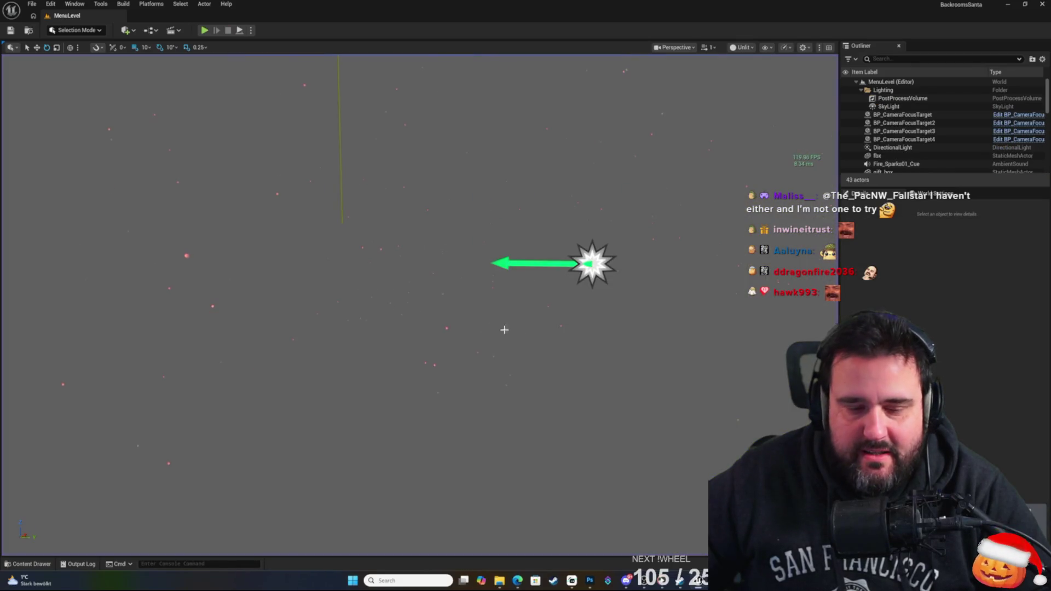
Launch MenuLevel as a Standalone Game from the play options dropdown
left_click(253, 30)
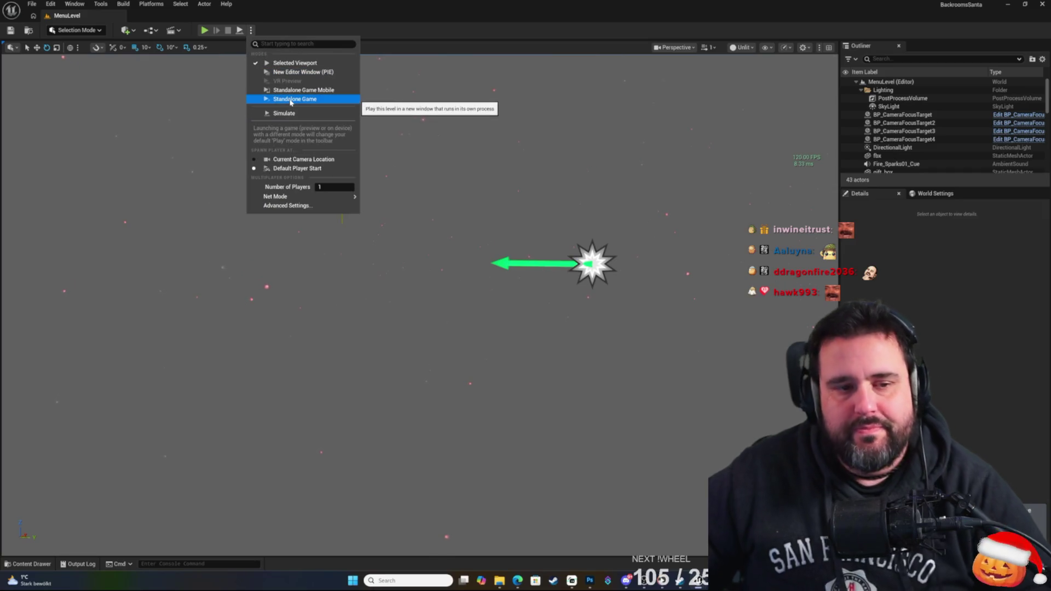
left_click(293, 100)
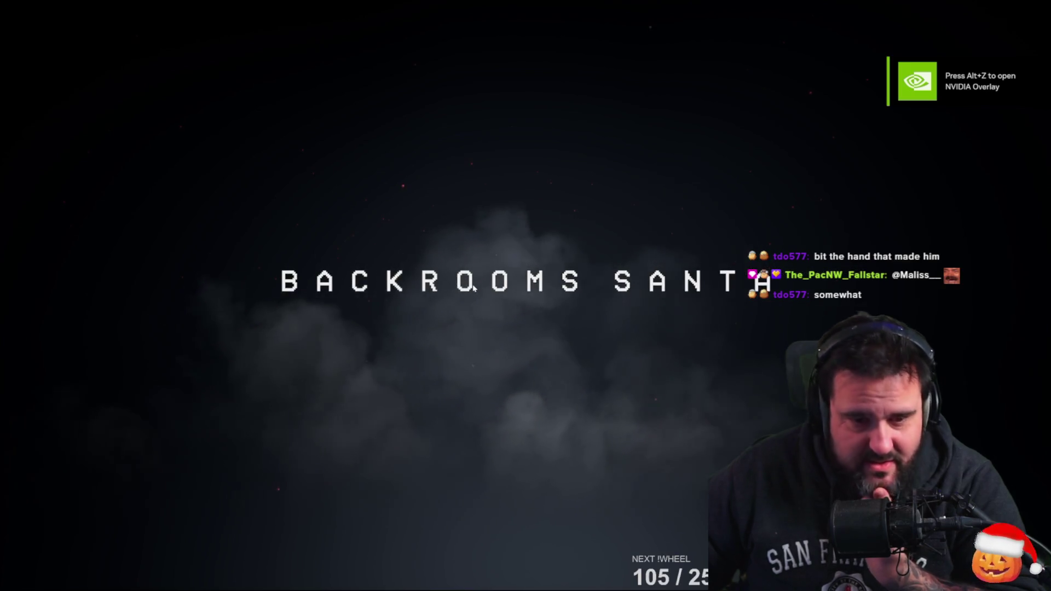
Lower the Sound Effects Volume in the game's Settings > Audio
left_click(478, 324)
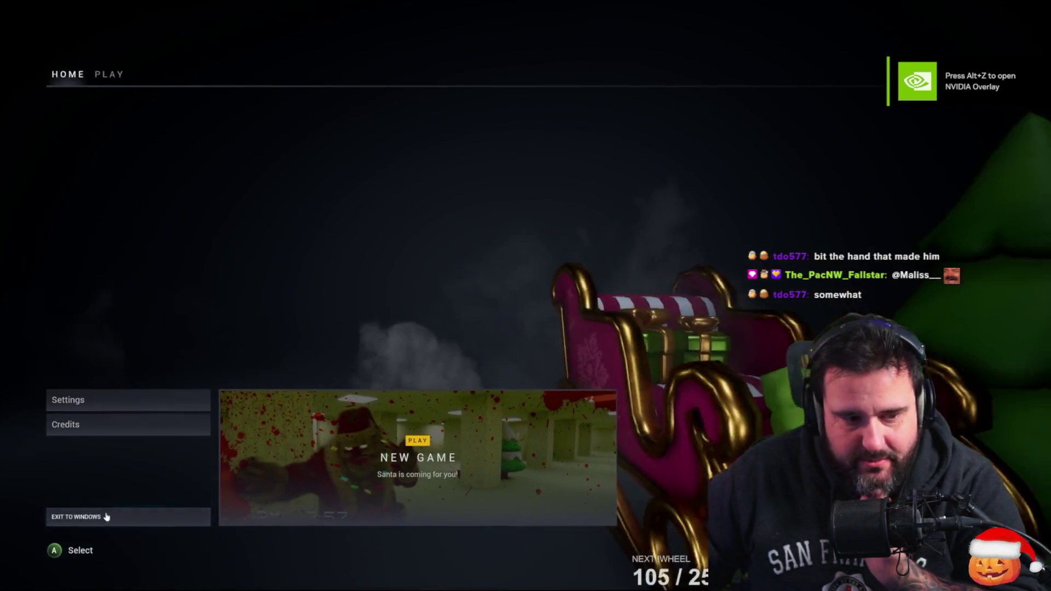
left_click(129, 403)
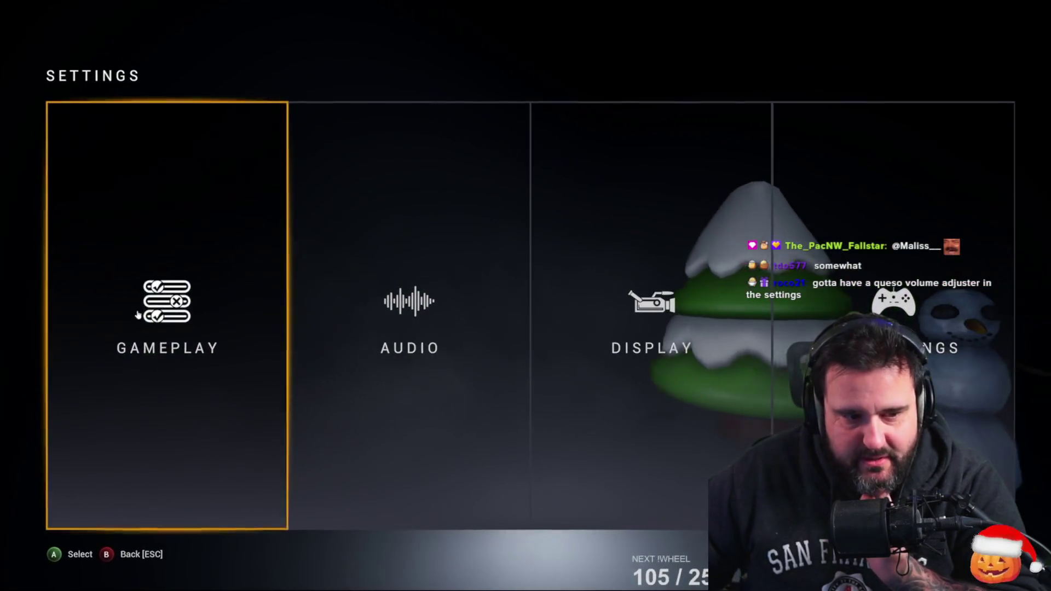
left_click(412, 290)
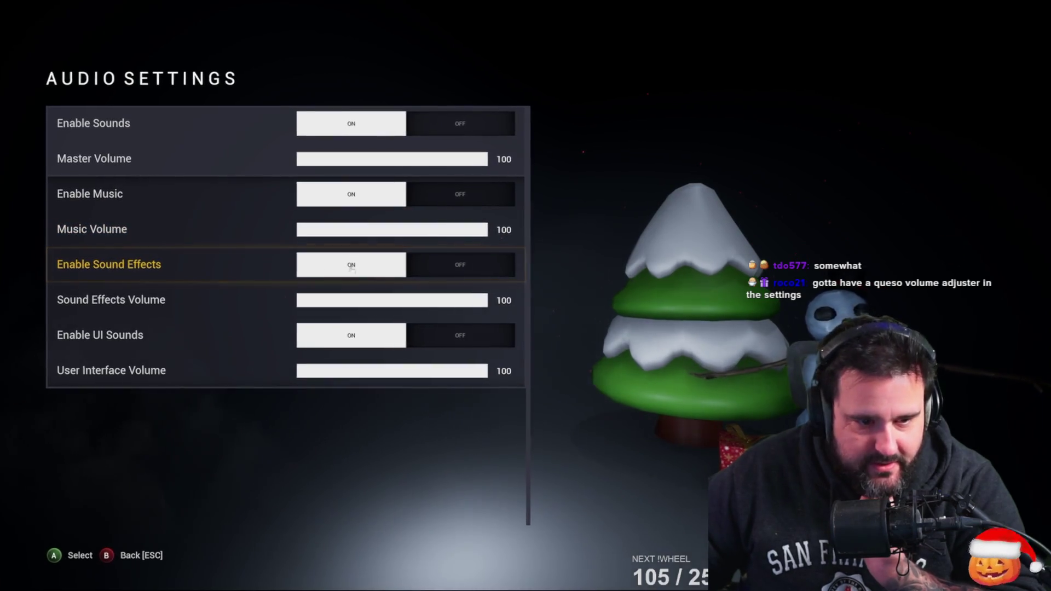
mouse_move(410, 308)
left_mouse_down()
mouse_move(479, 305)
mouse_move(422, 309)
mouse_move(529, 333)
left_mouse_up()
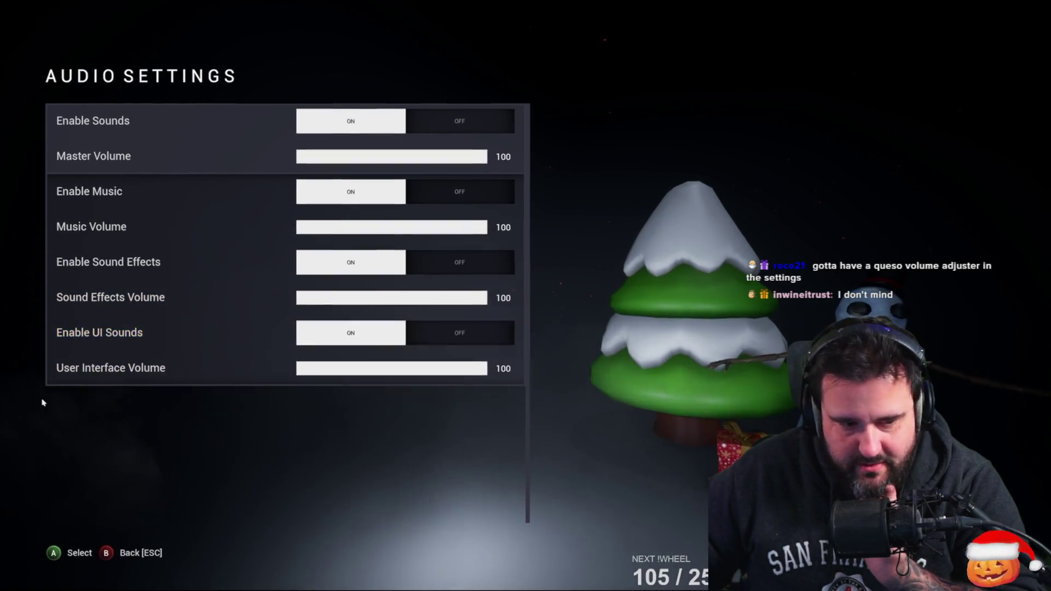
Back out to the home menu and start a New Game
key("Escape")
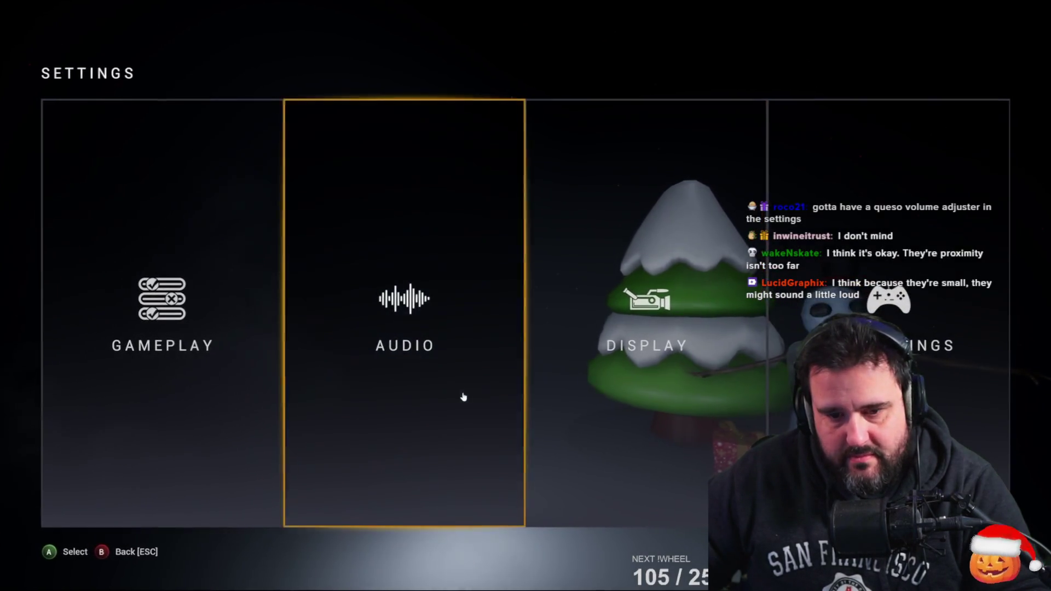
key("Escape")
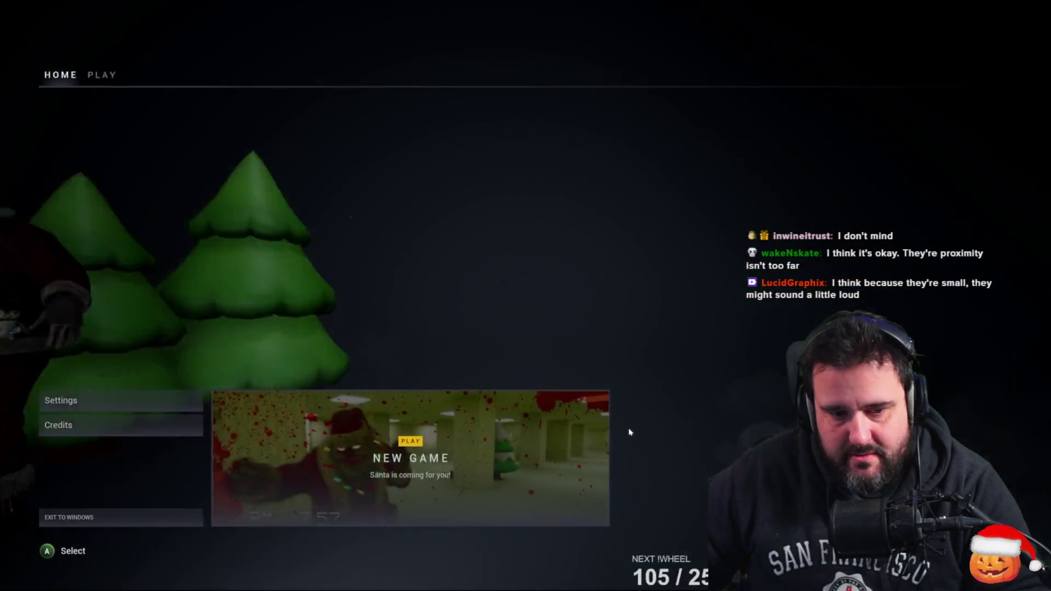
key("Return")
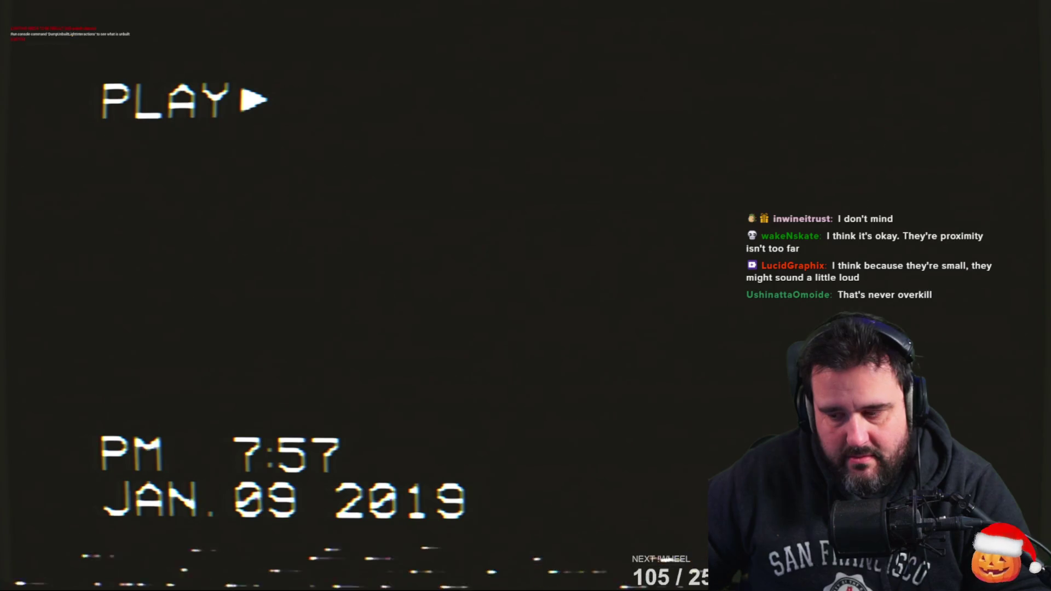
Skip the intro, check the Audio settings from the pause menu, and resume play
key("space")
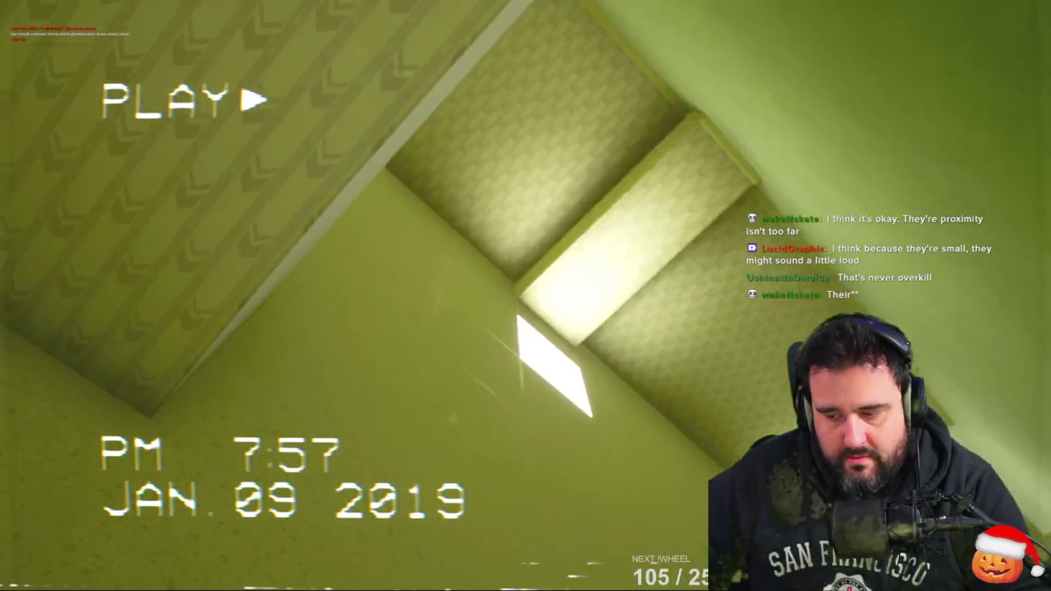
key("Escape")
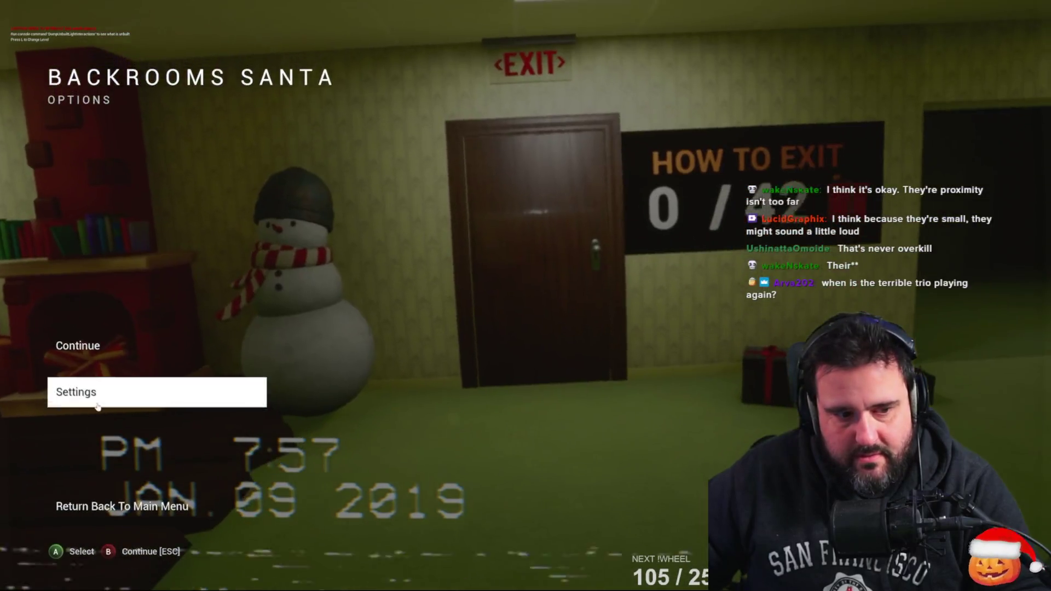
left_click(97, 406)
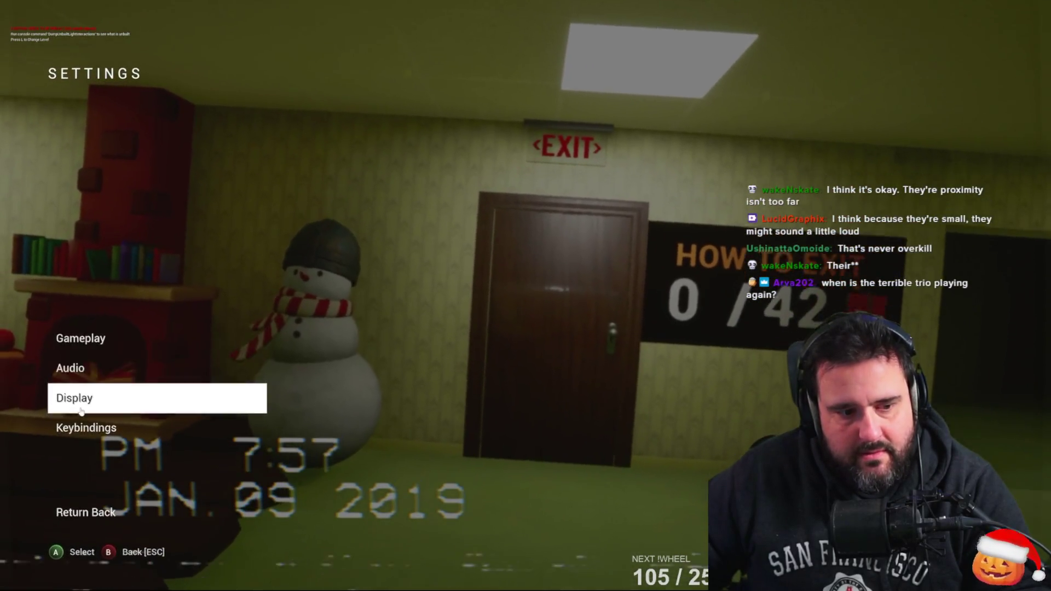
left_click(71, 368)
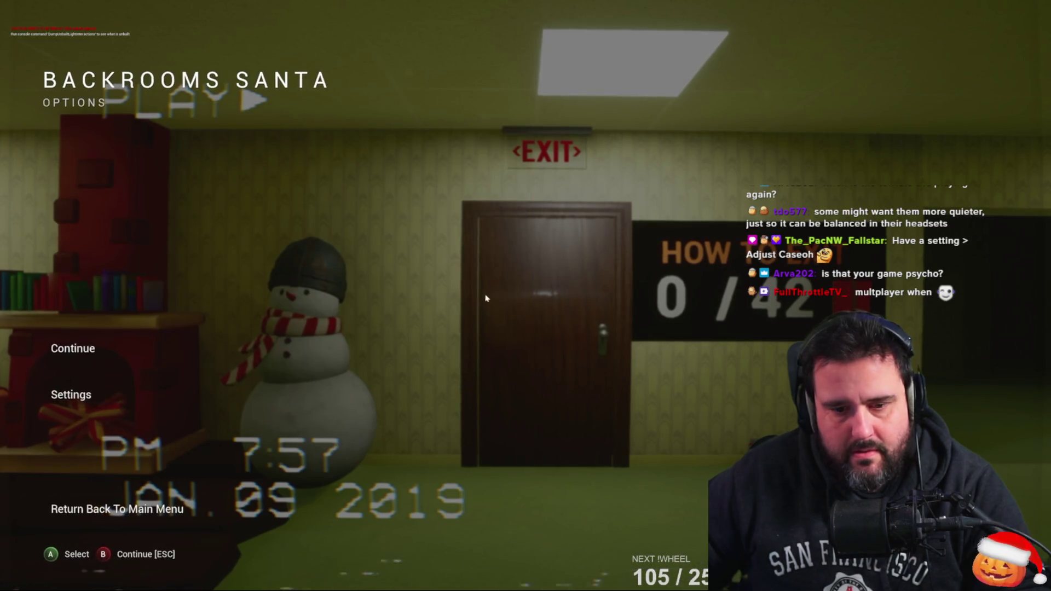
key("Escape")
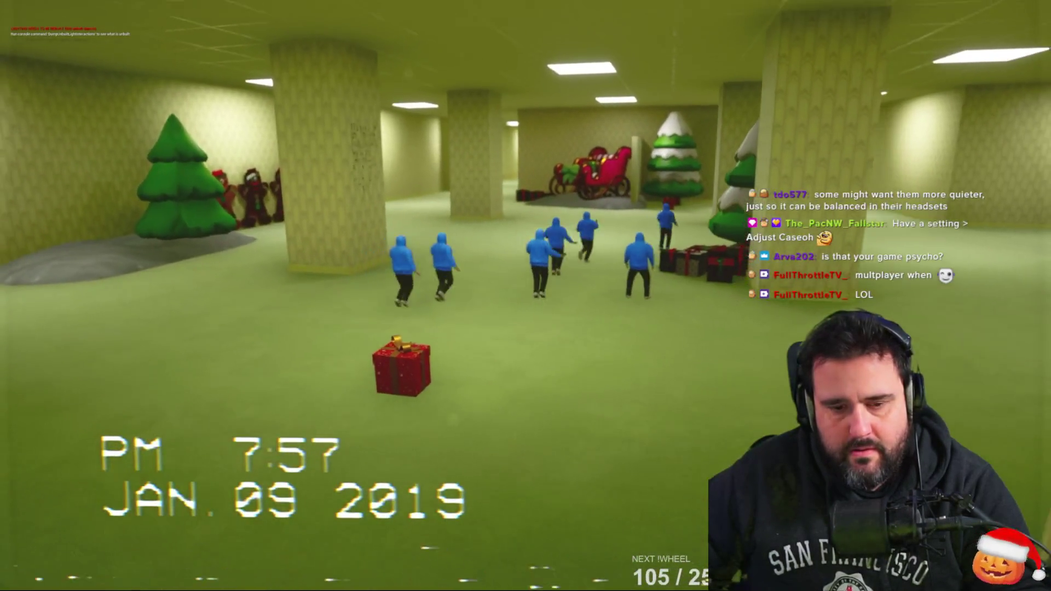
Walk the backrooms corridors toward the Christmas trees and blue-hooded NPCs, then pause
key("w")
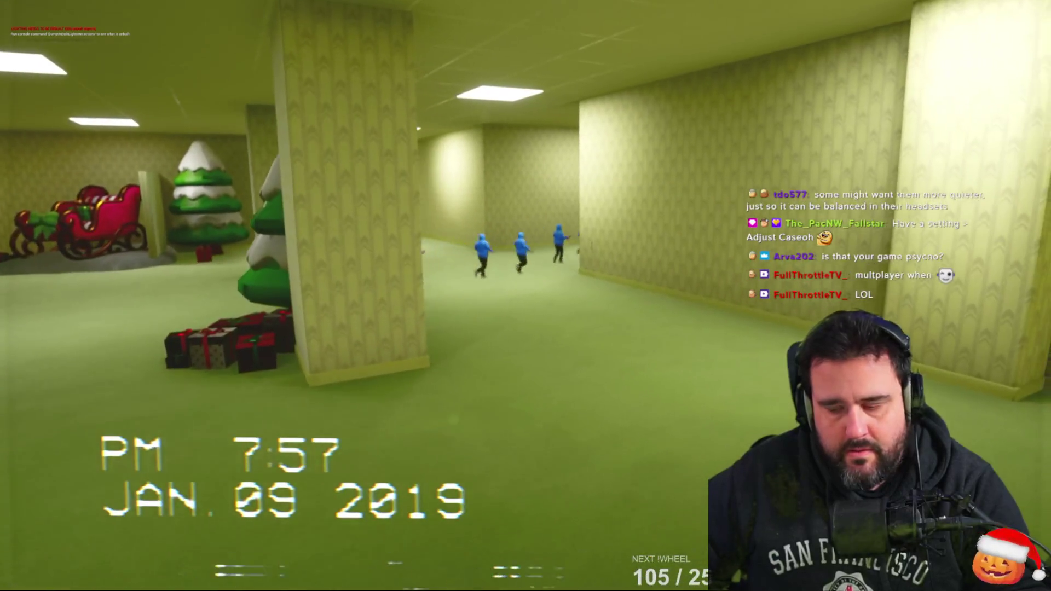
key("w")
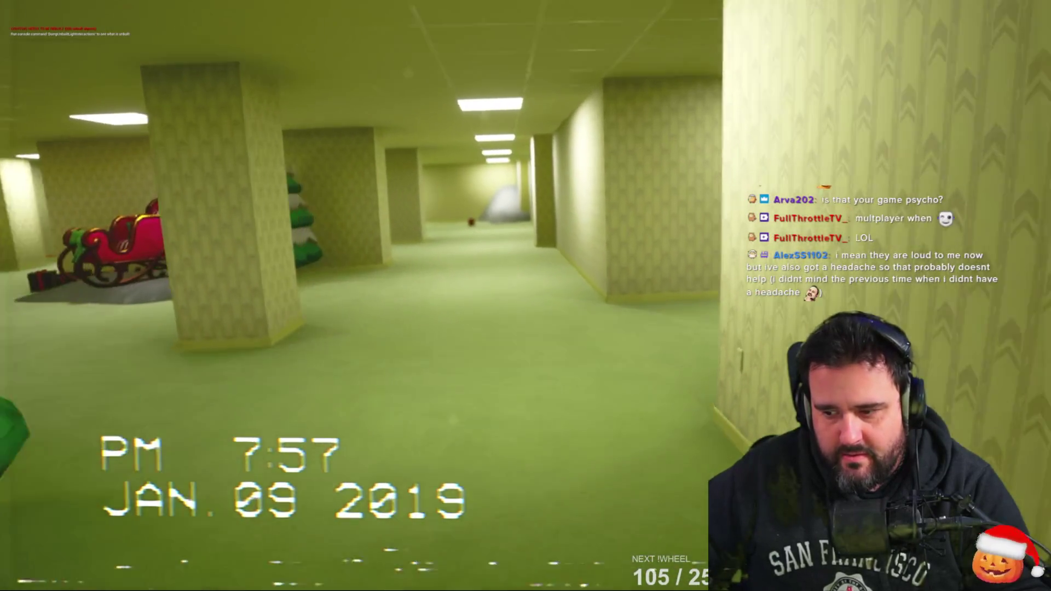
key("w")
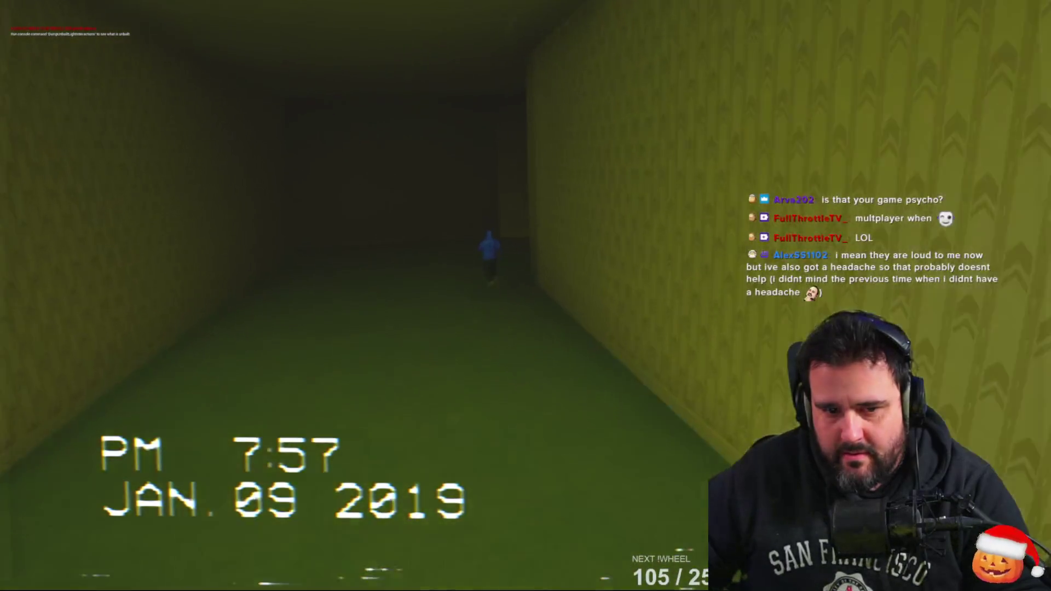
key("w")
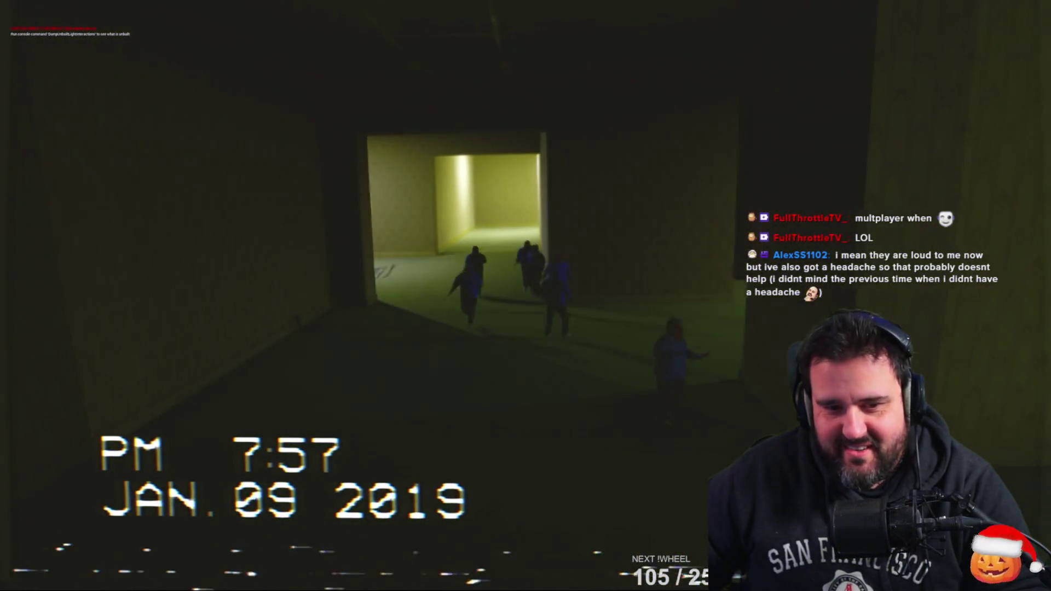
key("w")
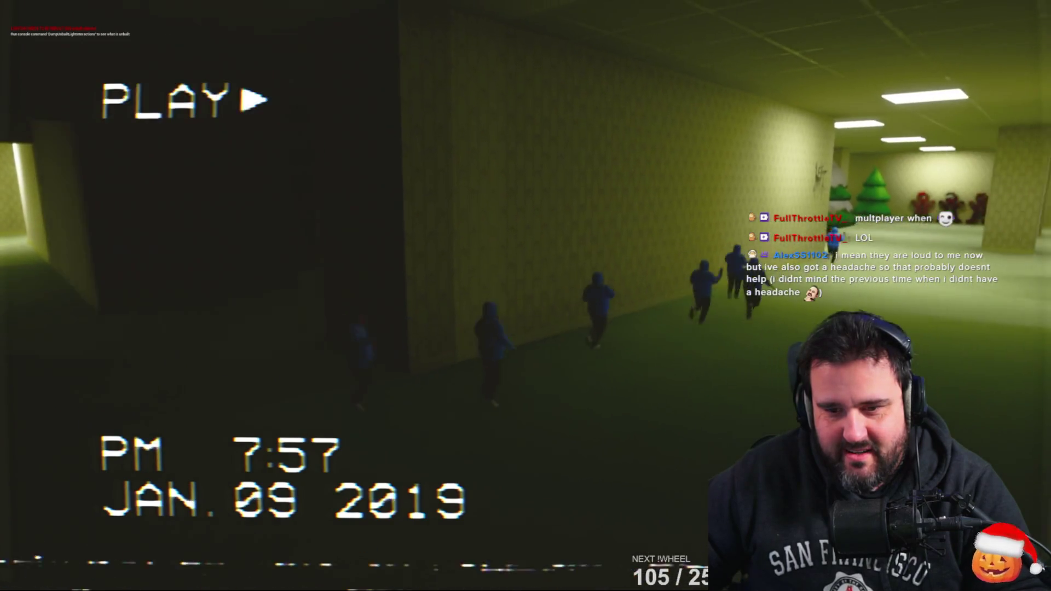
key("w")
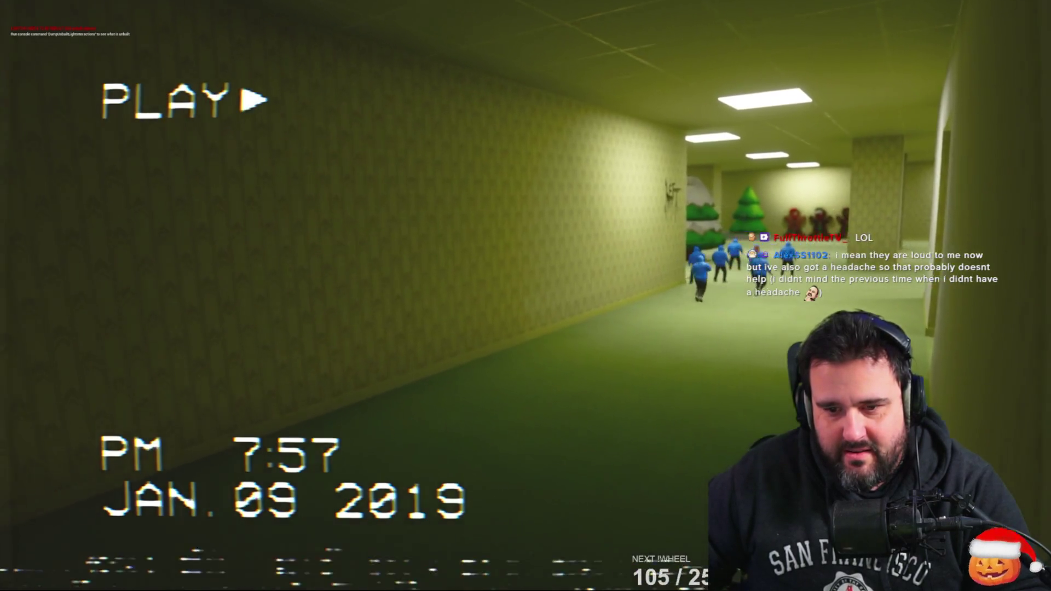
key("s")
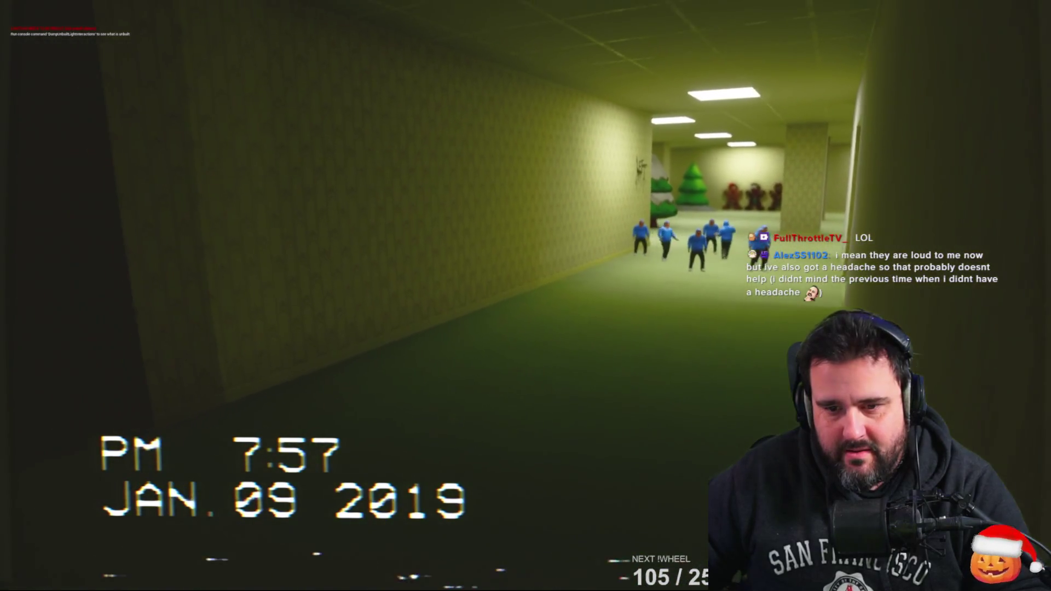
key("w")
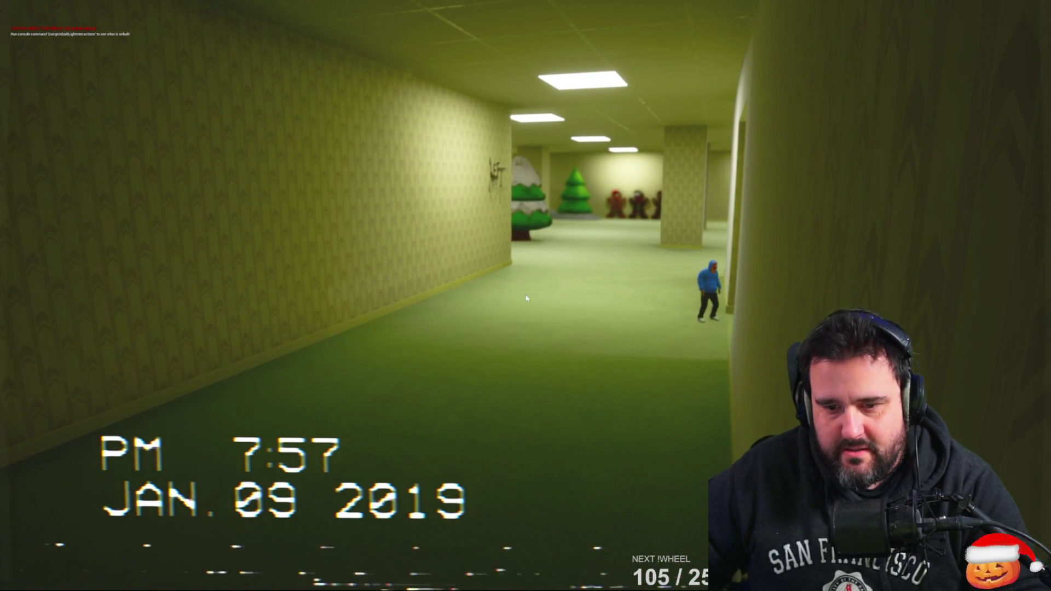
key("Escape")
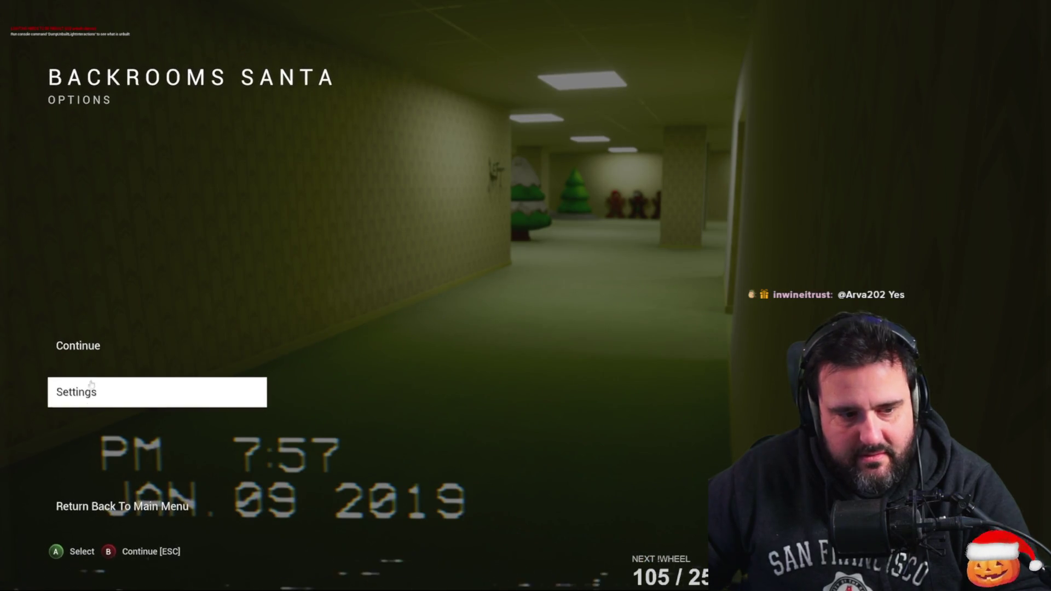
Raise the Sound Effects Volume from 66 to 100 in Settings > Audio
left_click(120, 393)
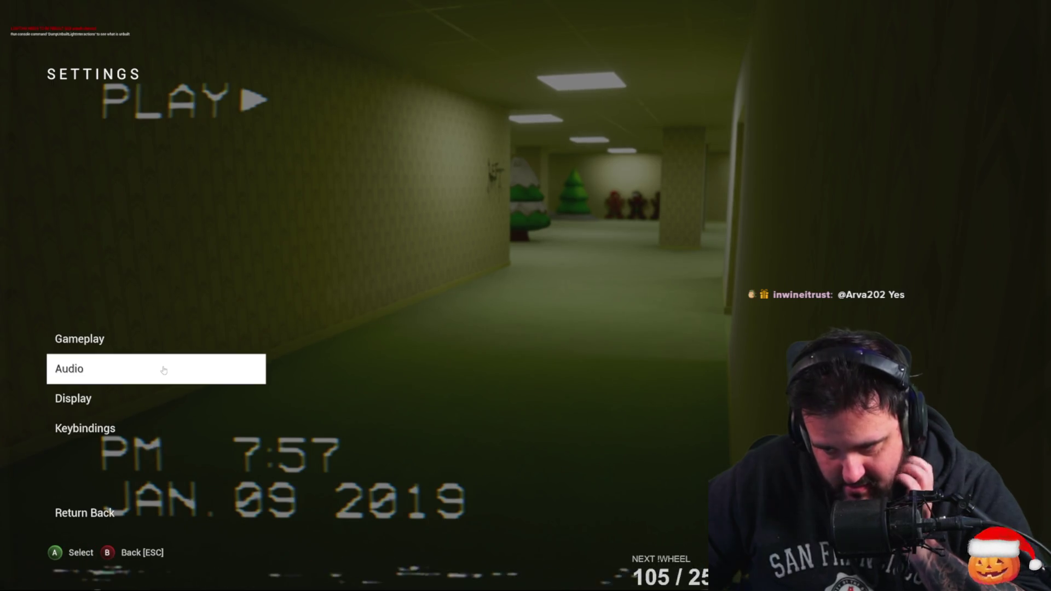
left_click(107, 367)
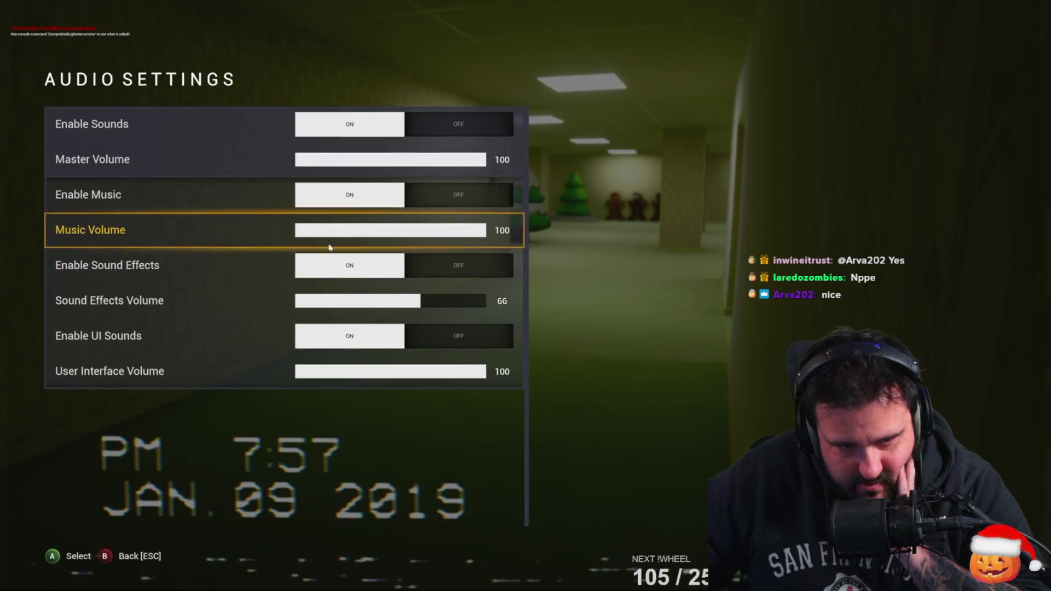
left_click_drag(433, 305, 520, 303)
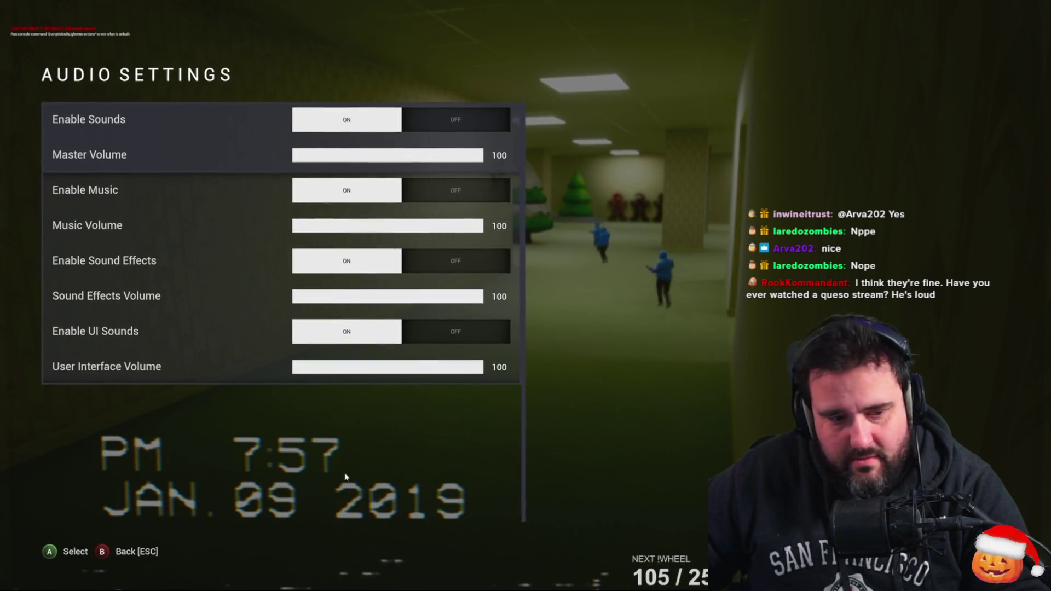
Resume the game and walk through the doorway into the hallway
key("Escape")
key("Escape")
key("Escape")
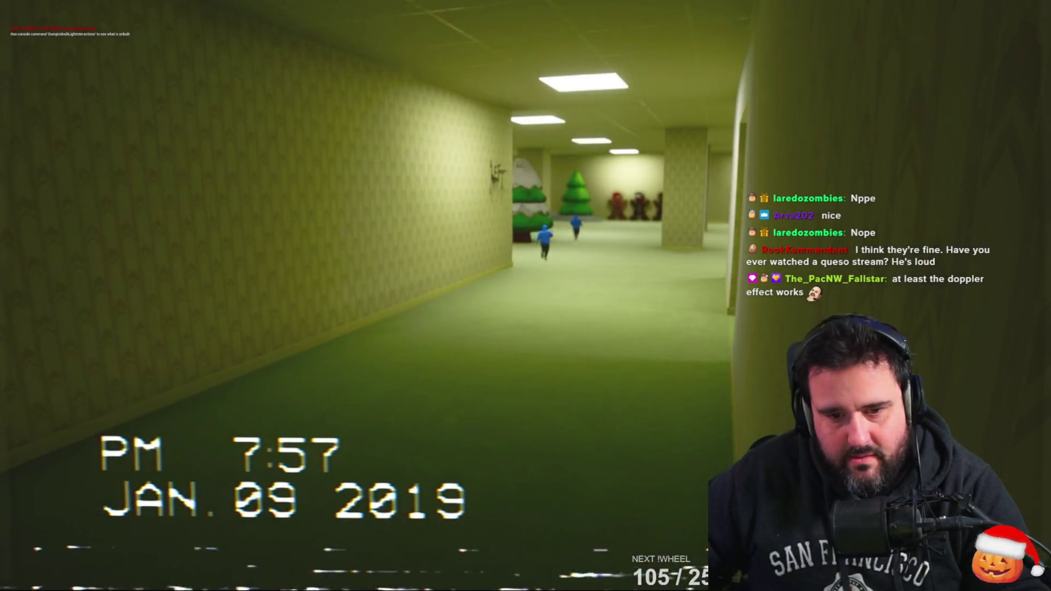
key("w")
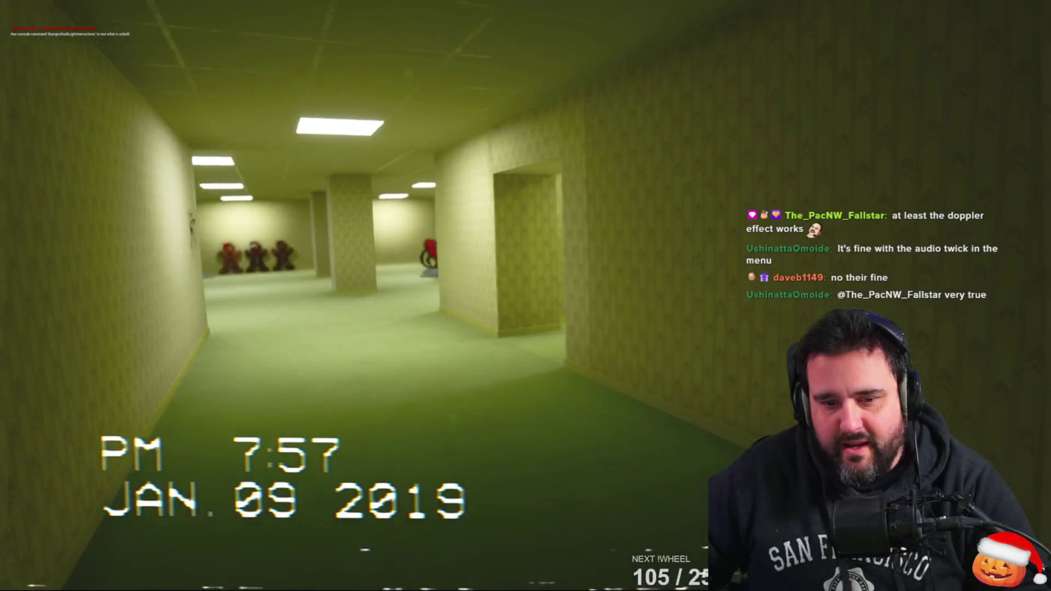
key("w")
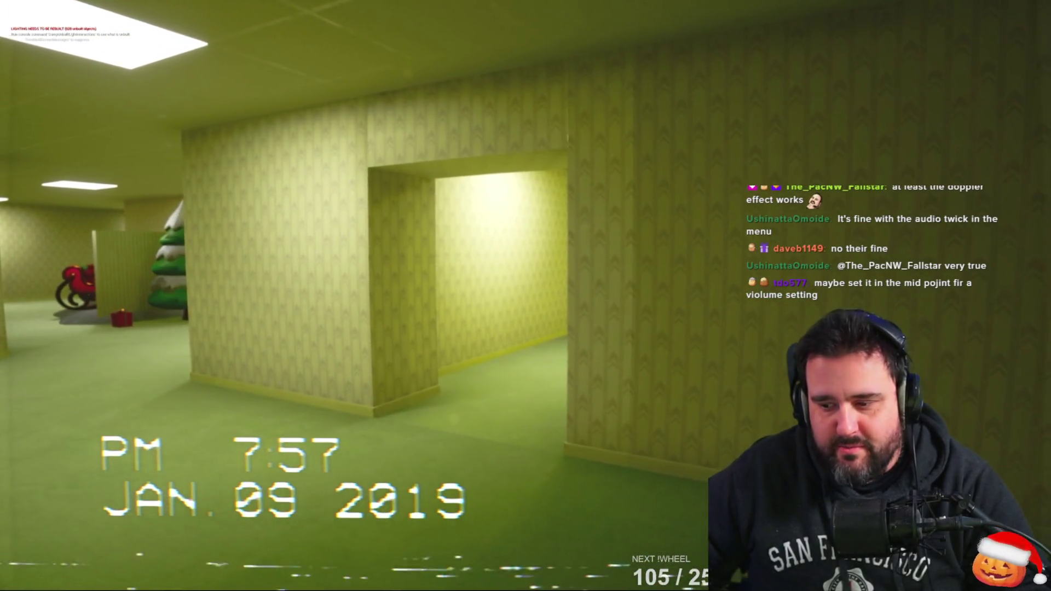
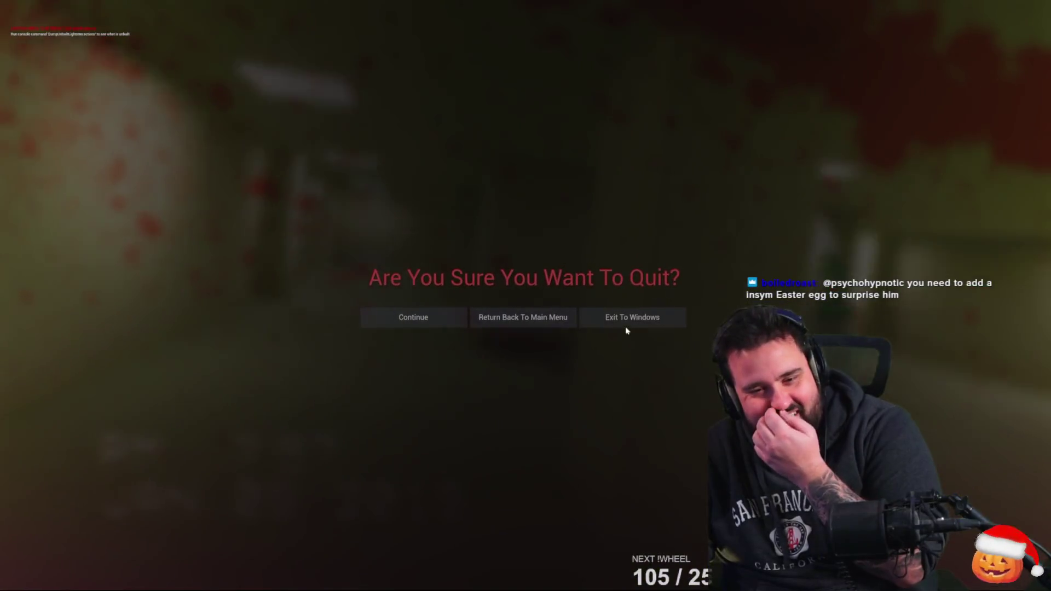
Choose Exit To Windows to stop the play session and return to the MenuLevel viewport
left_click(649, 317)
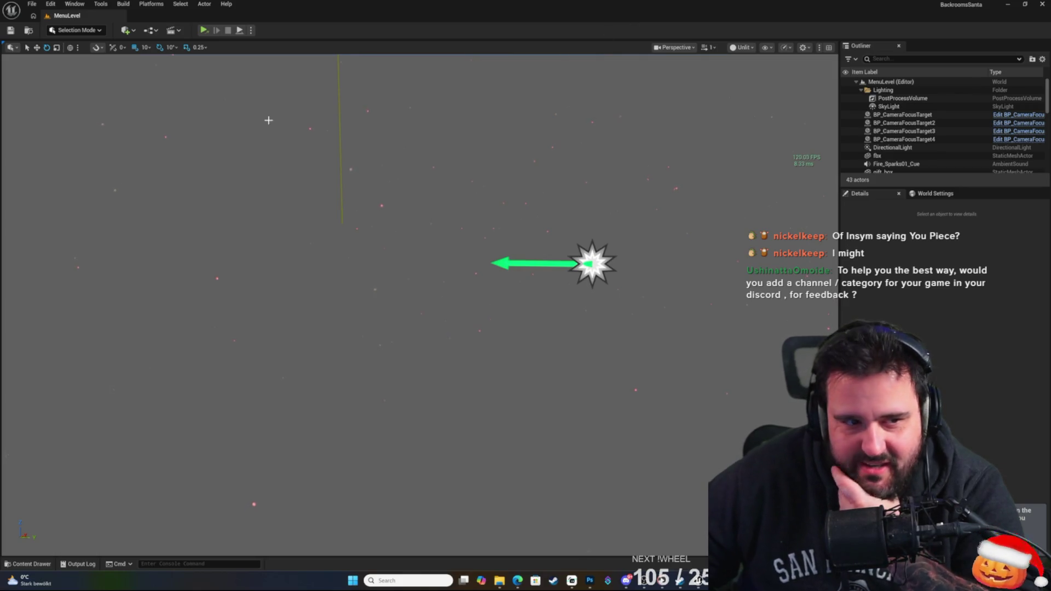
Open the GameEmpty level from the Content Drawer
left_click_drag(338, 410, 338, 410)
key("ctrl+space")
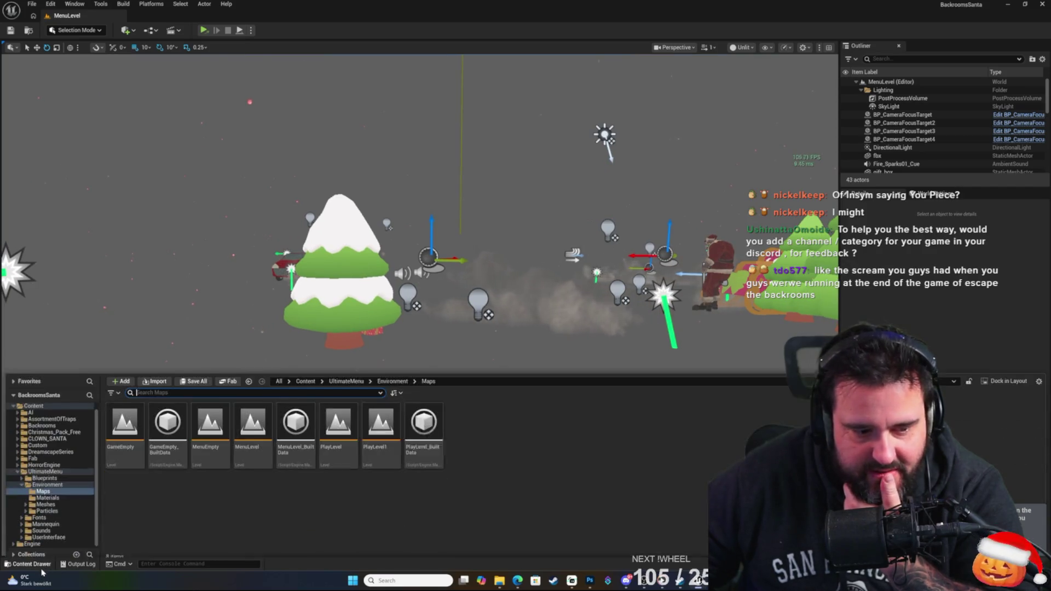
left_click(127, 427)
double_click(127, 427)
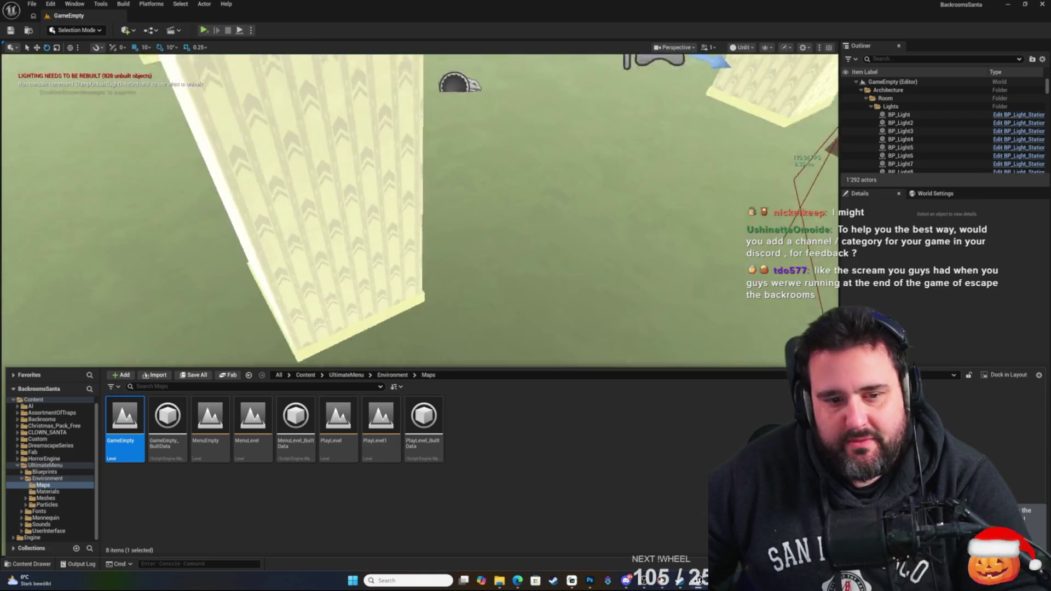
Fly through GameEmpty's room, past the large wall pillars and decorations
left_click_drag(420, 210, 419, 210)
left_click(653, 297)
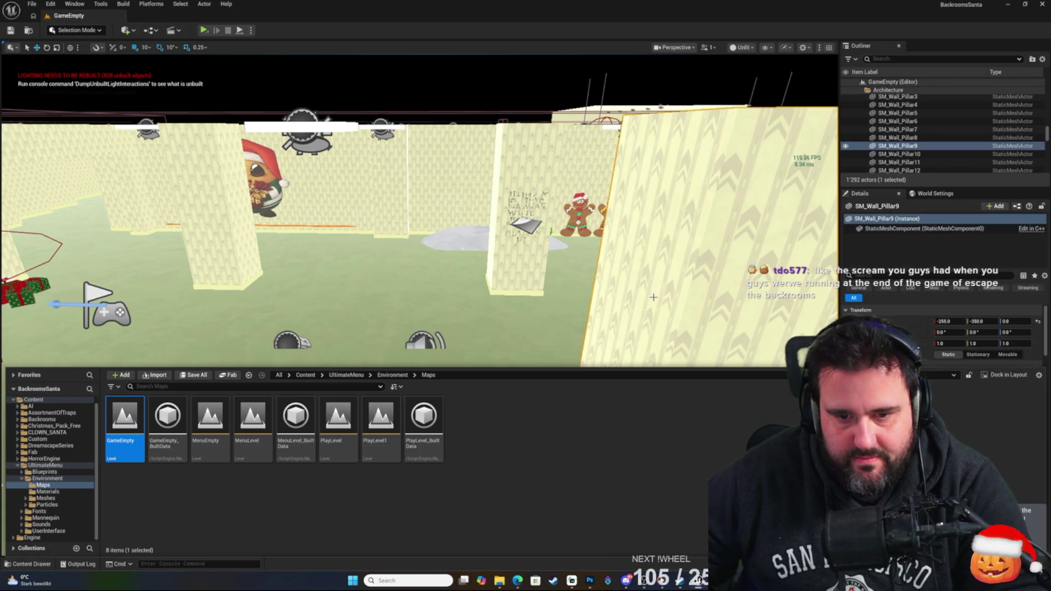
left_click_drag(617, 327, 616, 327)
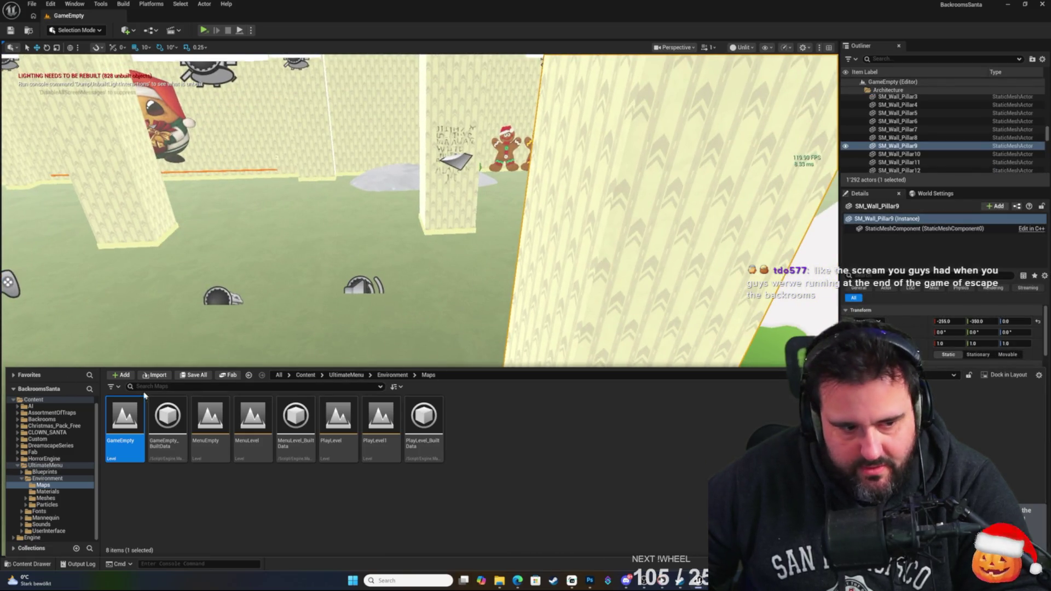
left_click_drag(470, 300, 470, 300)
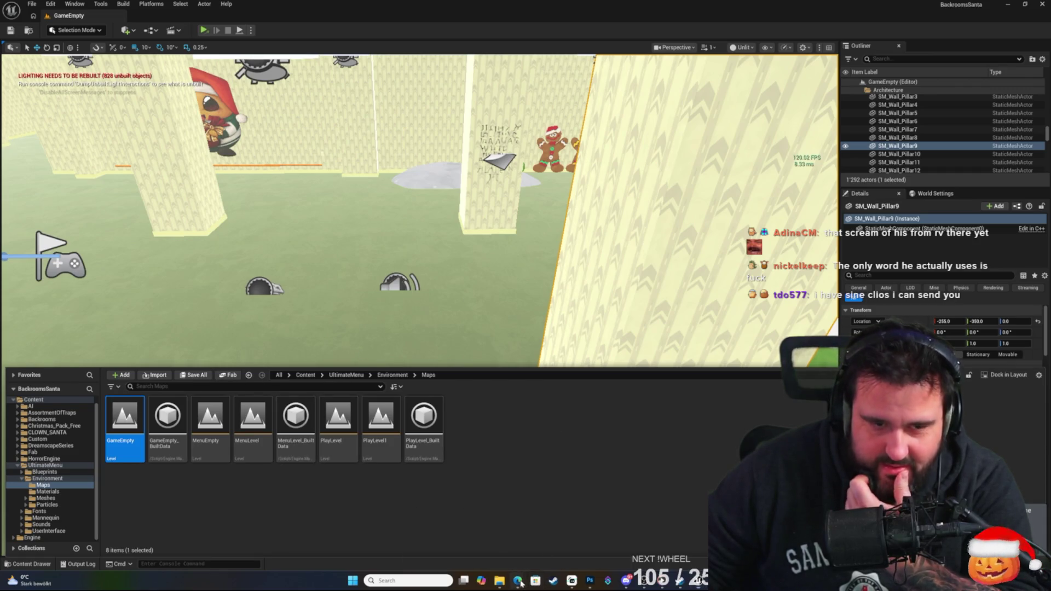
Open twitch.tv in a new Edge tab
mouse_move(518, 581)
left_click(448, 539)
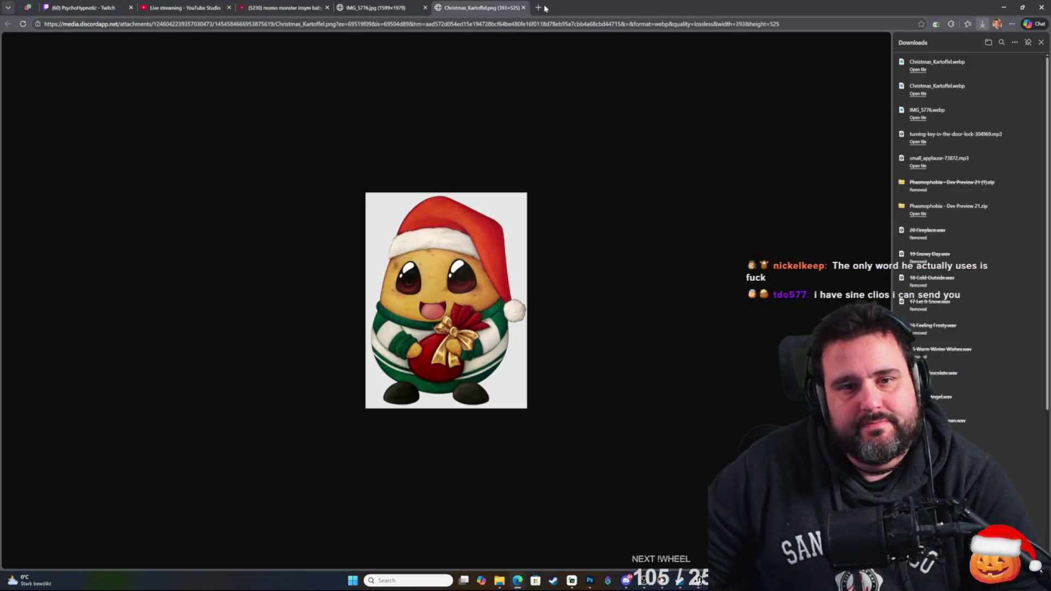
left_click(545, 8)
type("TW")
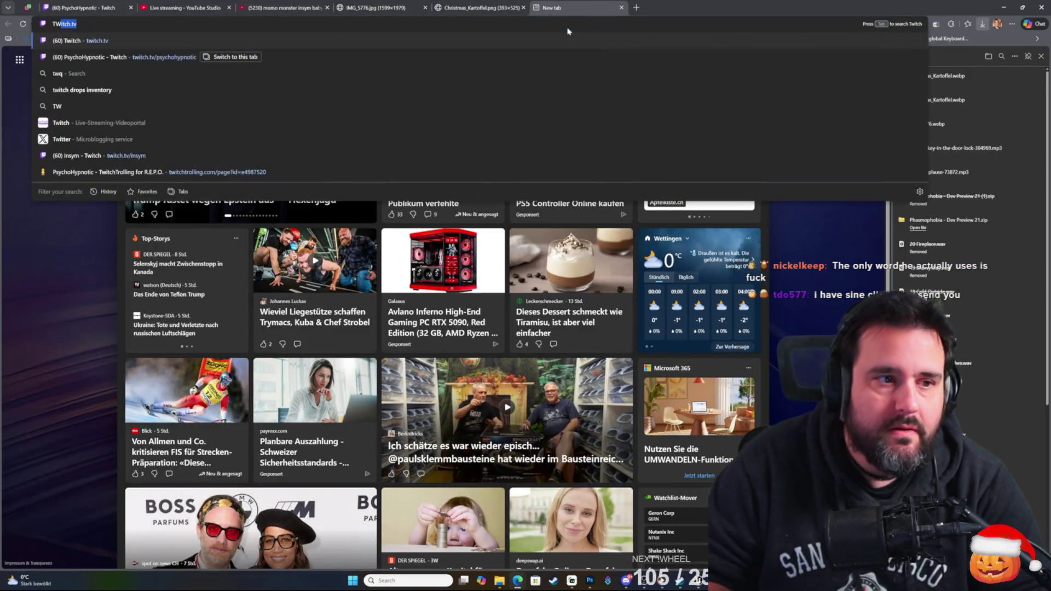
key("Return")
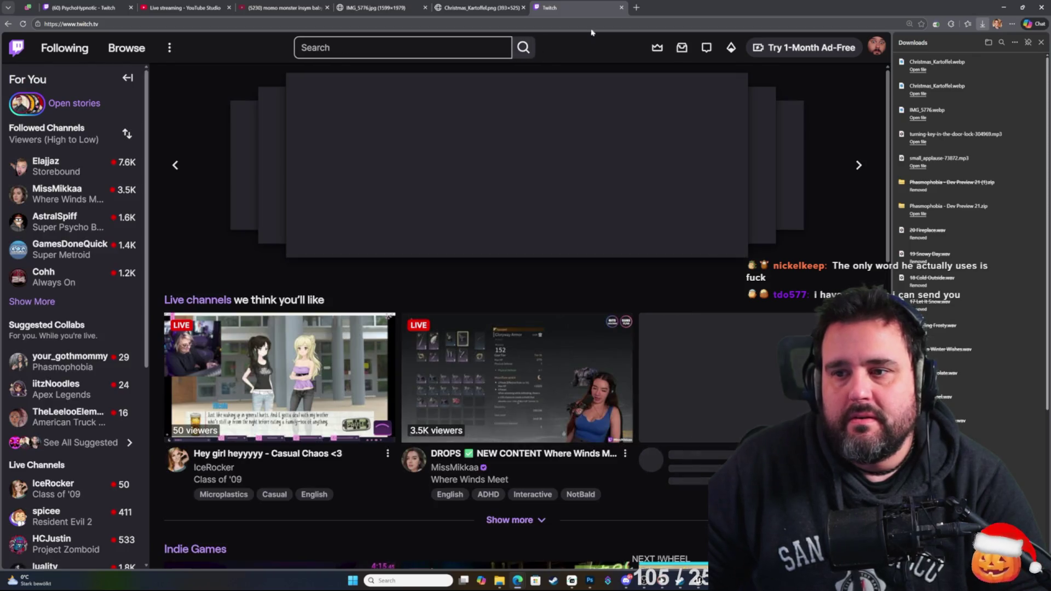
left_click(1039, 45)
Search Twitch for 'INSYM' and open the streamer's channel result
left_click(482, 48)
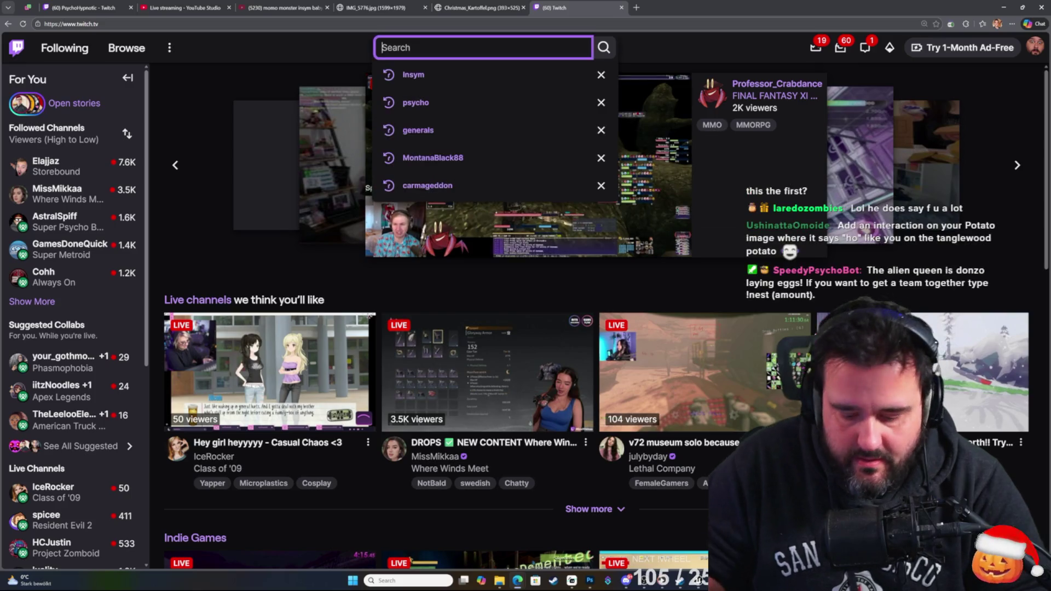
type("INSYM")
key("Return")
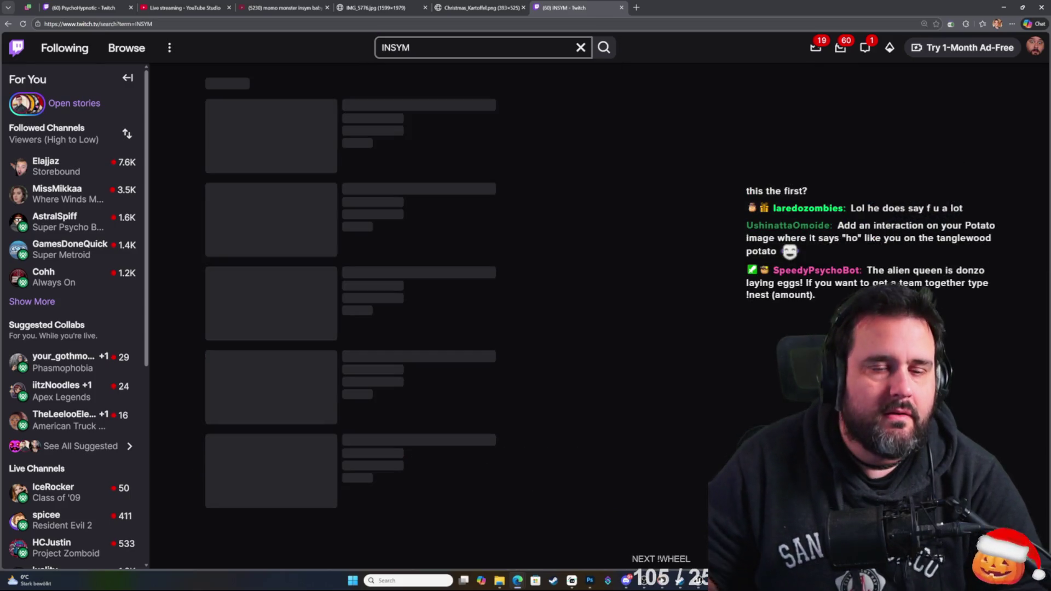
left_click(356, 120)
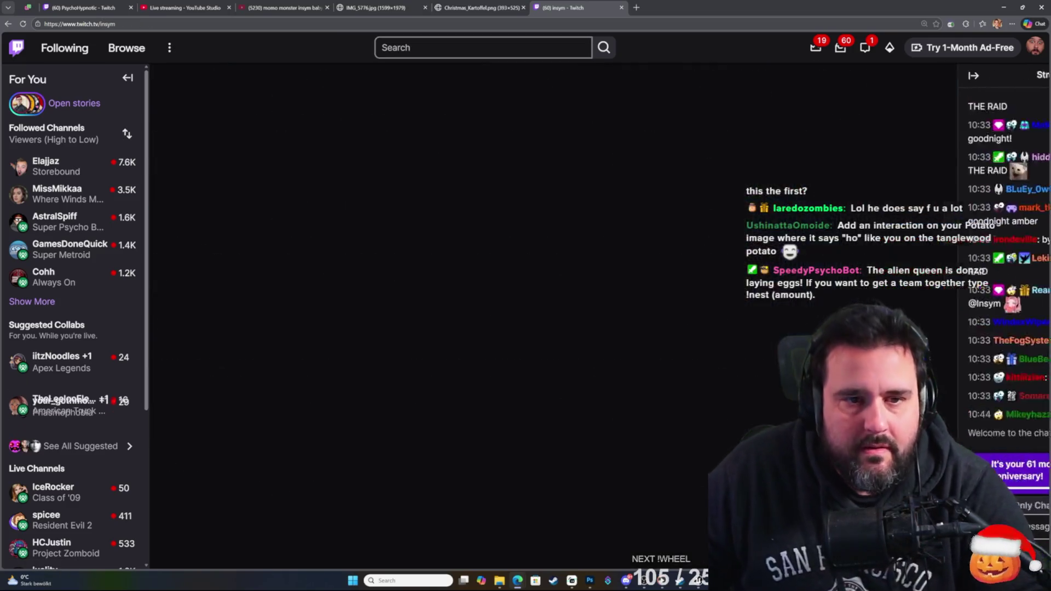
Search 'insym you piece', then trim the query back to 'insym' and search again
left_click(482, 47)
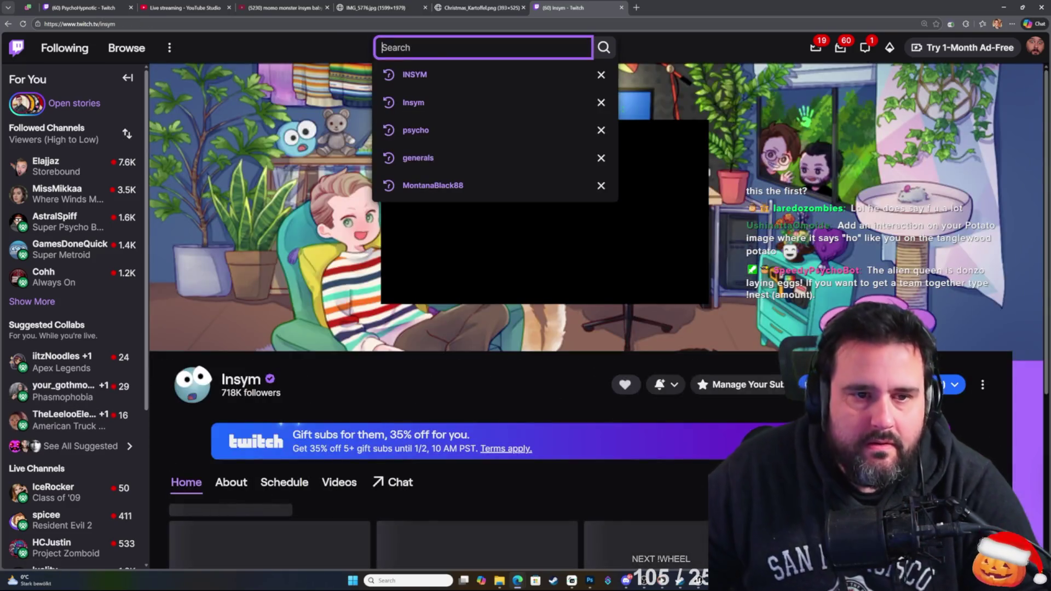
type("insym you piece")
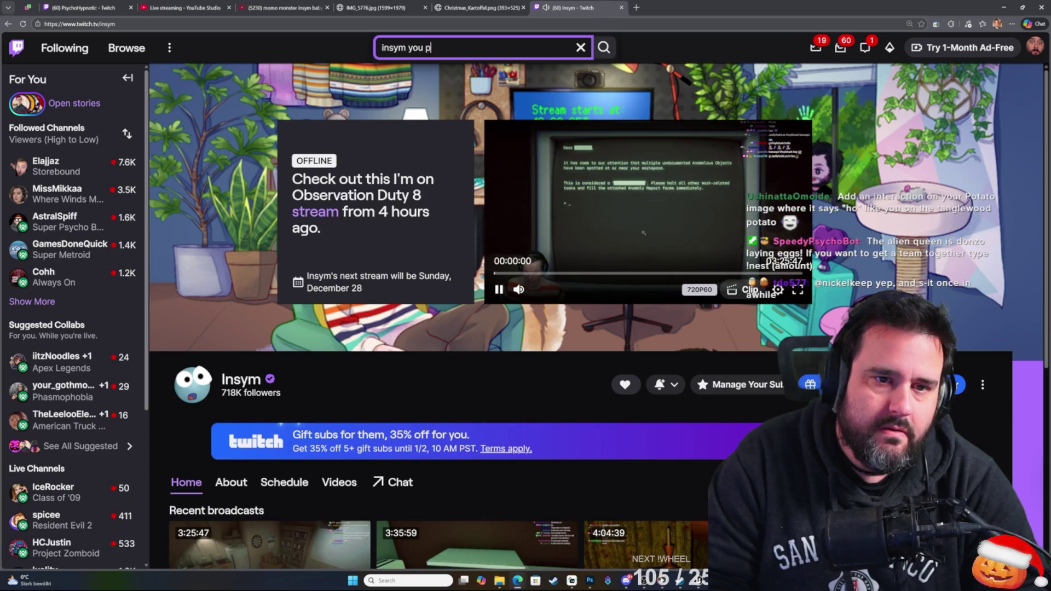
key("Return")
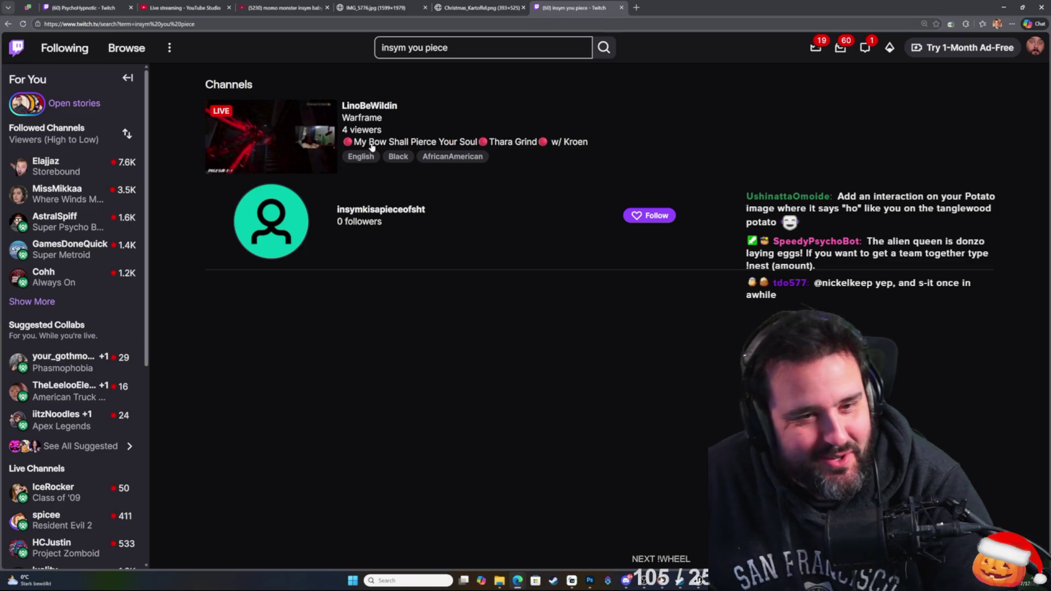
double_click(436, 48)
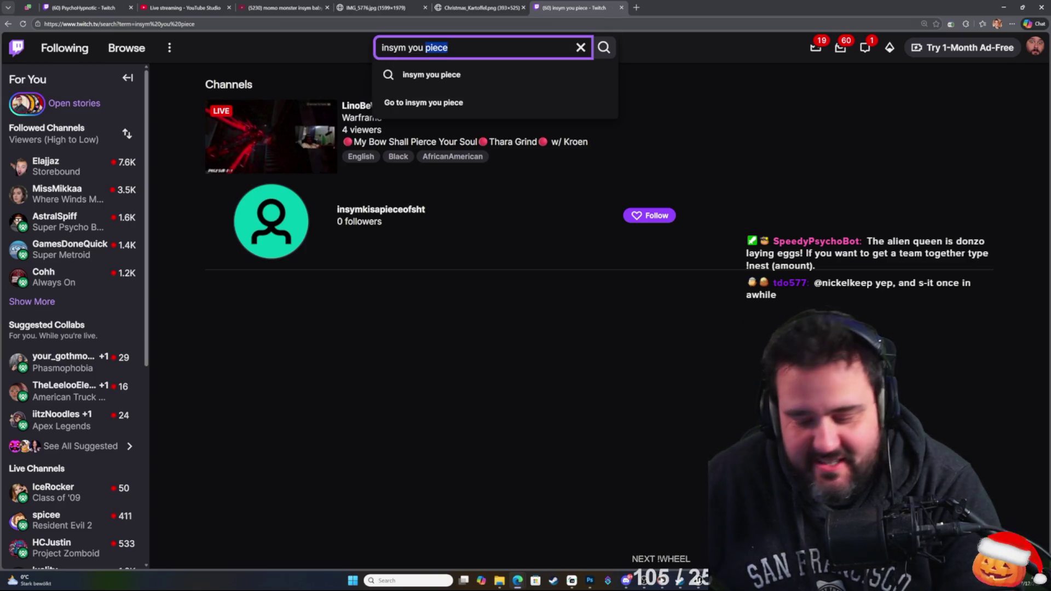
key("BackSpace")
key("BackSpace")
key("BackSpace")
key("Return")
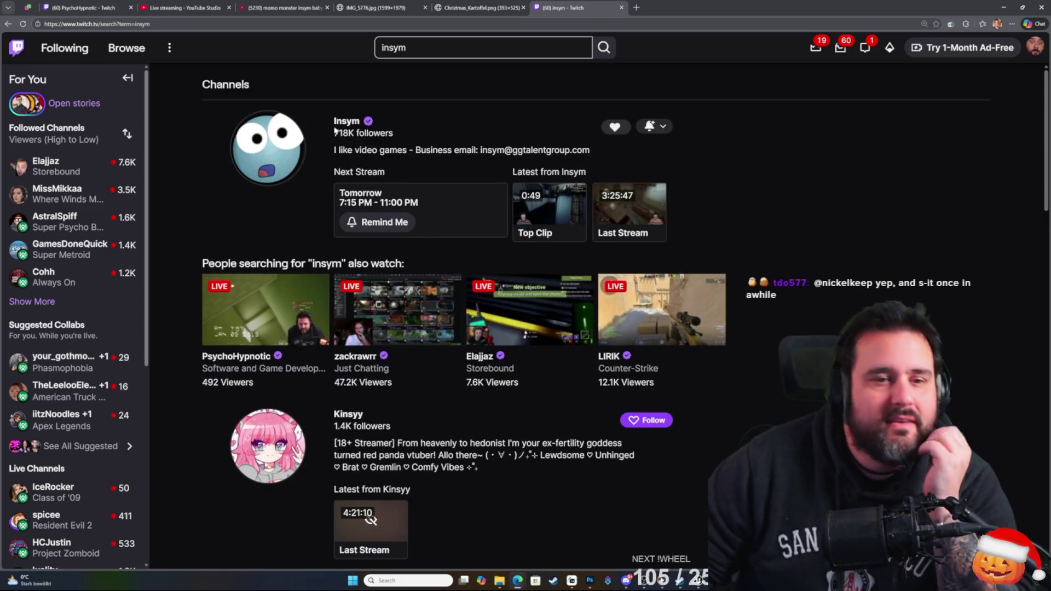
left_click(346, 121)
scroll(502, 466, "down", 5)
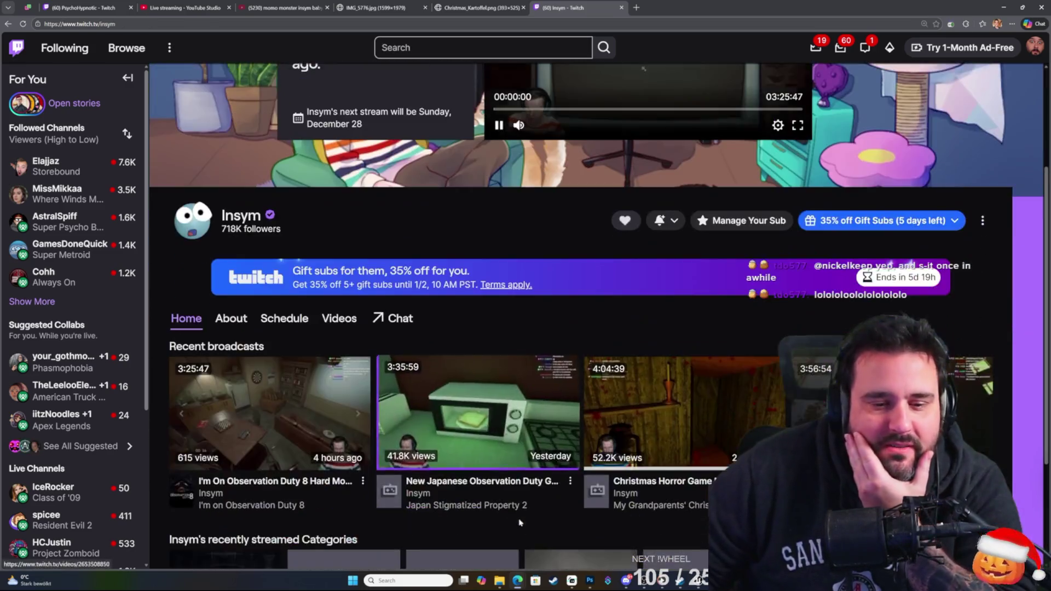
scroll(568, 364, "up", 5)
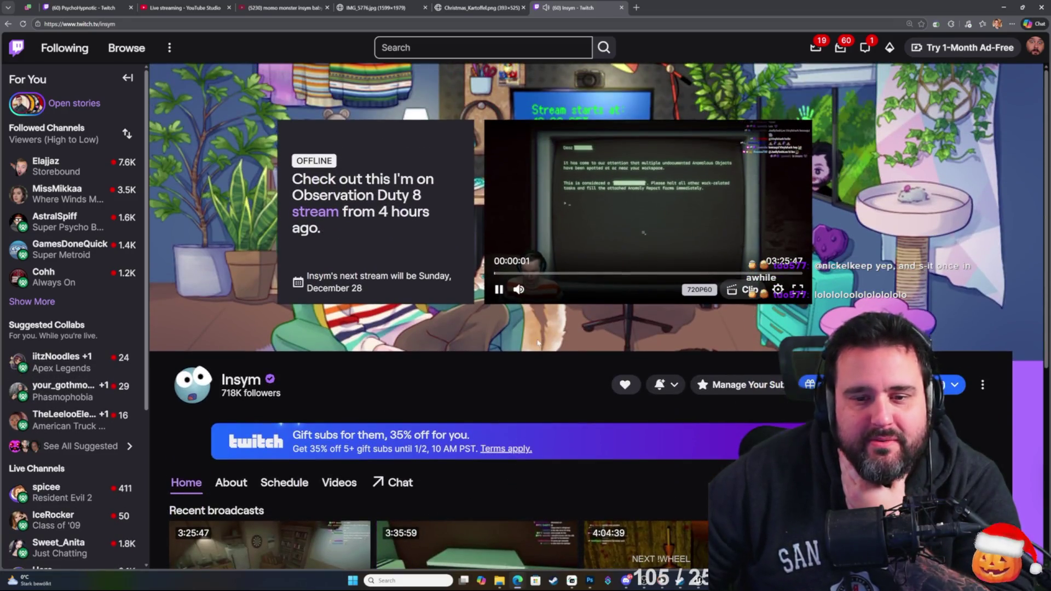
scroll(567, 364, "down", 1)
scroll(567, 364, "up", 1)
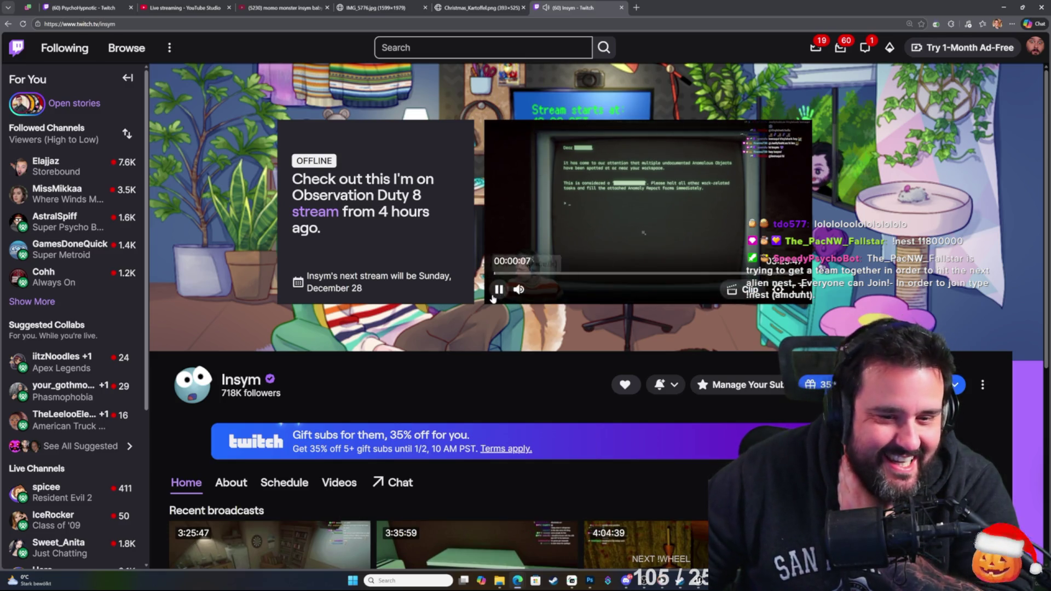
left_click(497, 292)
Scroll down the channel home page to browse its recent broadcasts
scroll(446, 289, "down", 3)
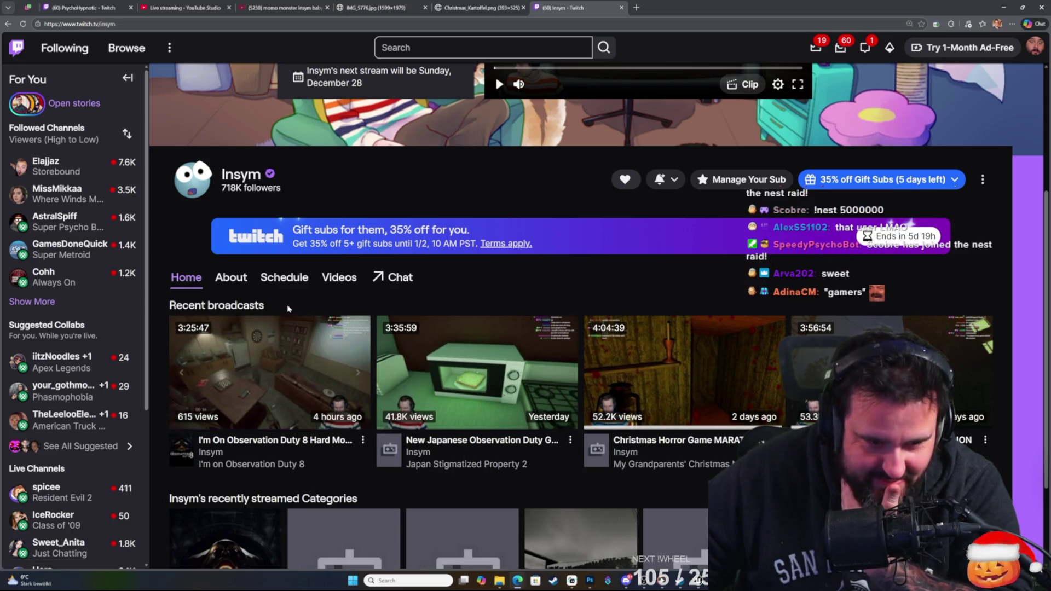
right_click(446, 283)
left_click(428, 277)
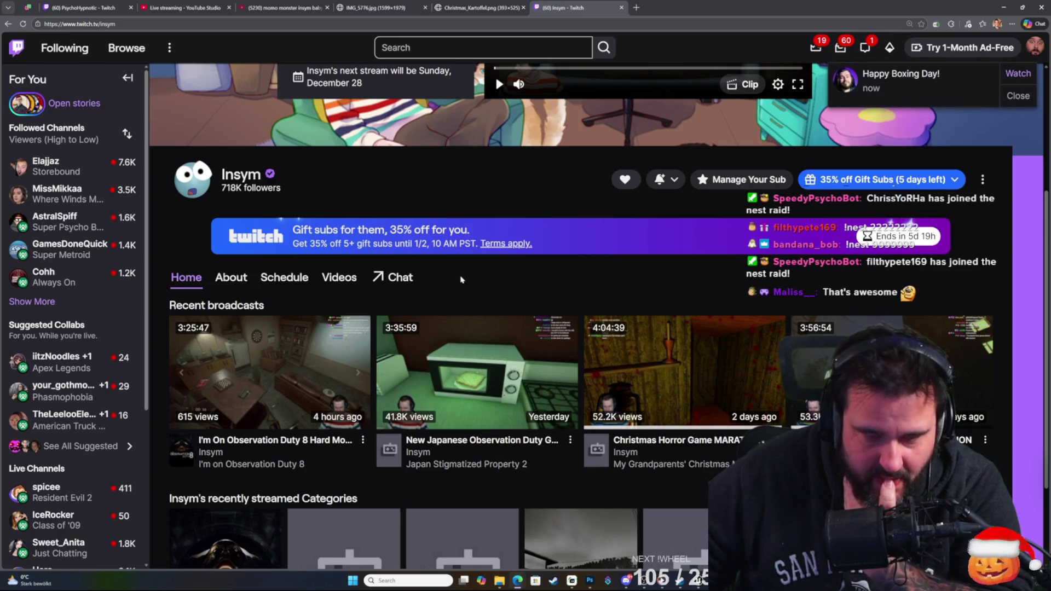
right_click(464, 209)
key("Escape")
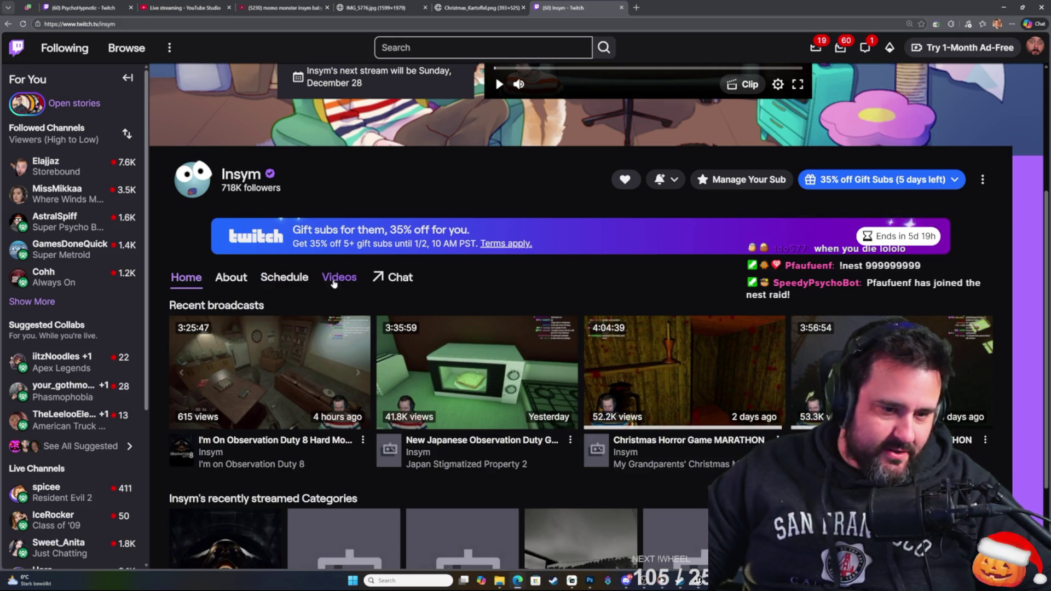
Filter Insym's videos to clips only, showing the top clips of all time
left_click(338, 280)
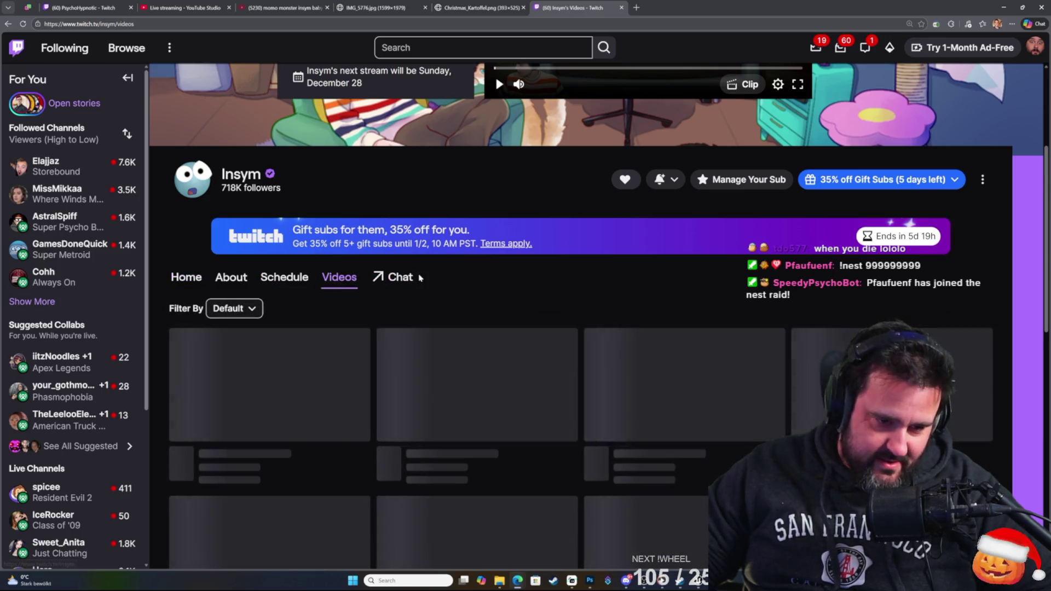
left_click(233, 308)
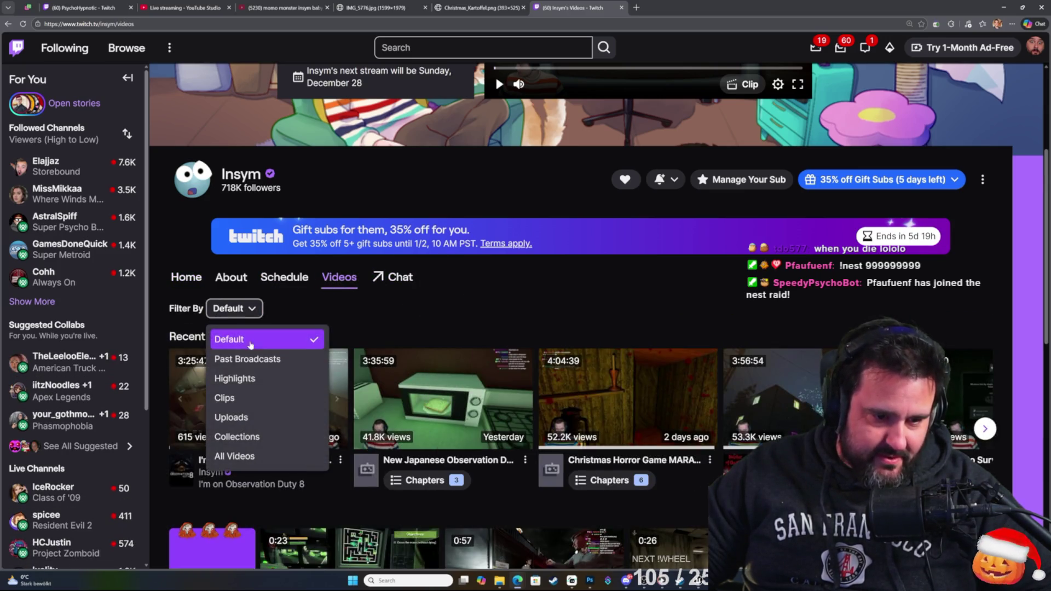
left_click(226, 396)
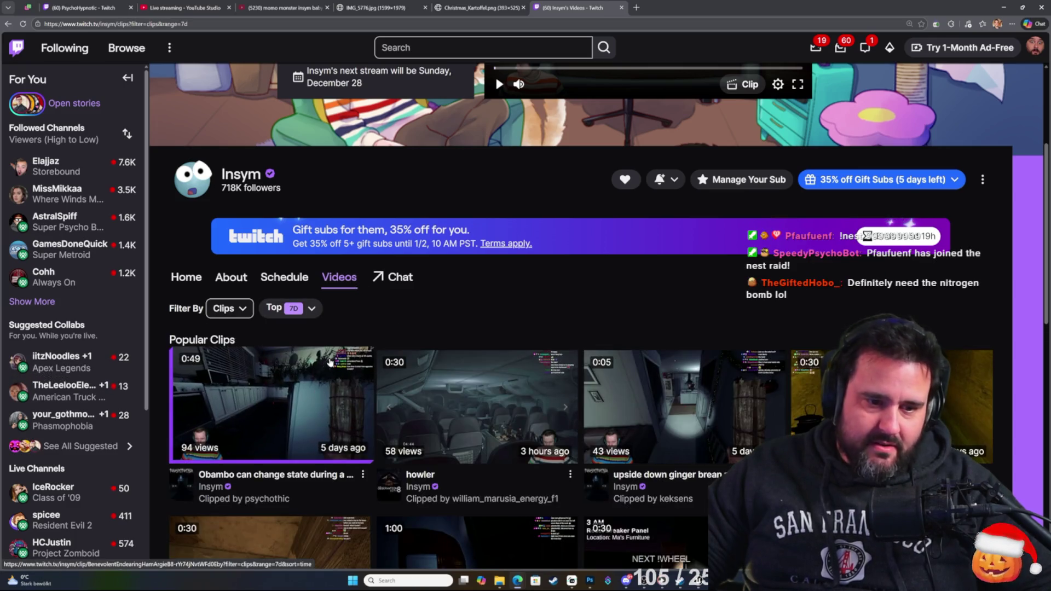
scroll(336, 375, "down", 2)
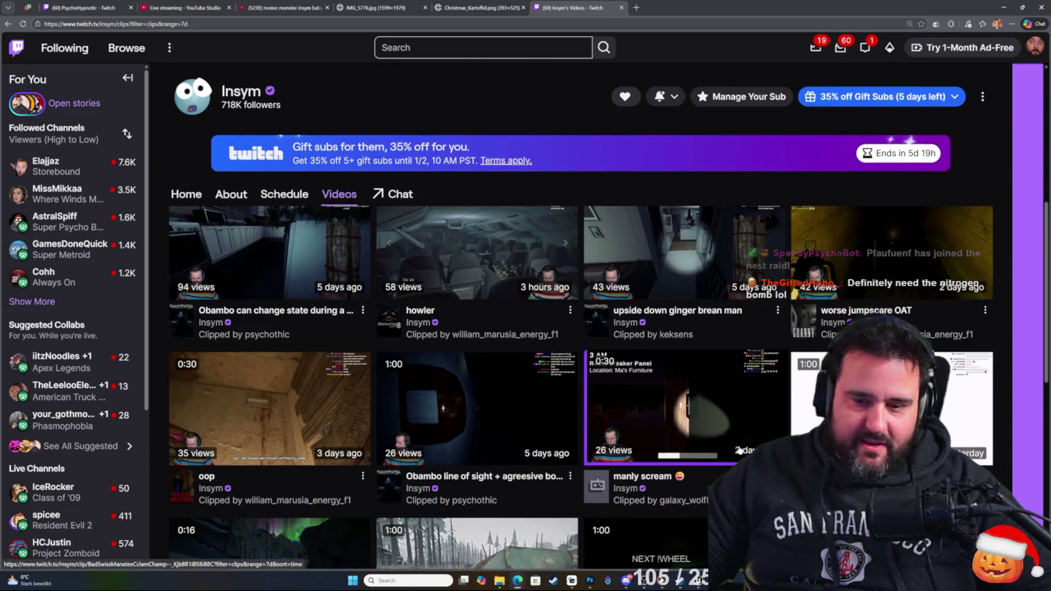
scroll(692, 393, "up", 5)
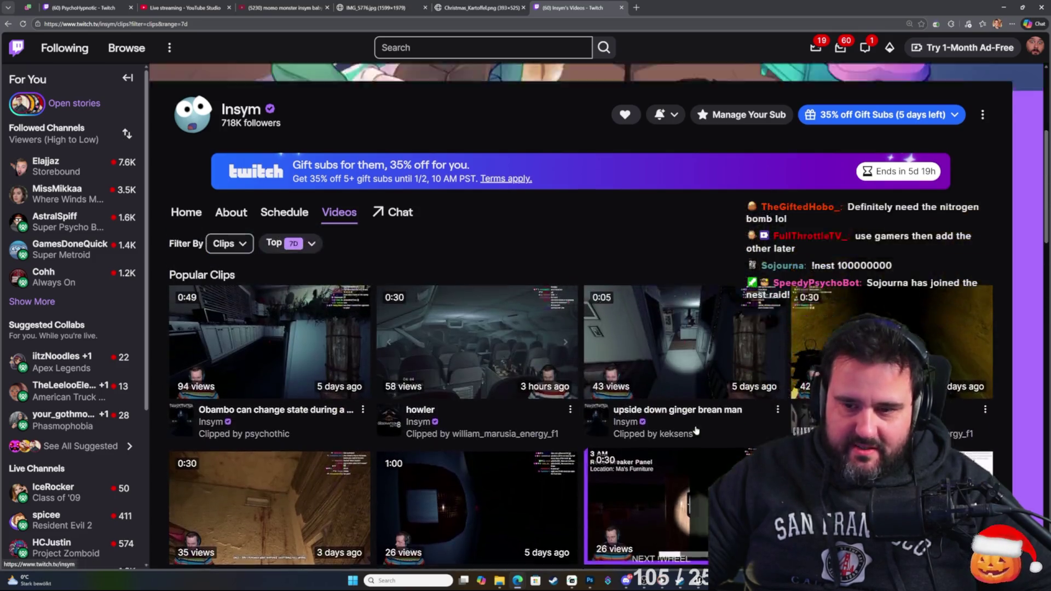
scroll(692, 393, "down", 2)
right_click(500, 196)
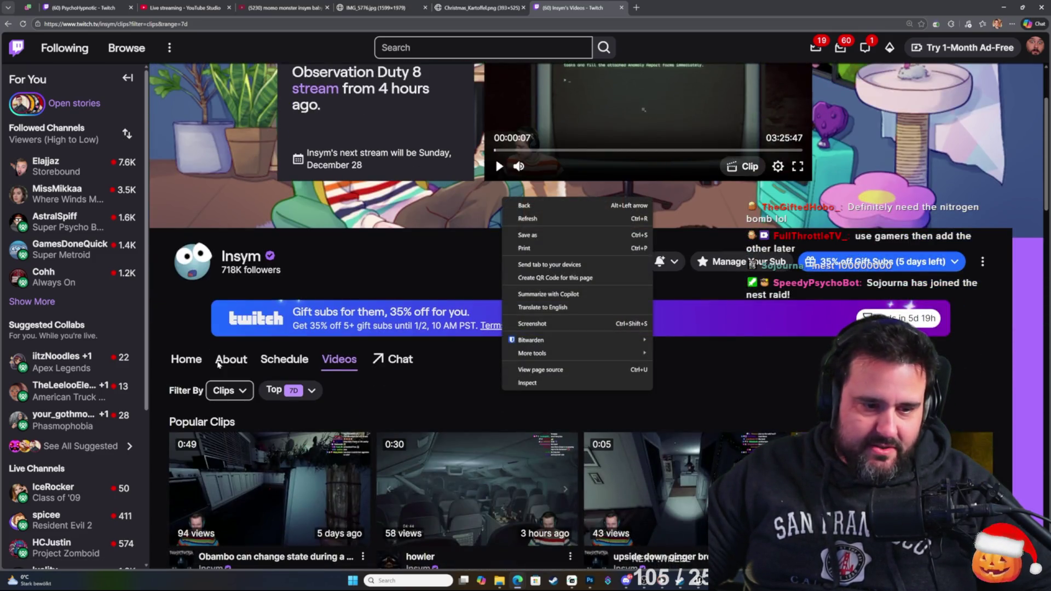
left_click(411, 399)
left_click(321, 391)
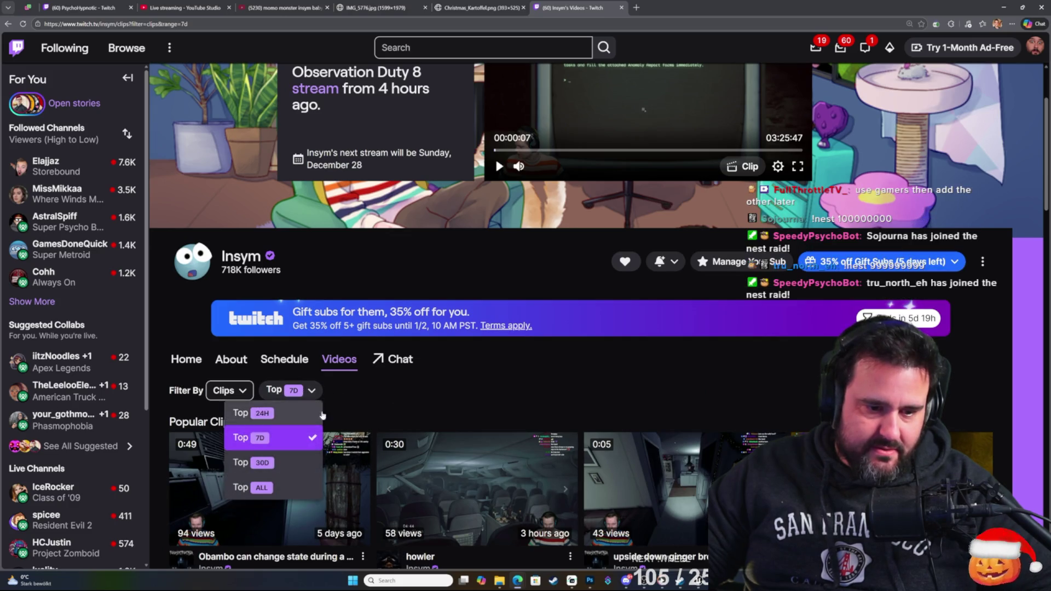
left_click(256, 493)
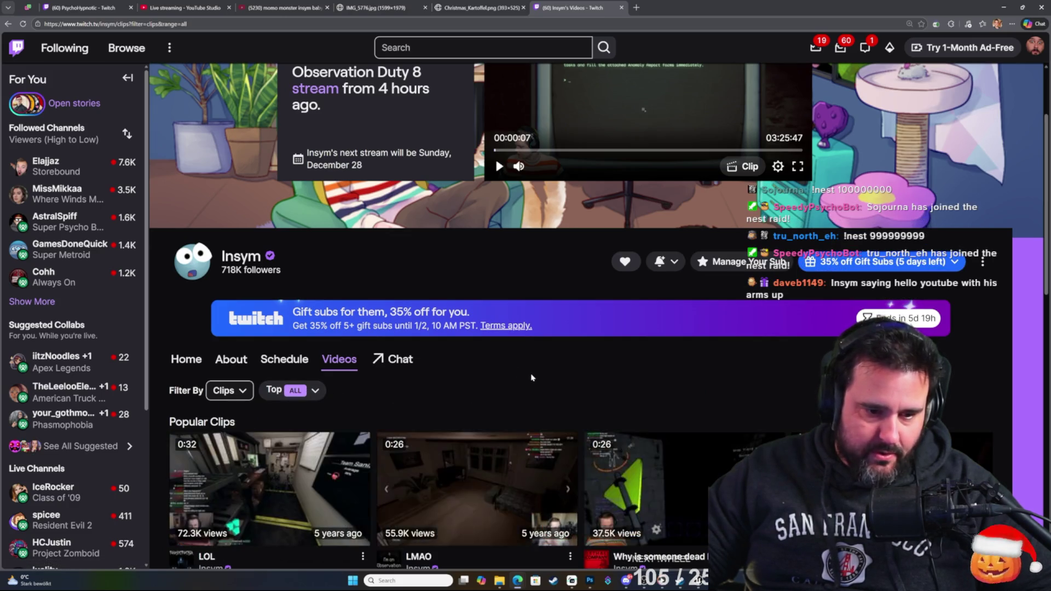
Scroll through Insym's top clips of all time
scroll(517, 372, "down", 3)
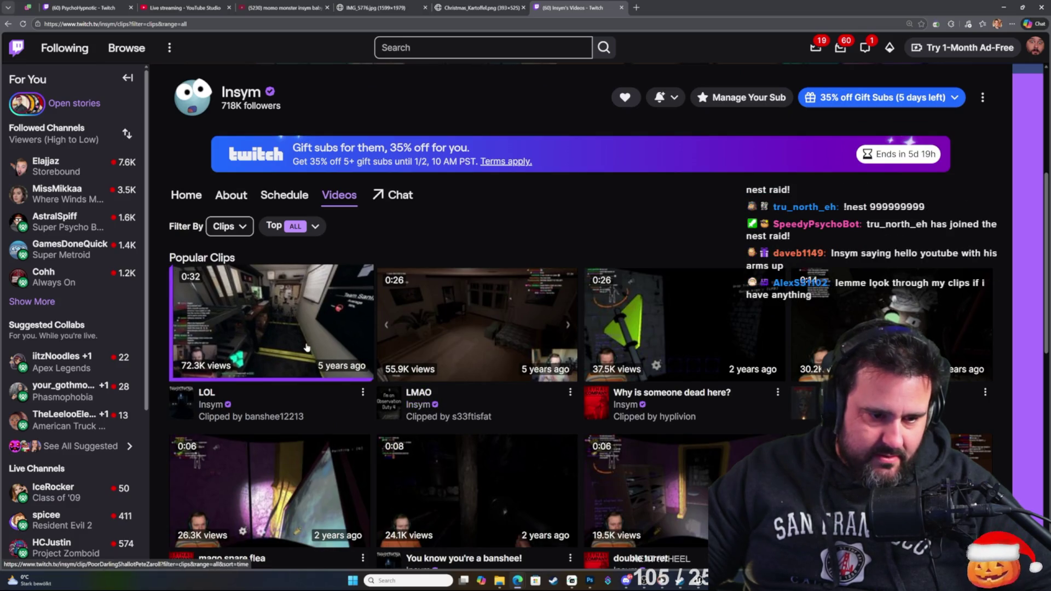
scroll(688, 327, "down", 2)
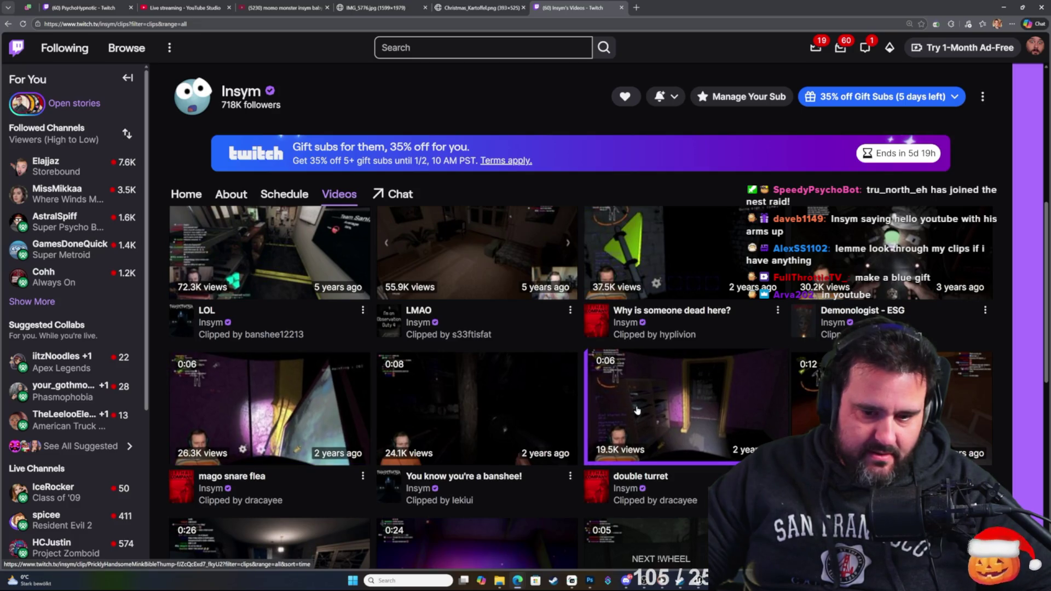
scroll(636, 410, "down", 2)
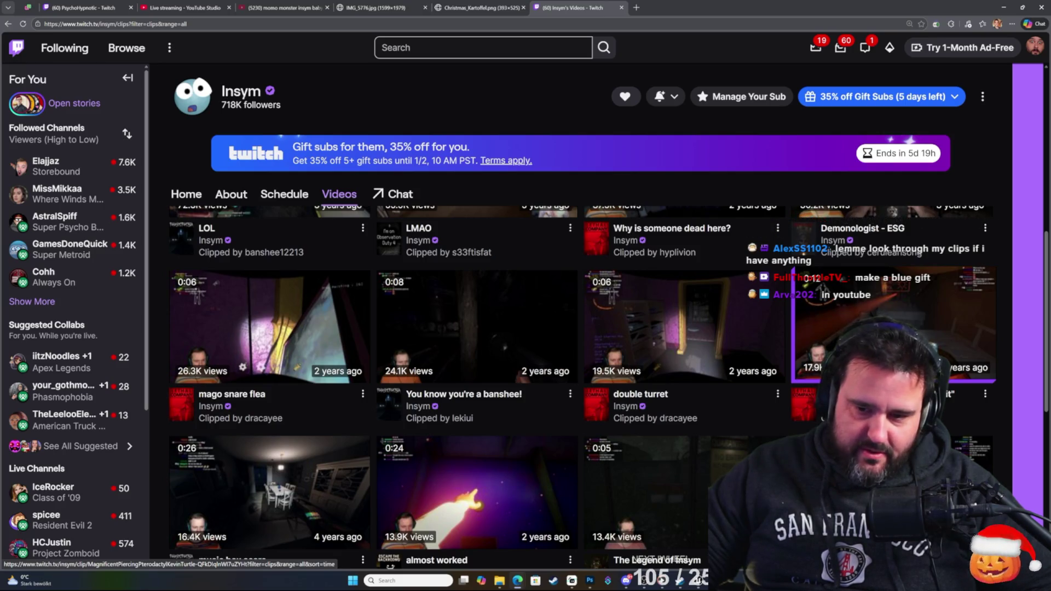
scroll(437, 343, "down", 3)
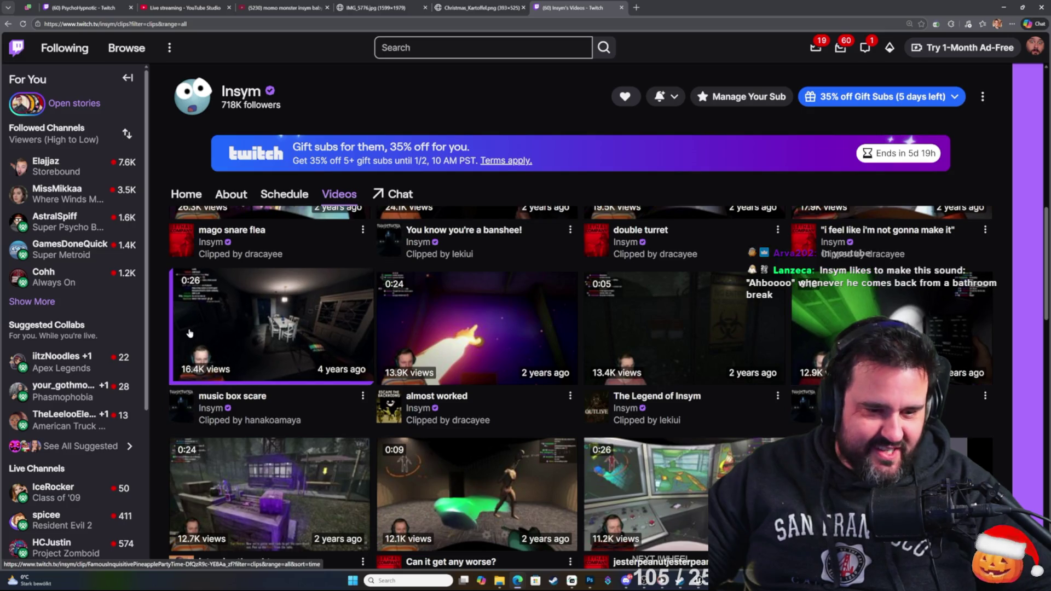
scroll(301, 328, "down", 2)
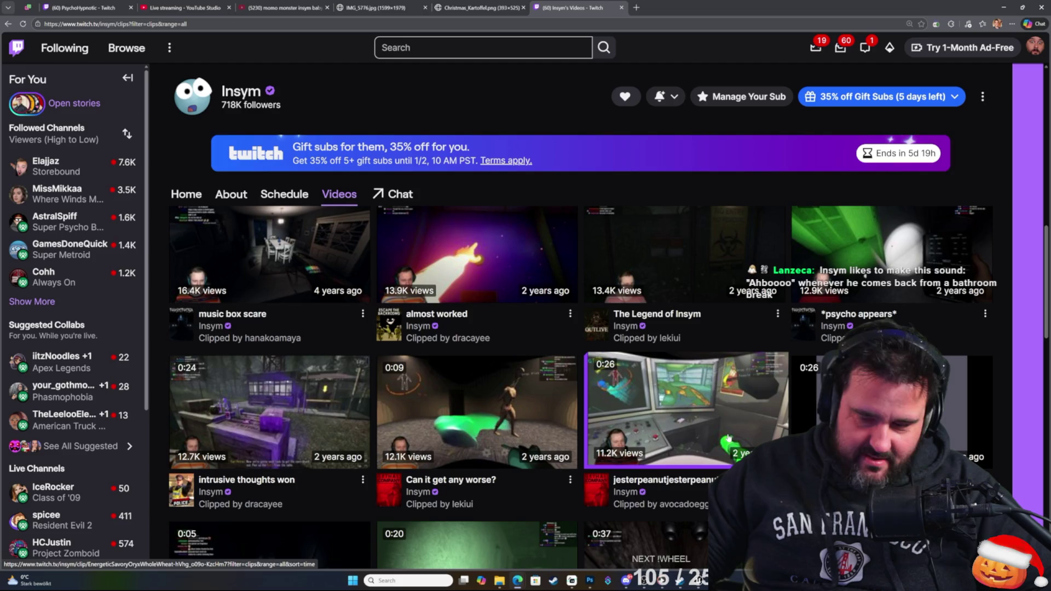
scroll(728, 434, "down", 2)
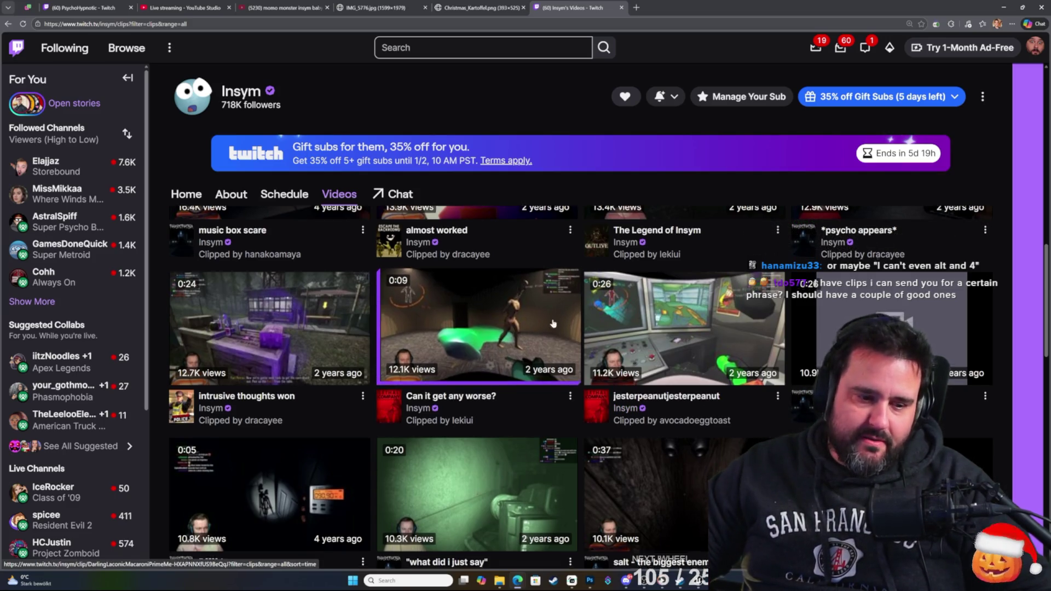
scroll(269, 340, "down", 3)
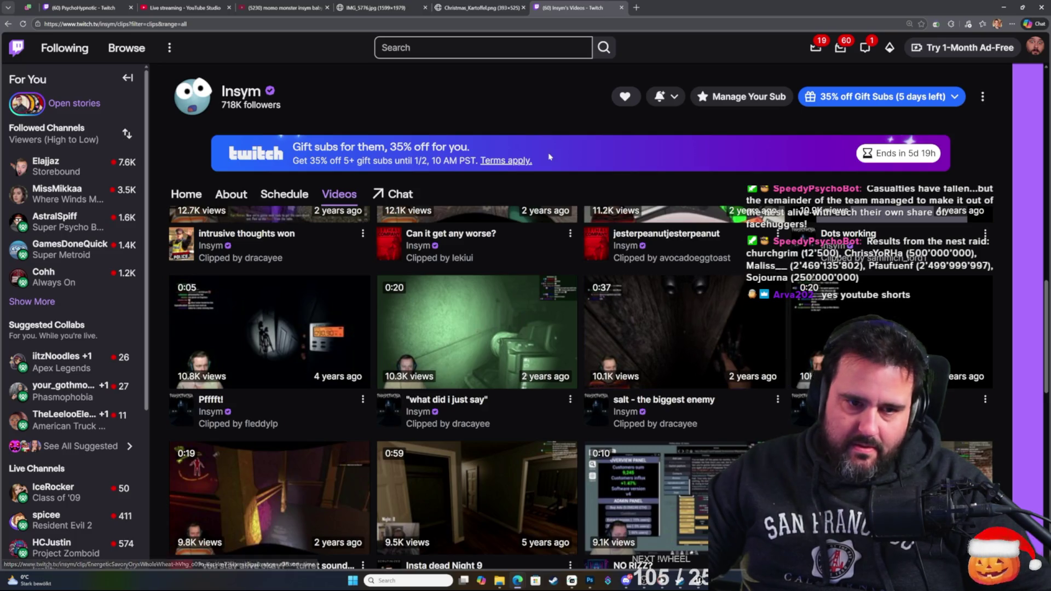
scroll(533, 273, "up", 10)
scroll(534, 273, "down", 3)
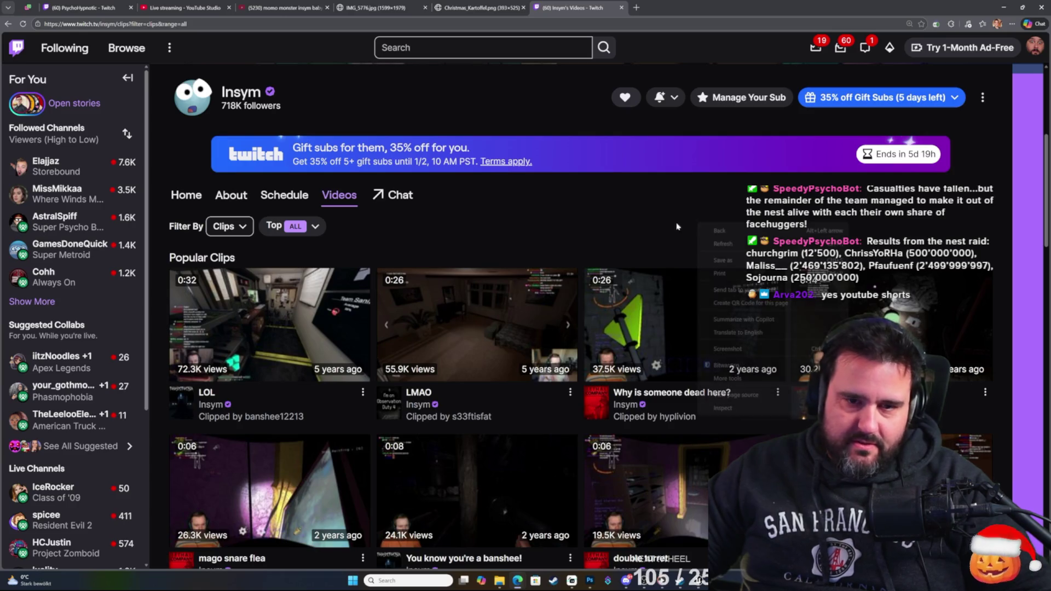
scroll(603, 243, "up", 3)
Search 'insym liquid nitrogen', then trim the query word by word down to 'insym'
left_click(383, 47)
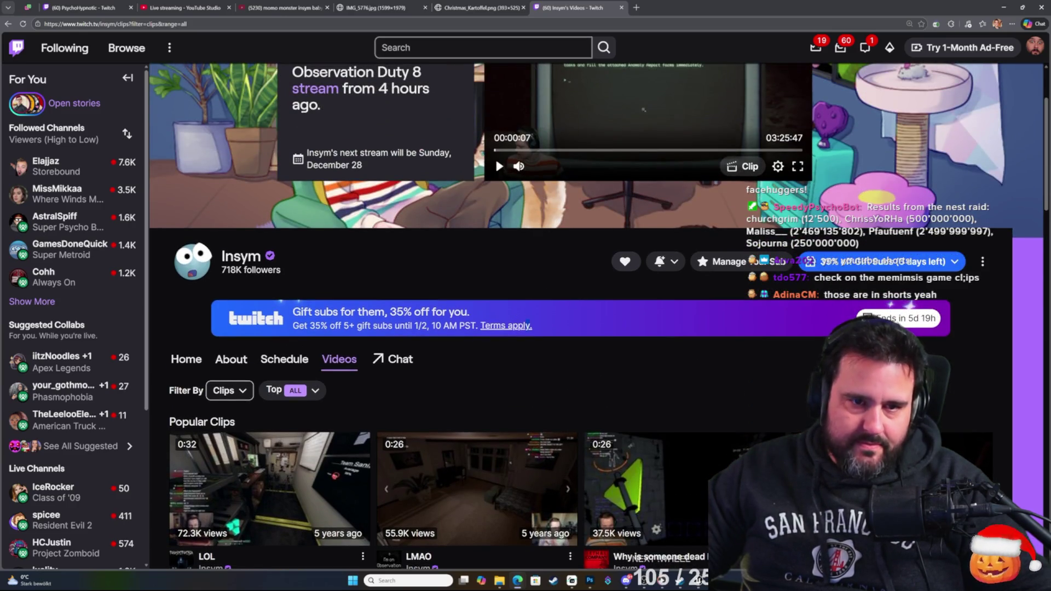
type("insym liqui")
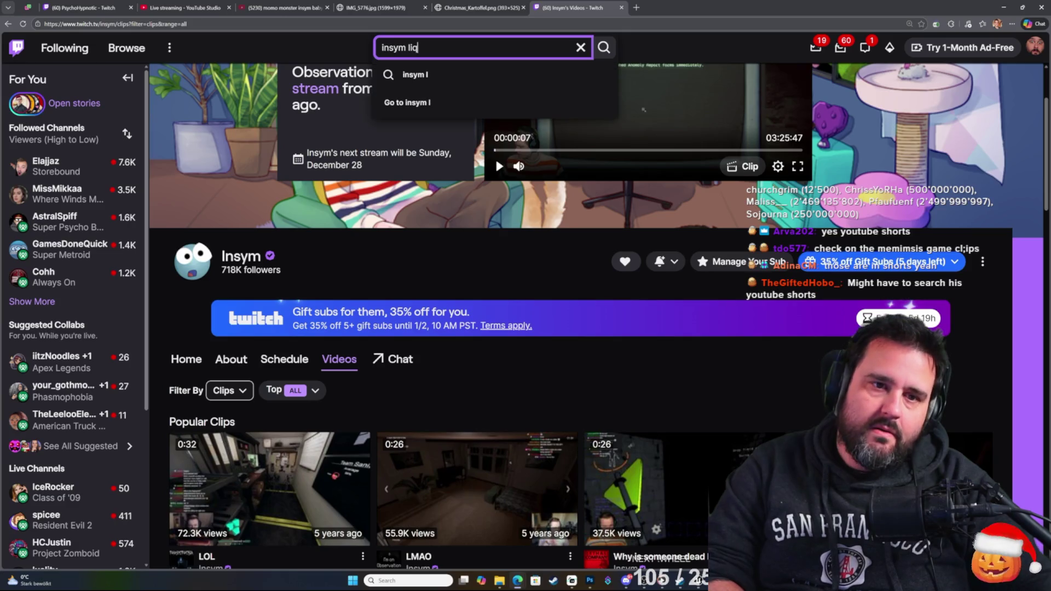
type("d nitrog")
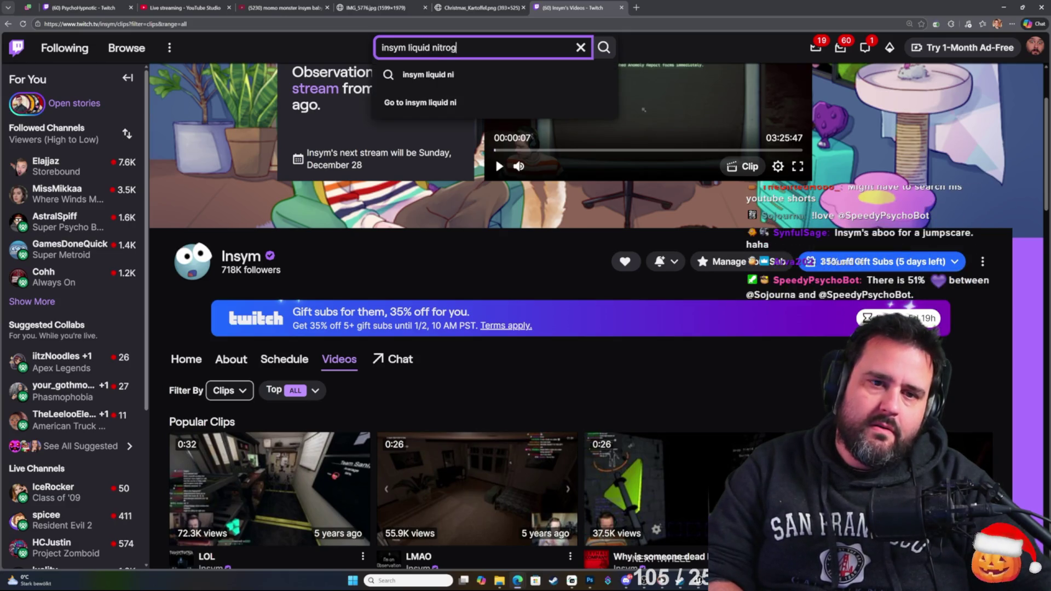
type("en")
key("Return")
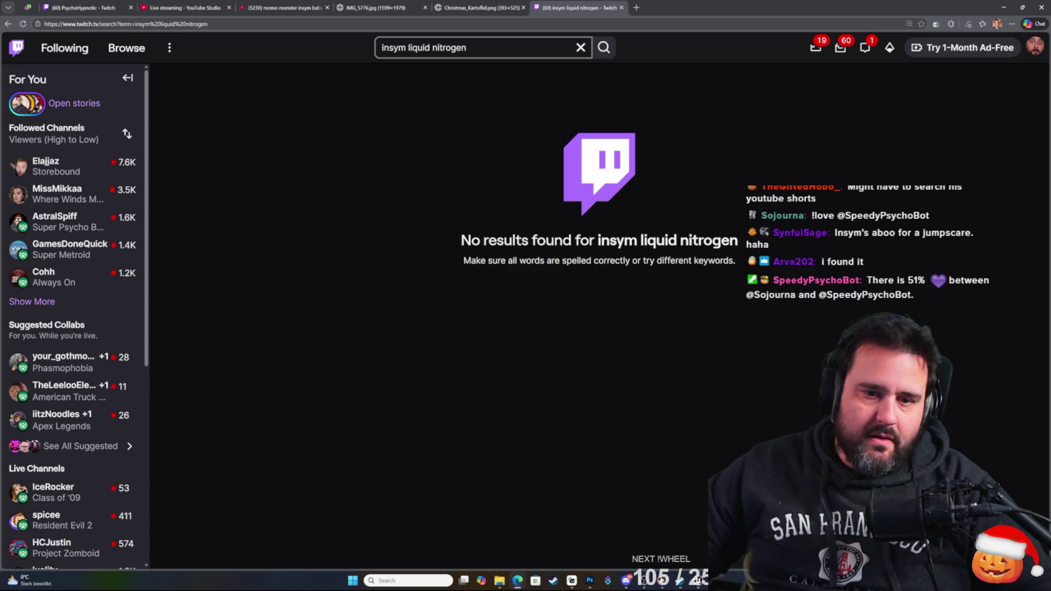
double_click(449, 48)
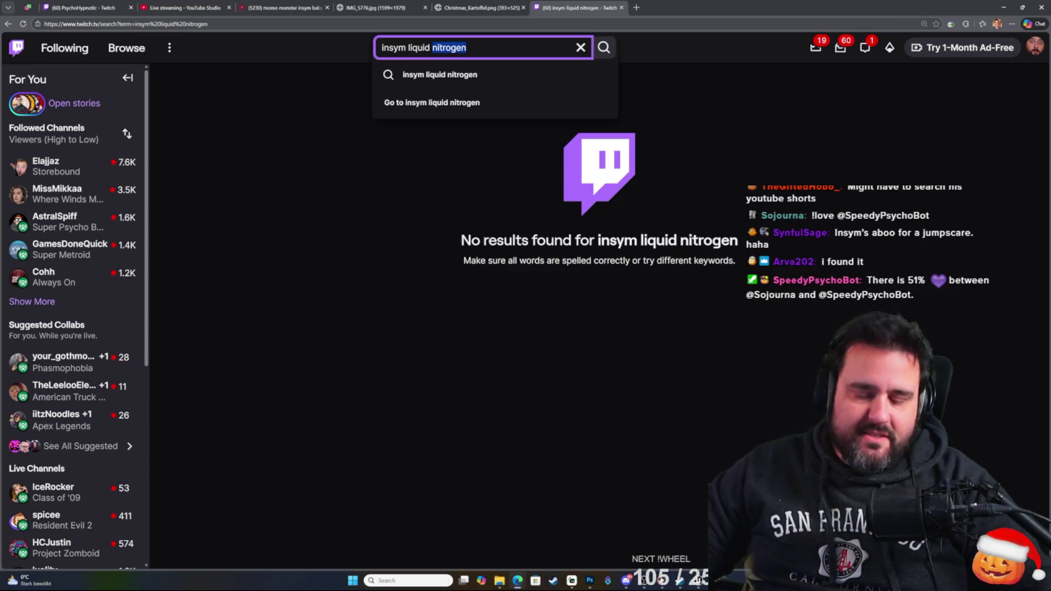
key("BackSpace")
key("BackSpace")
key("Return")
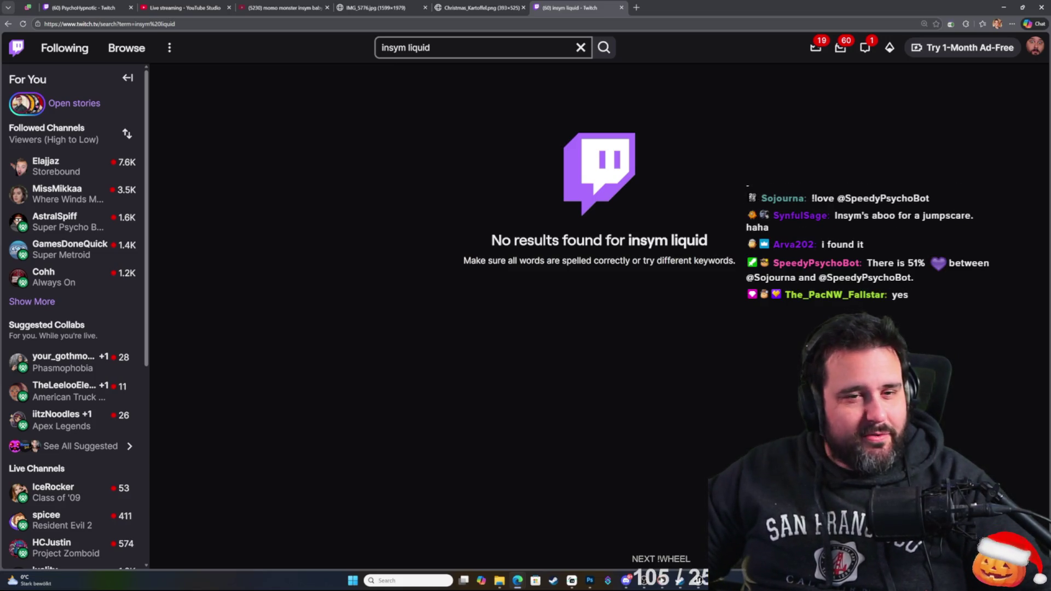
double_click(418, 48)
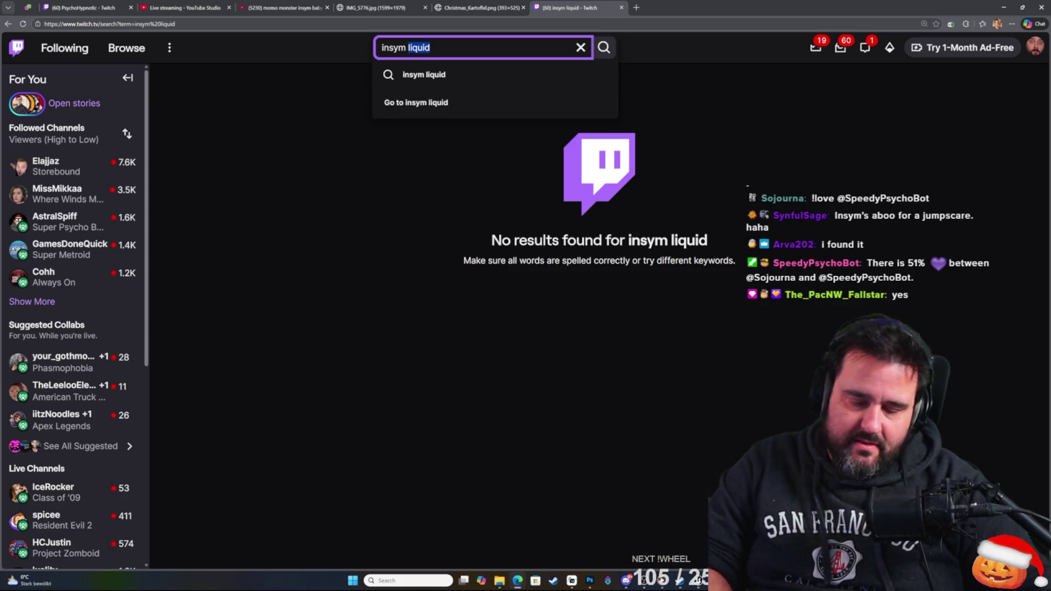
key("BackSpace")
key("Return")
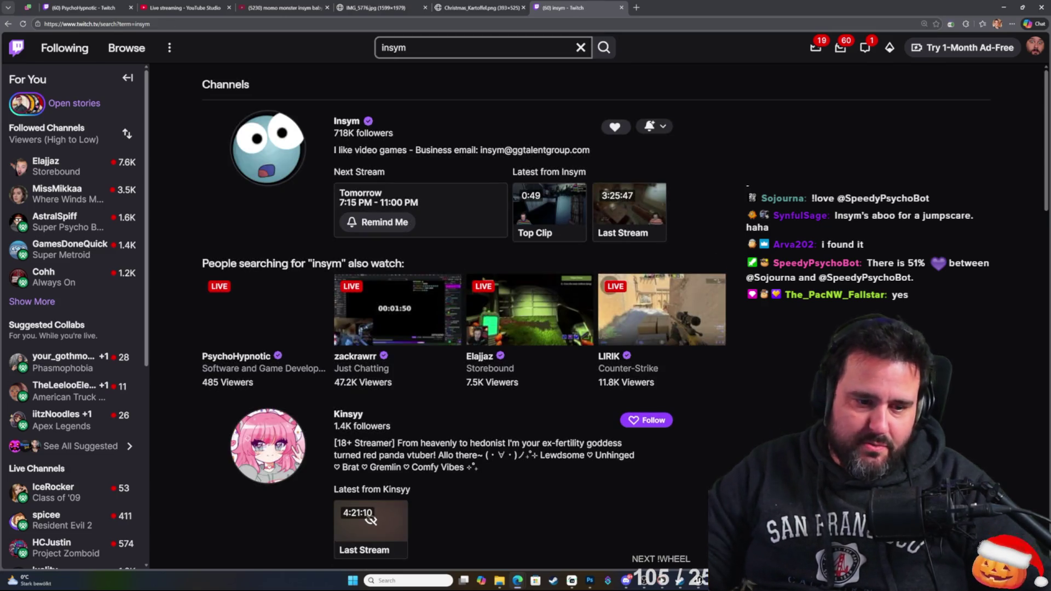
left_click(346, 121)
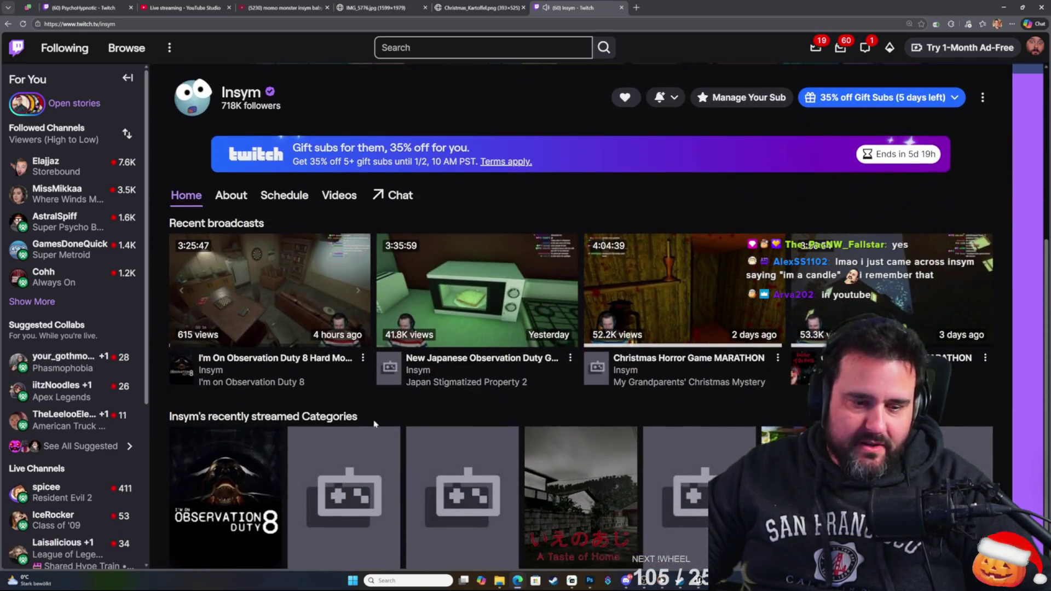
scroll(570, 378, "up", 3)
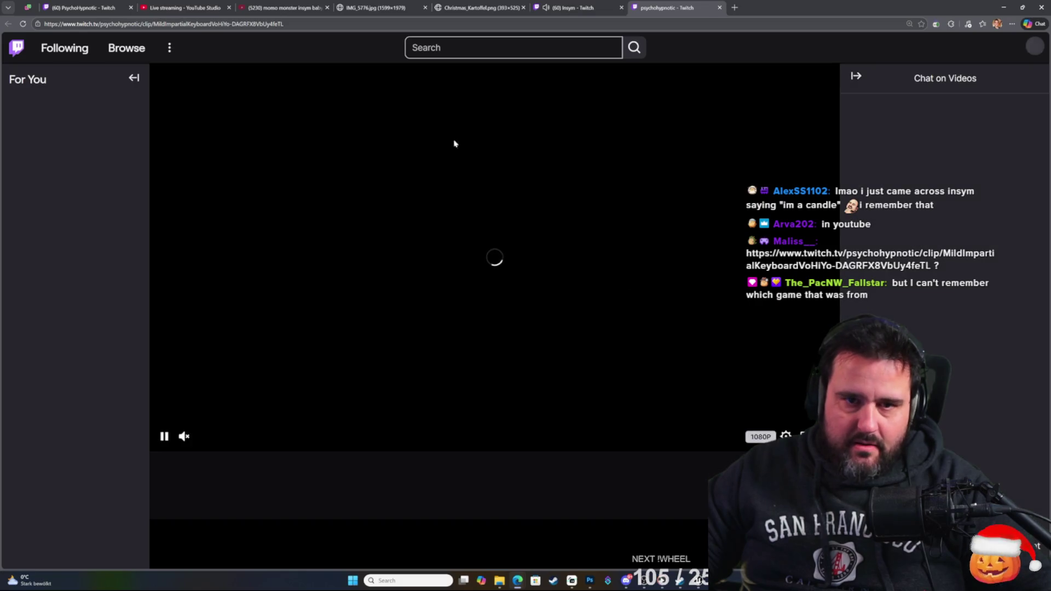
left_click(574, 8)
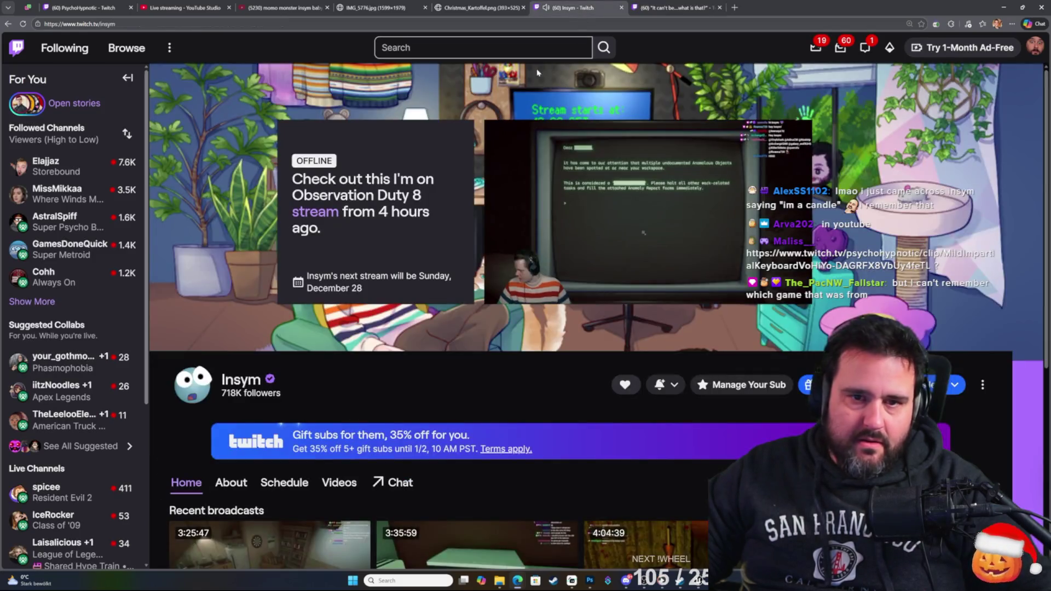
key("space")
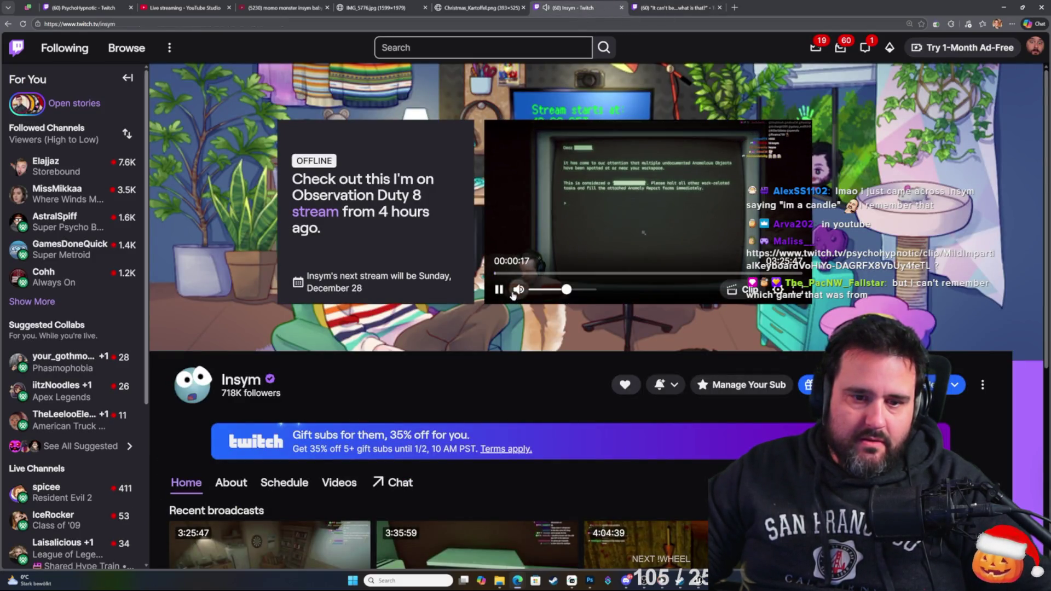
left_click(673, 8)
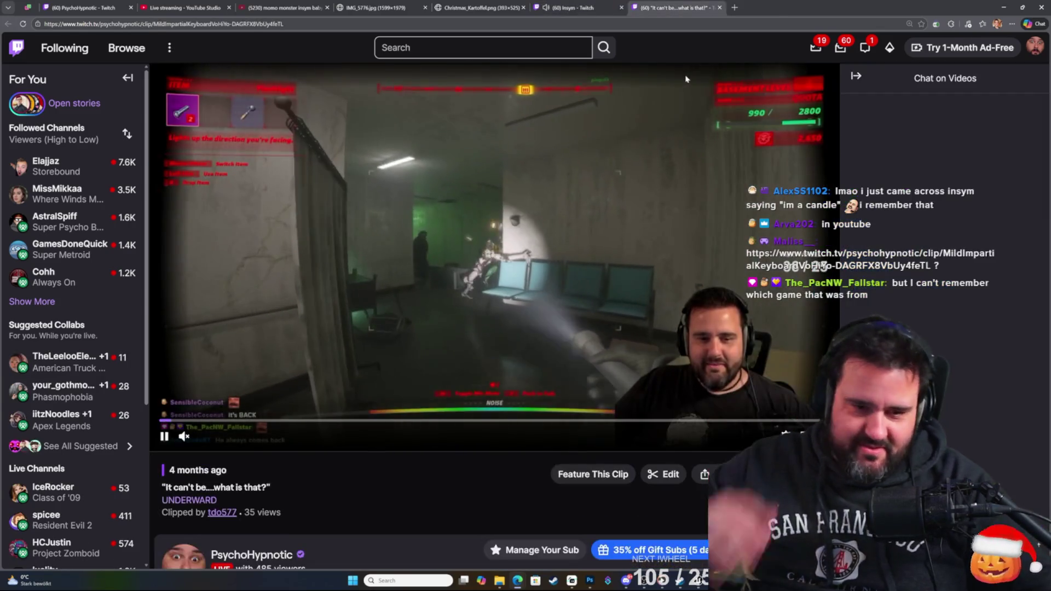
Unmute the 'It can't be...what is that?' clip and resume playing it
left_click(224, 436)
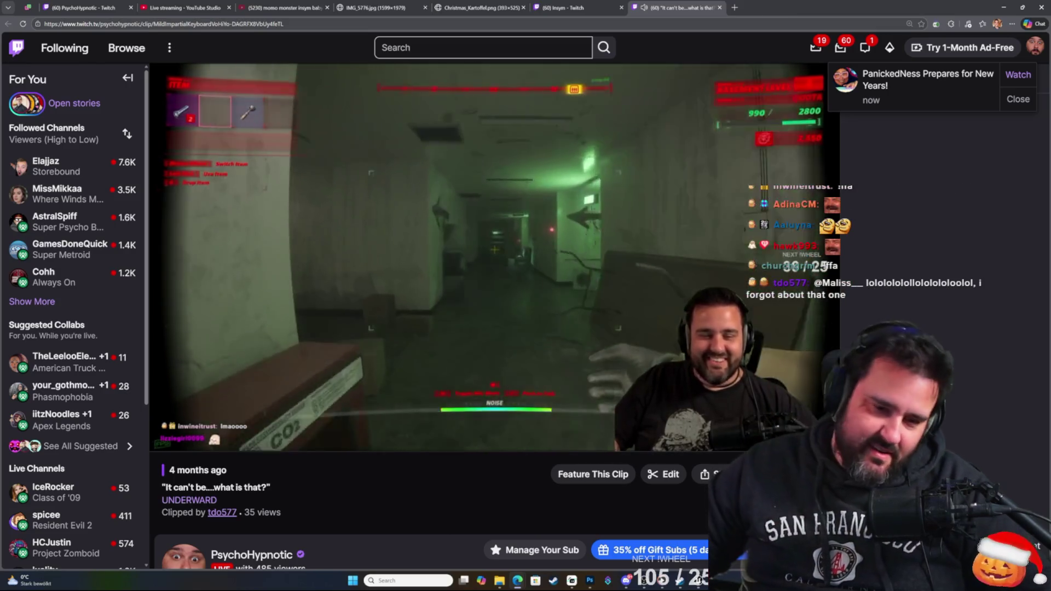
mouse_move(721, 355)
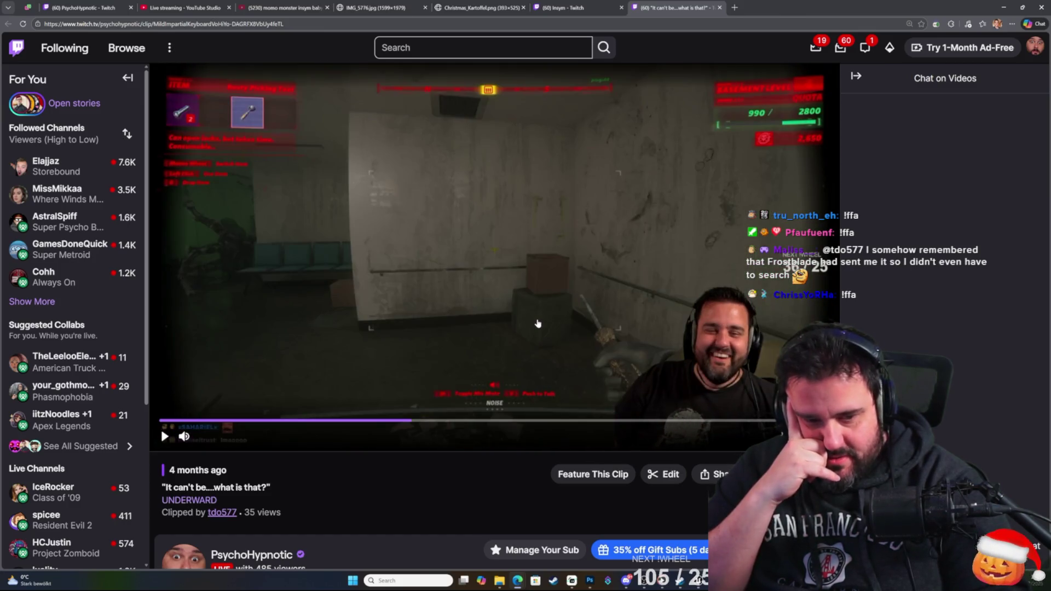
left_click(537, 323)
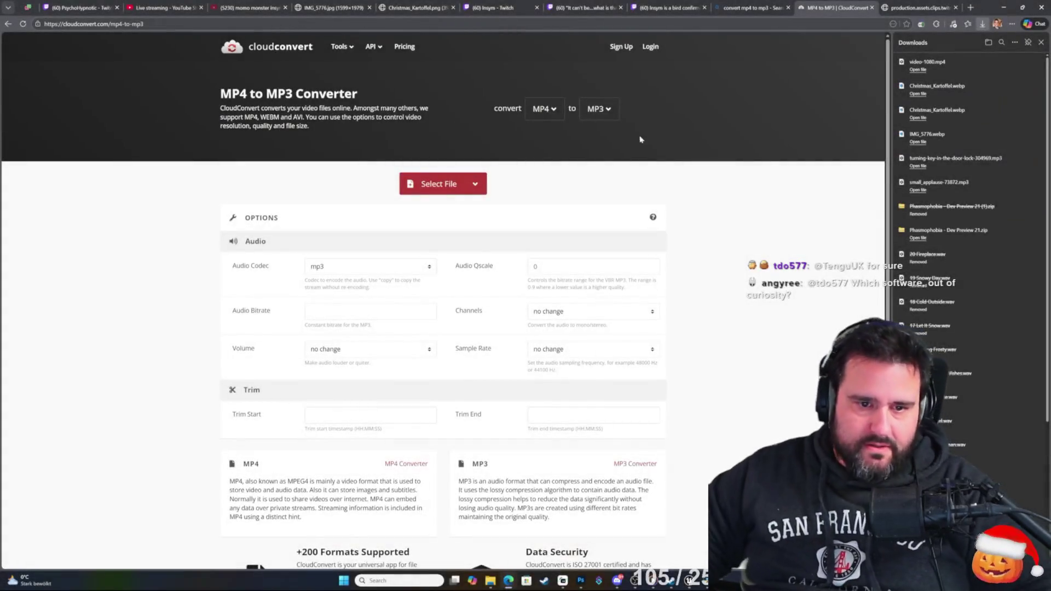
Load video-1080.mp4 from Downloads into CloudConvert and convert it to MP3
left_click(444, 184)
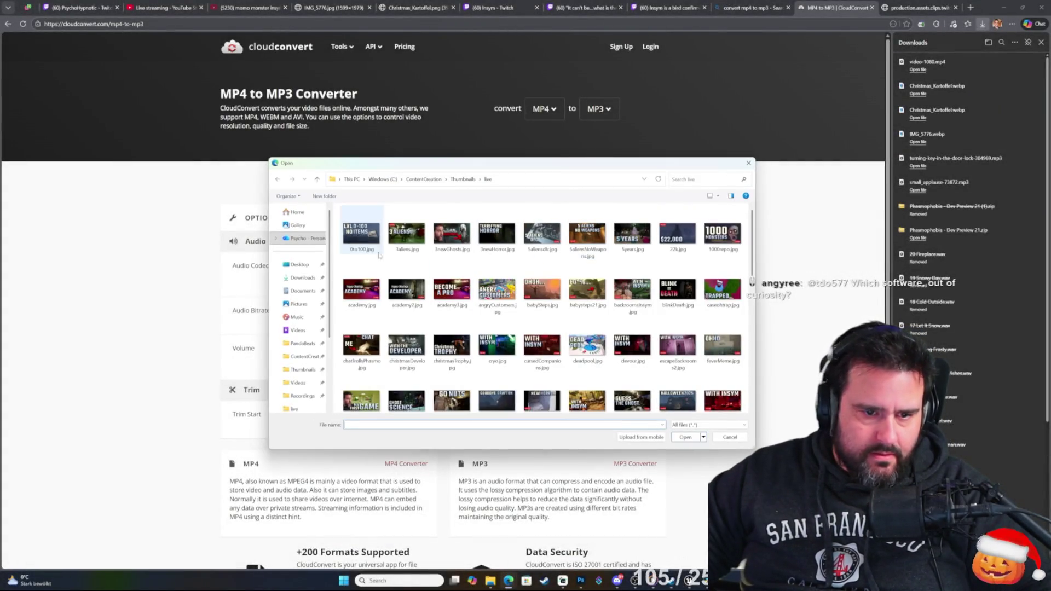
left_click(303, 278)
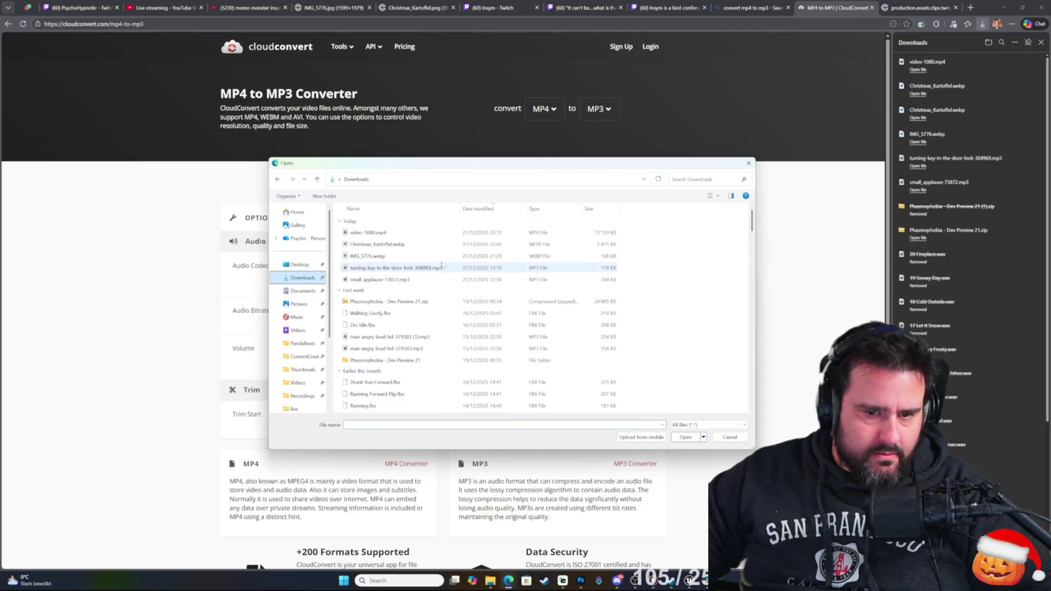
double_click(404, 233)
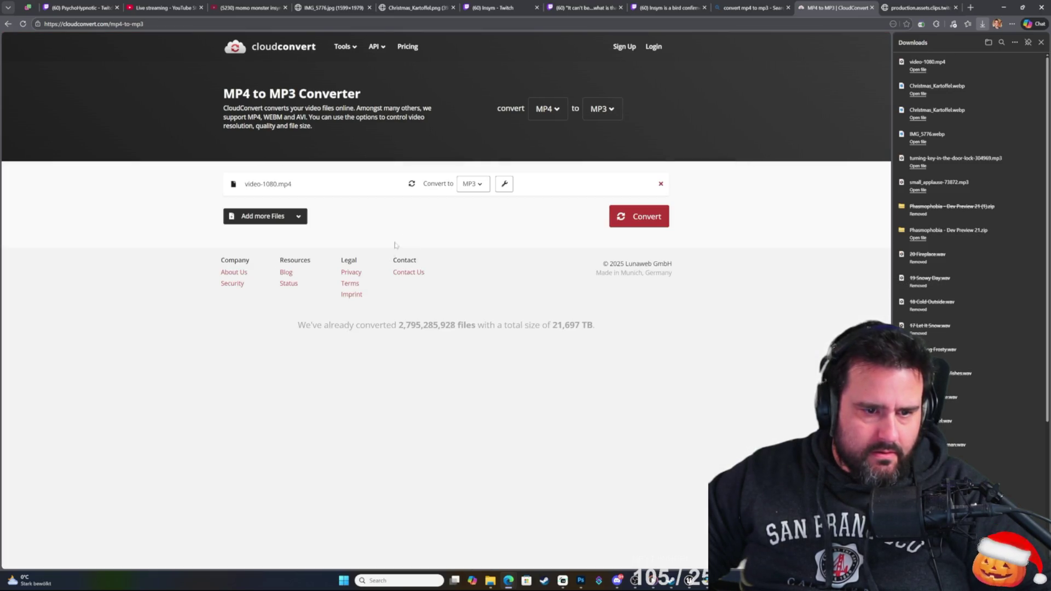
left_click(628, 217)
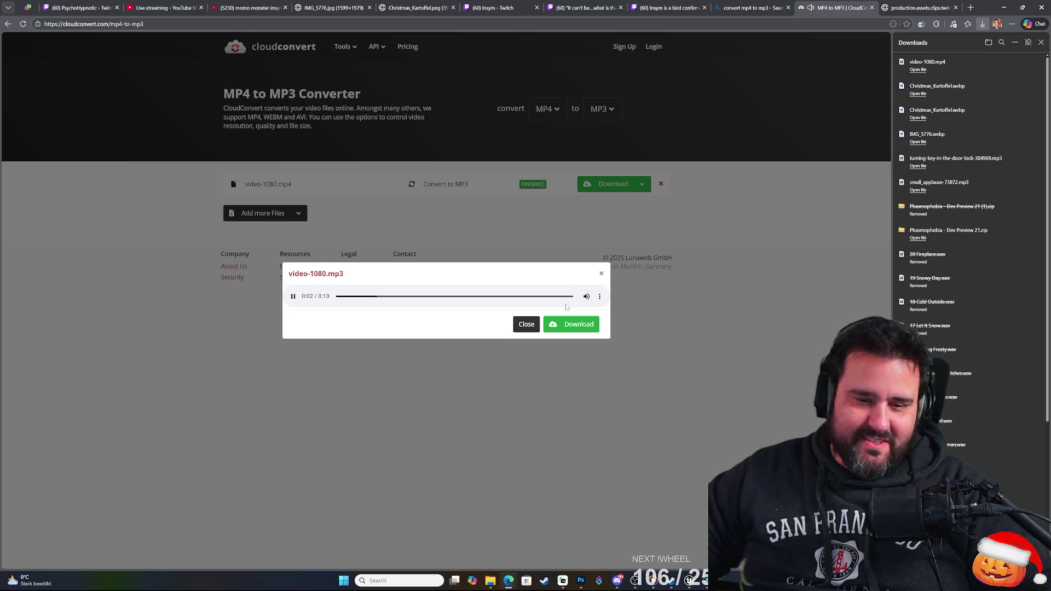
Download the converted video-1080.mp3 and close the audio preview
left_click(569, 327)
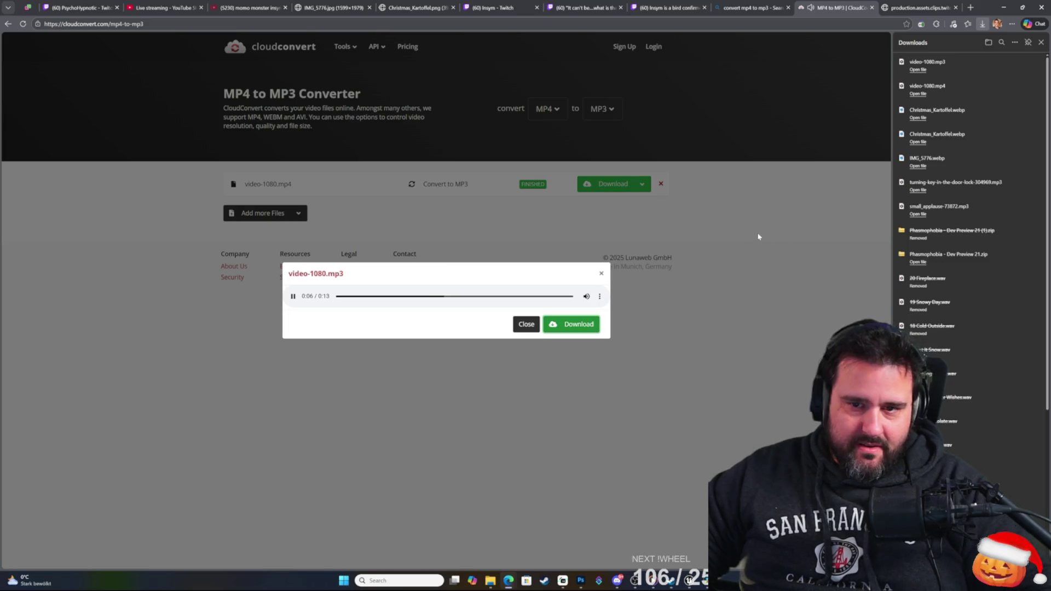
left_click(714, 345)
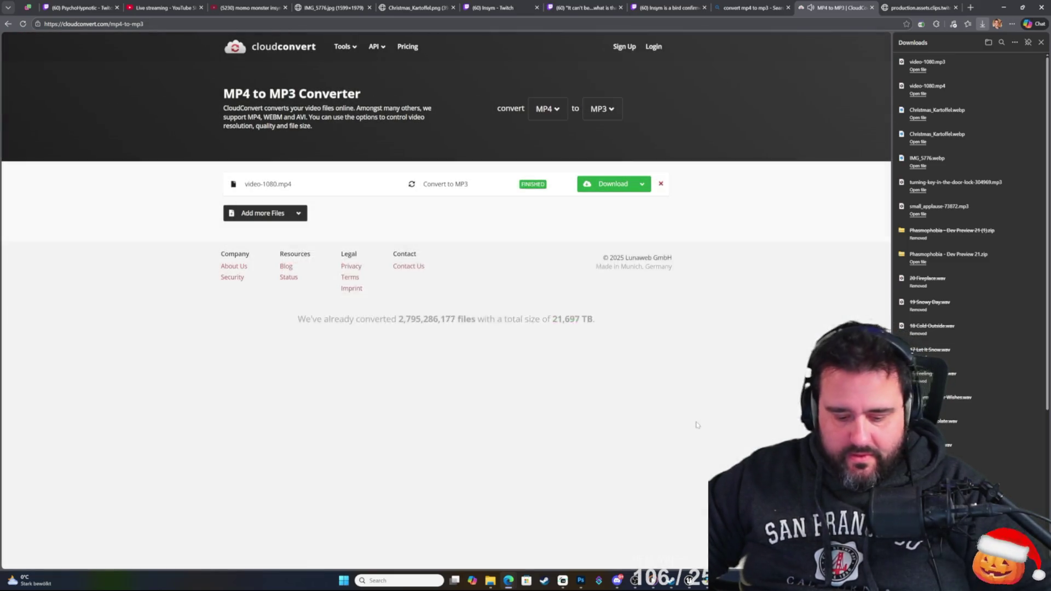
key("super")
Launch Audacity and select the voice snippet from about 0.58 to 1.36 s
type("audacity")
key("Return")
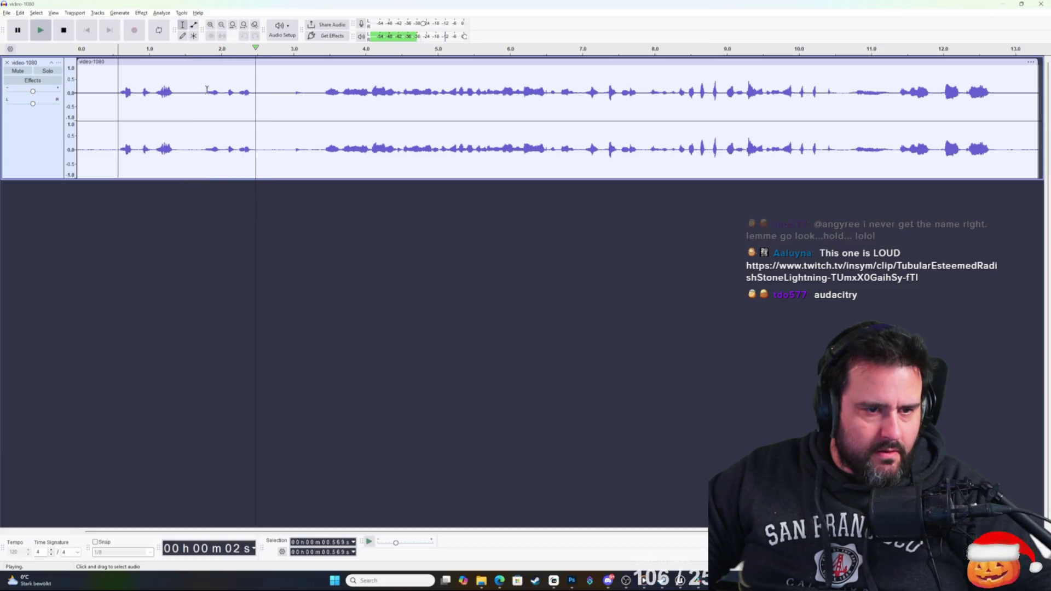
key("space")
left_click(186, 89)
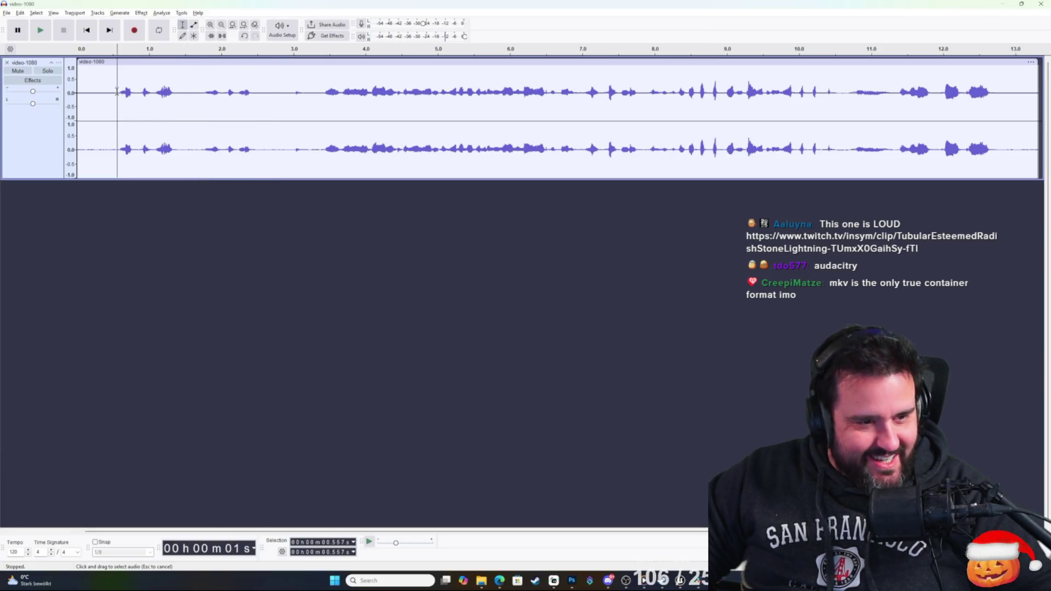
mouse_move(117, 91)
left_mouse_down()
mouse_move(186, 92)
mouse_move(177, 93)
left_mouse_up()
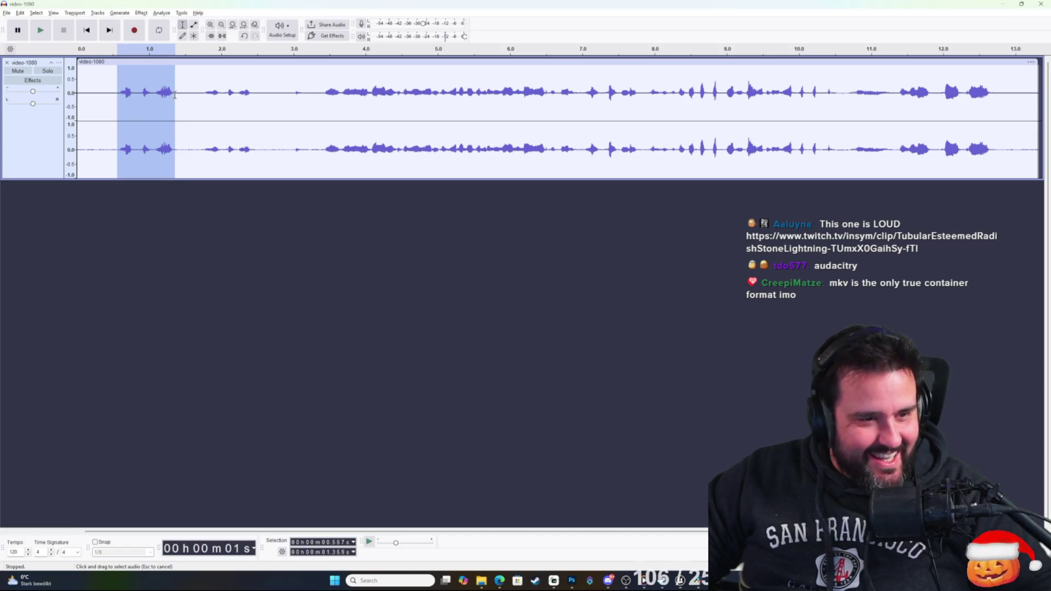
left_click(192, 97)
mouse_move(118, 95)
left_mouse_down()
mouse_move(174, 94)
mouse_move(117, 85)
left_mouse_up()
left_click(178, 94)
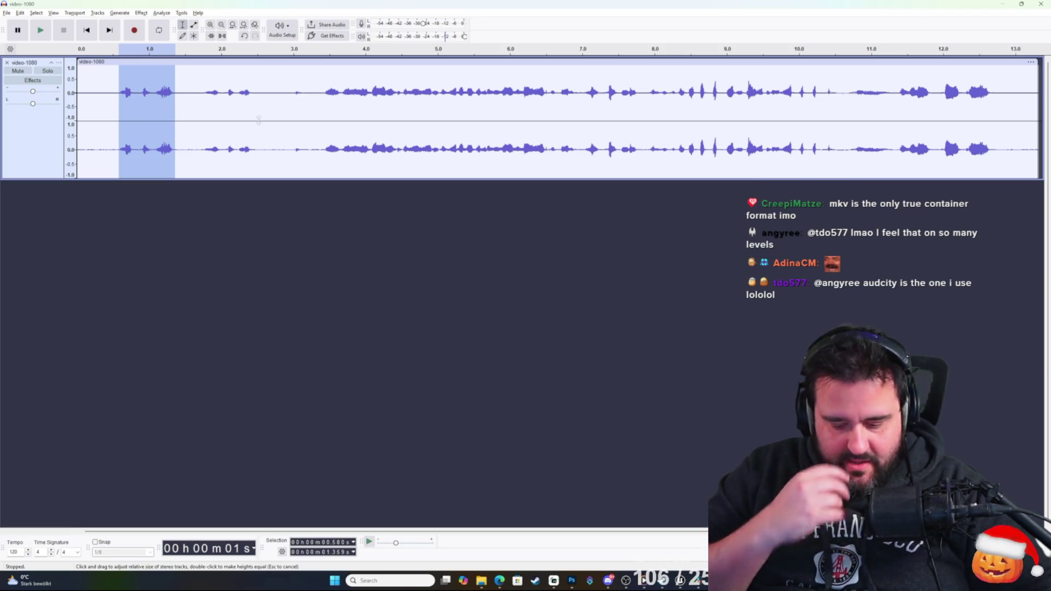
Copy the snippet into a new project and play it
key("ctrl+c")
key("ctrl+n")
key("ctrl+v")
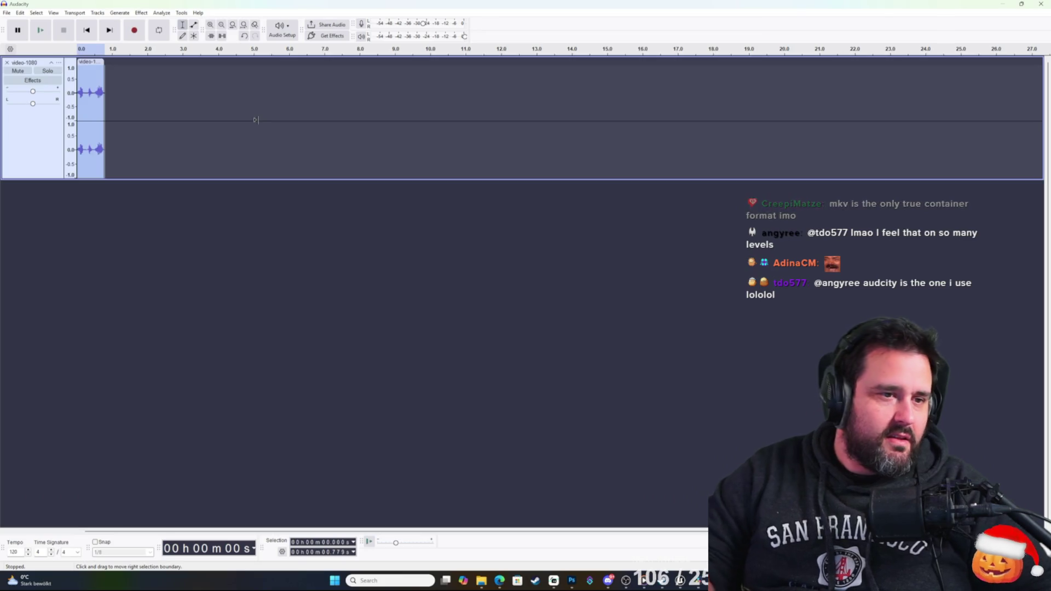
left_click(40, 31)
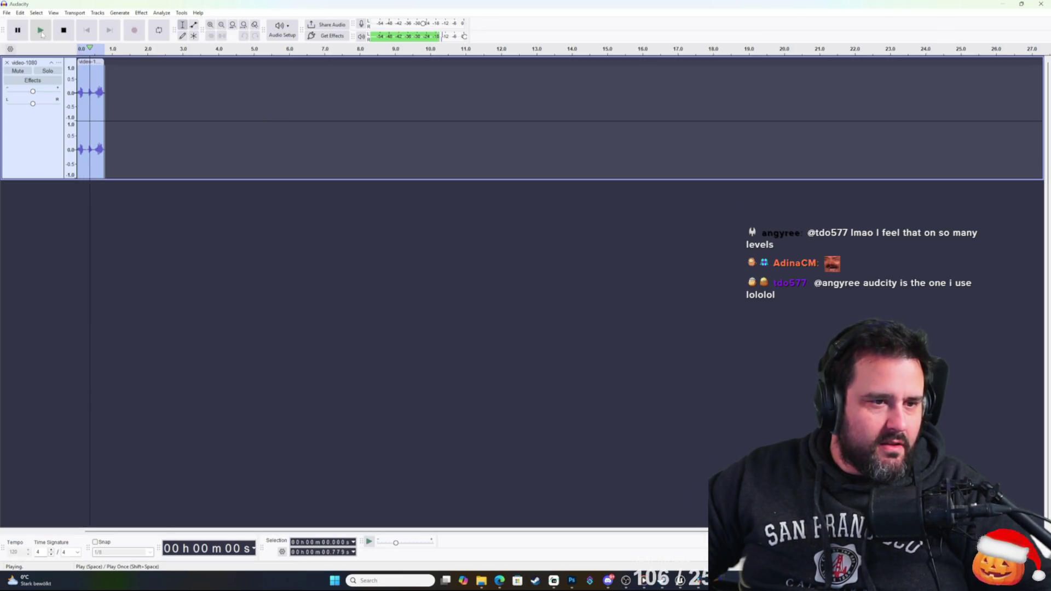
left_click(170, 13)
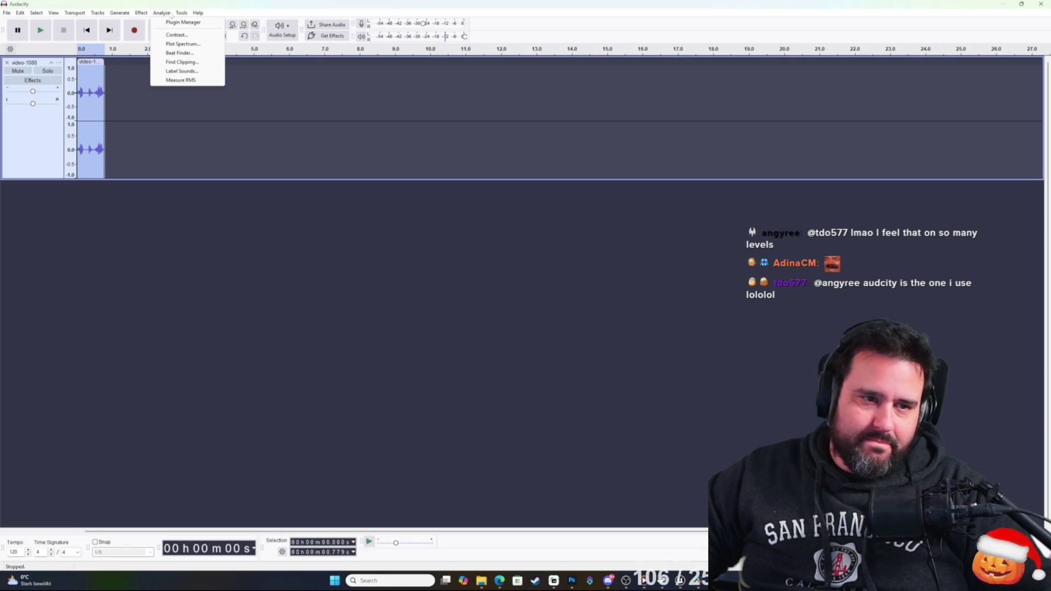
mouse_move(143, 13)
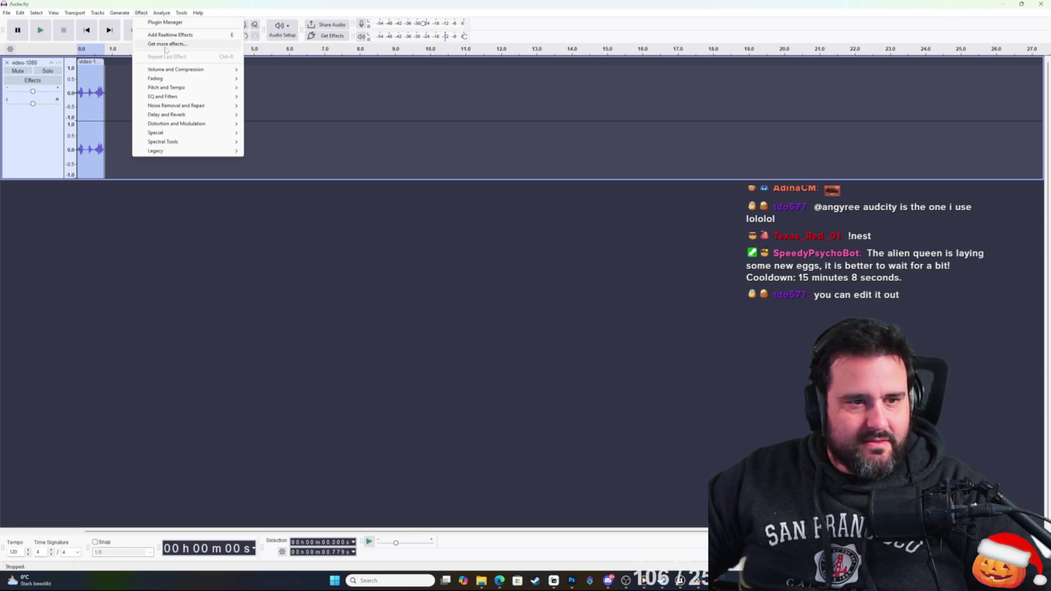
mouse_move(176, 89)
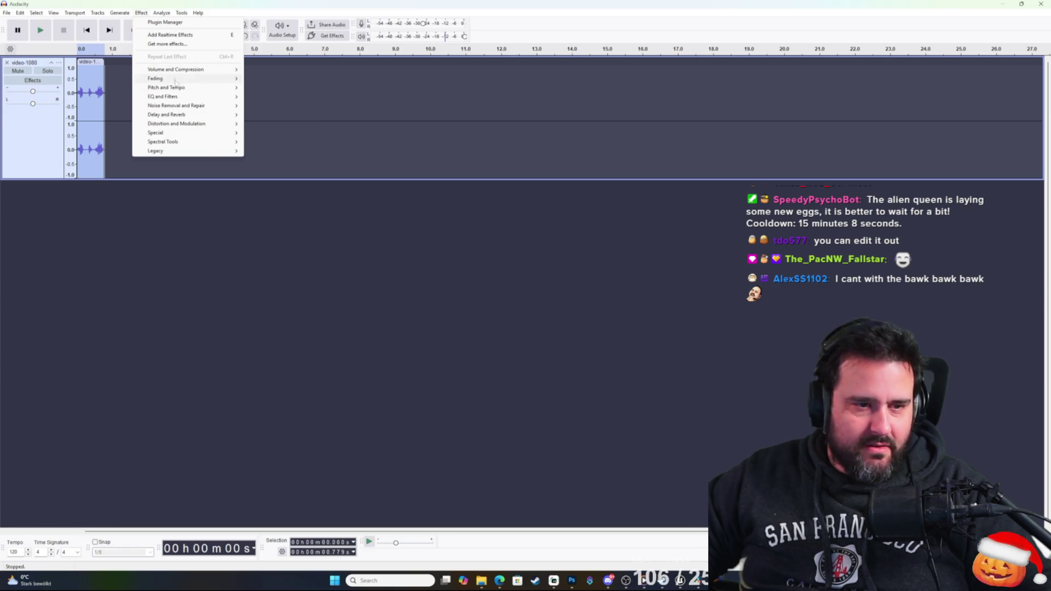
mouse_move(179, 108)
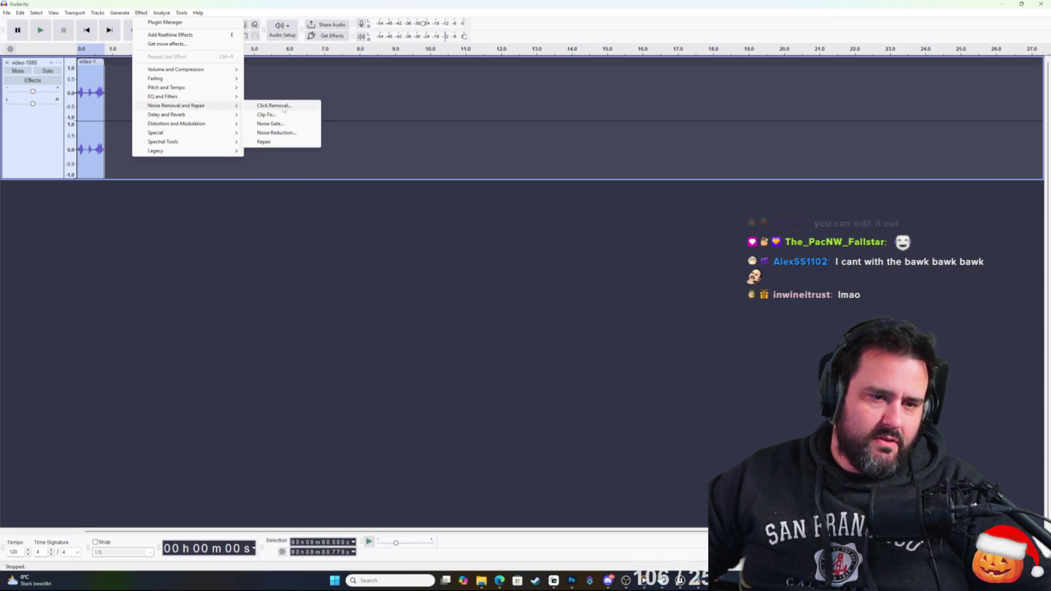
left_click(283, 107)
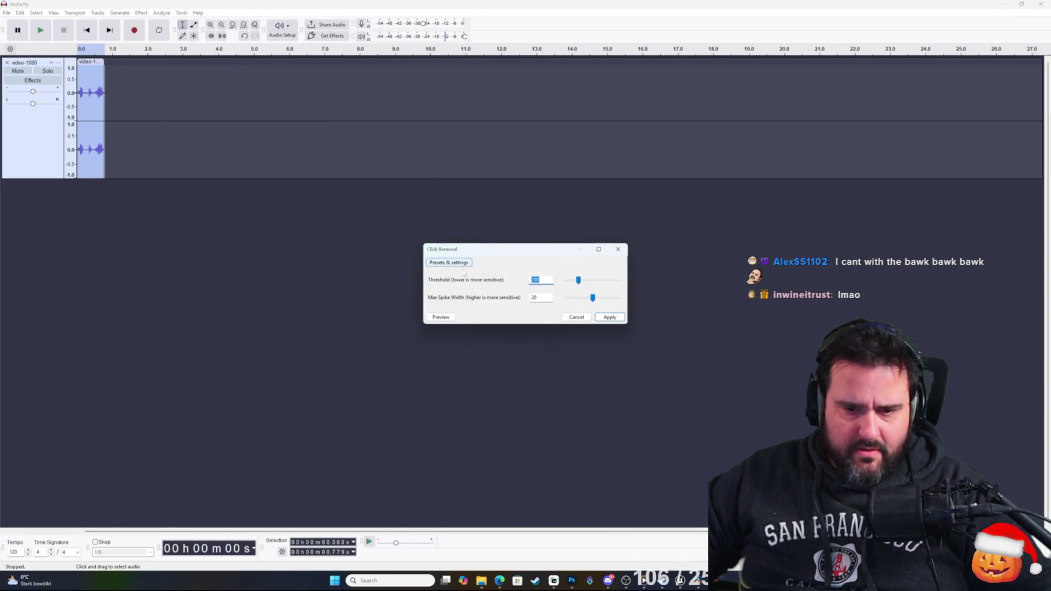
left_click(609, 318)
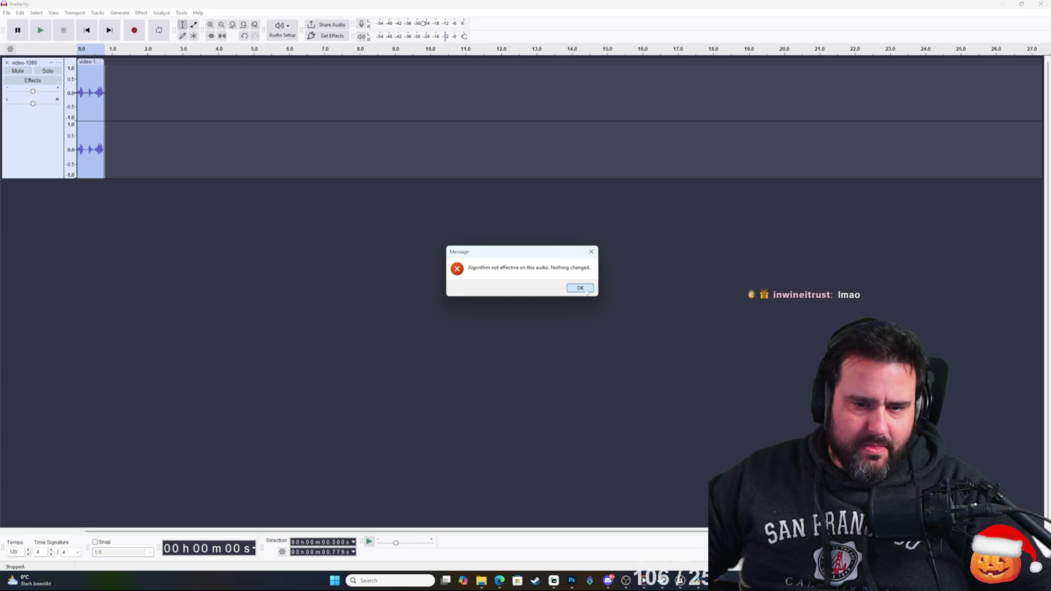
left_click(580, 289)
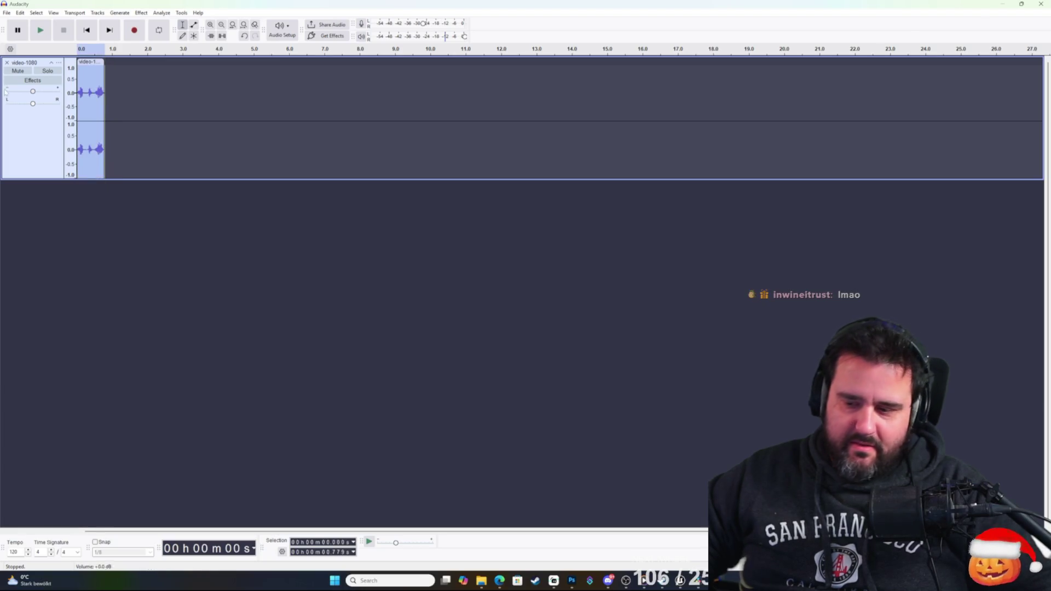
key("space")
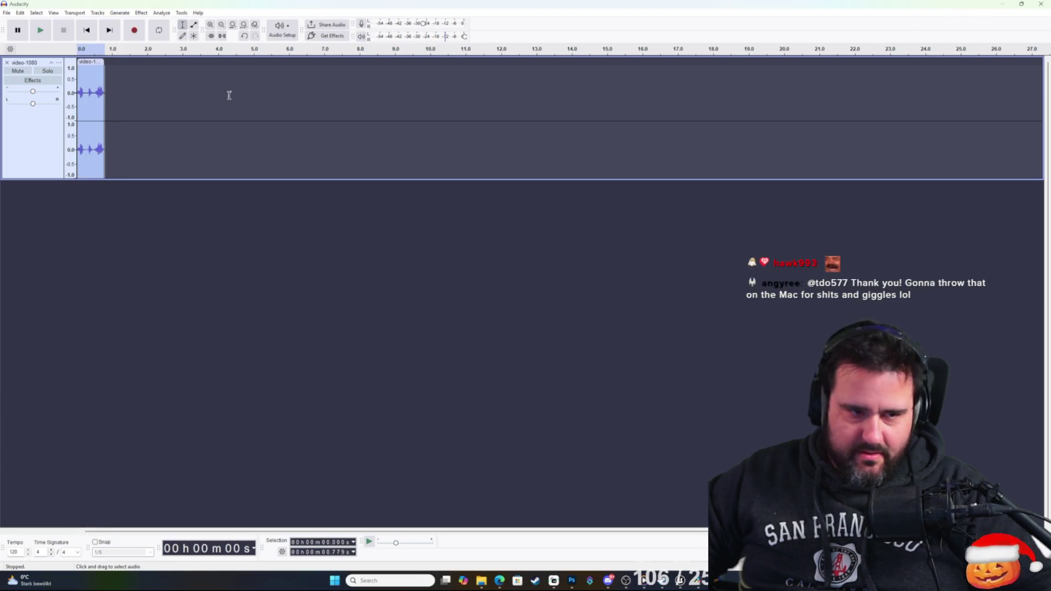
Capture the clip as a noise profile in Noise Reduction
left_click(146, 13)
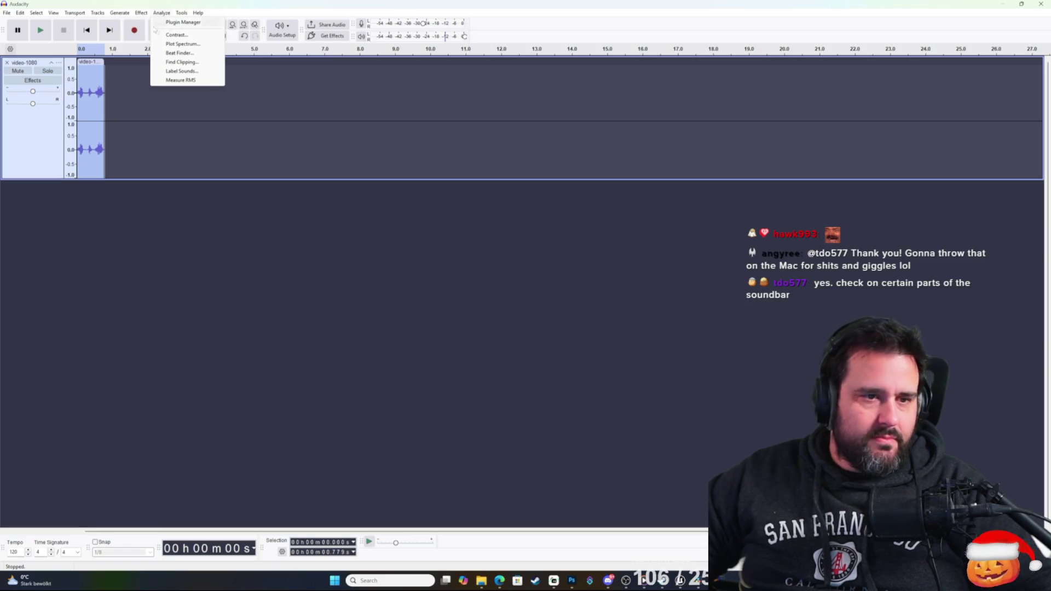
mouse_move(142, 13)
mouse_move(178, 99)
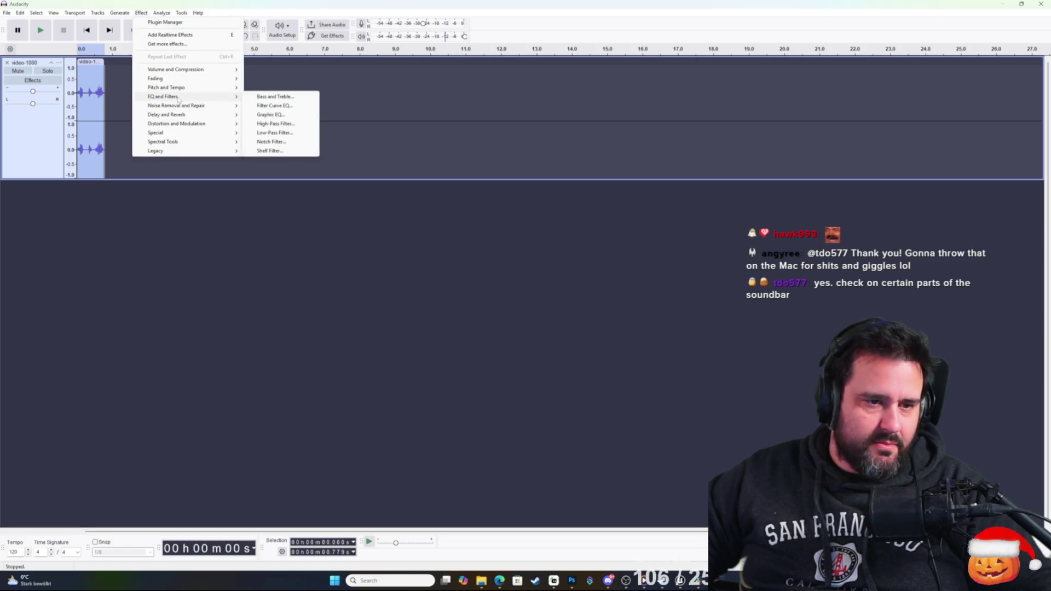
mouse_move(233, 110)
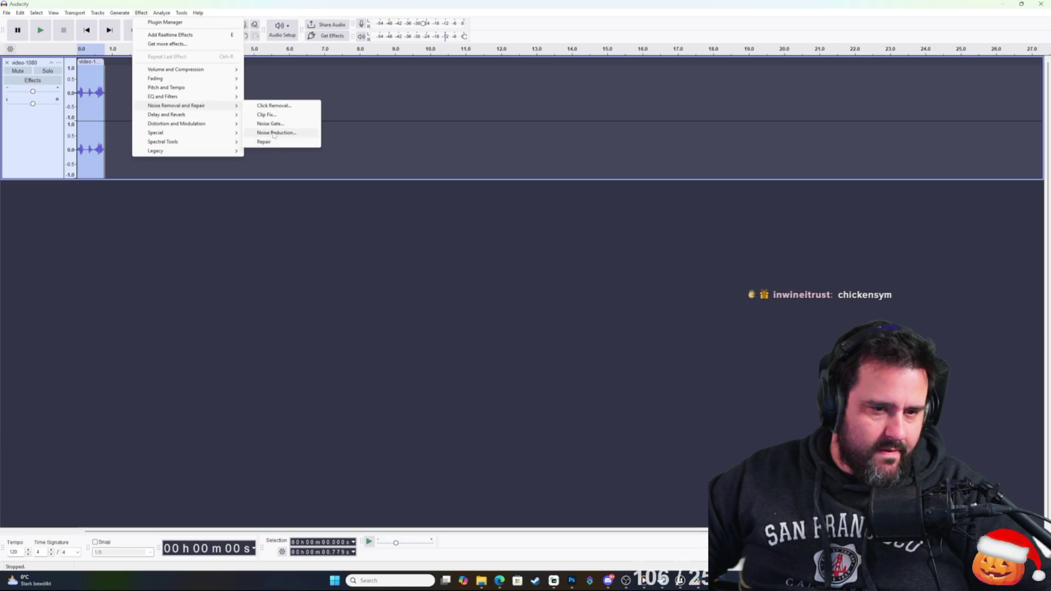
left_click(274, 133)
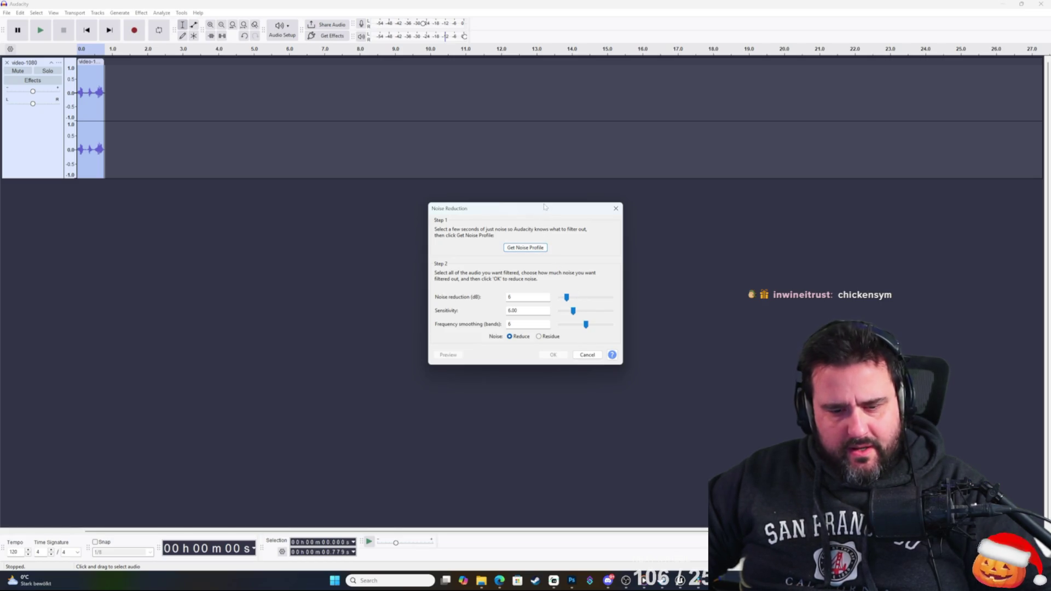
left_click_drag(544, 207, 628, 186)
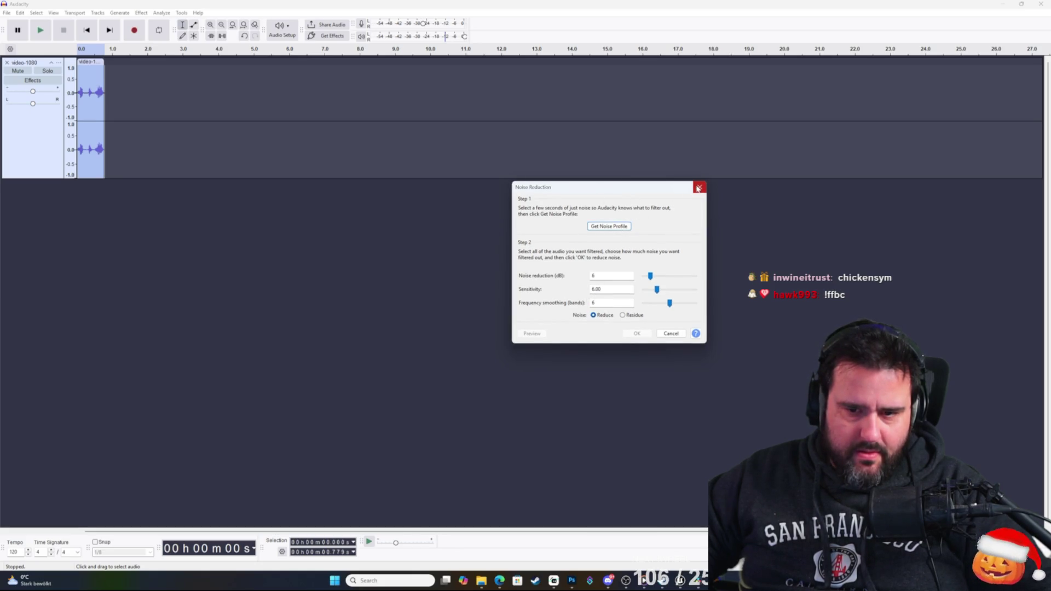
left_click(618, 226)
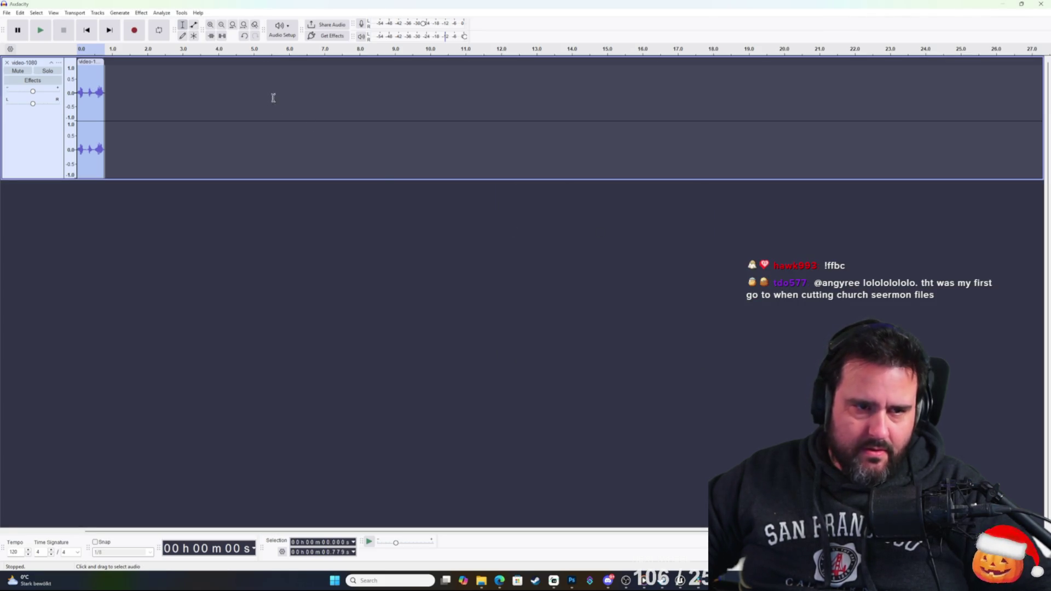
Apply Noise Reduction to the clip and play the result
left_click(137, 13)
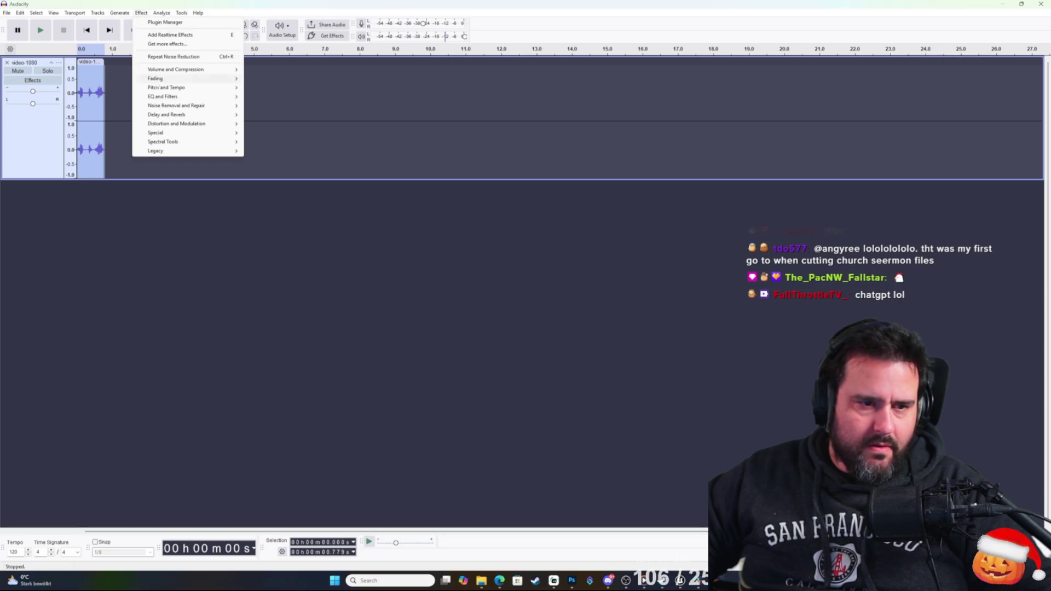
mouse_move(194, 83)
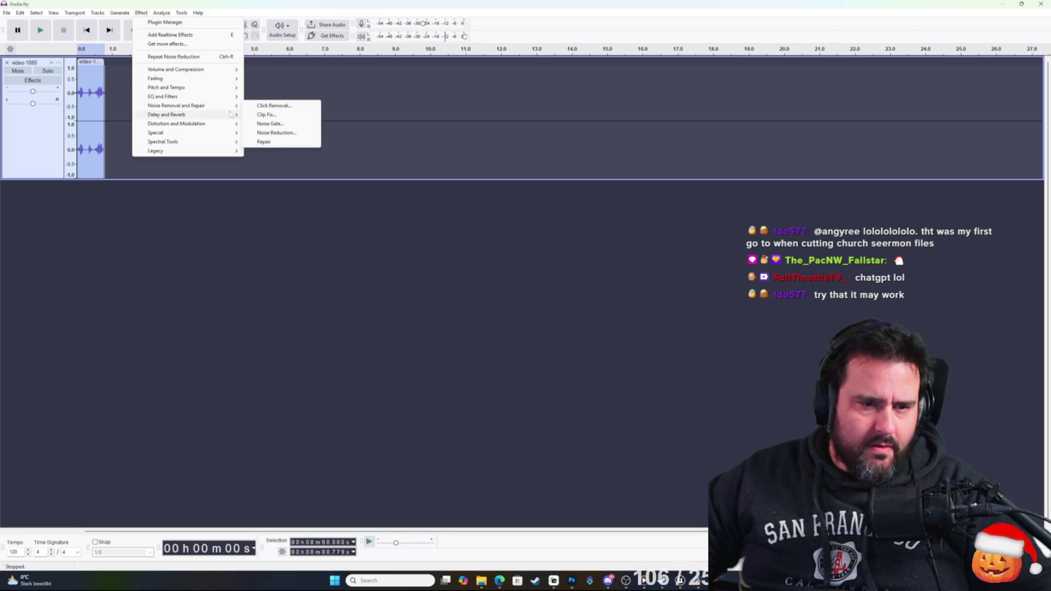
left_click(285, 133)
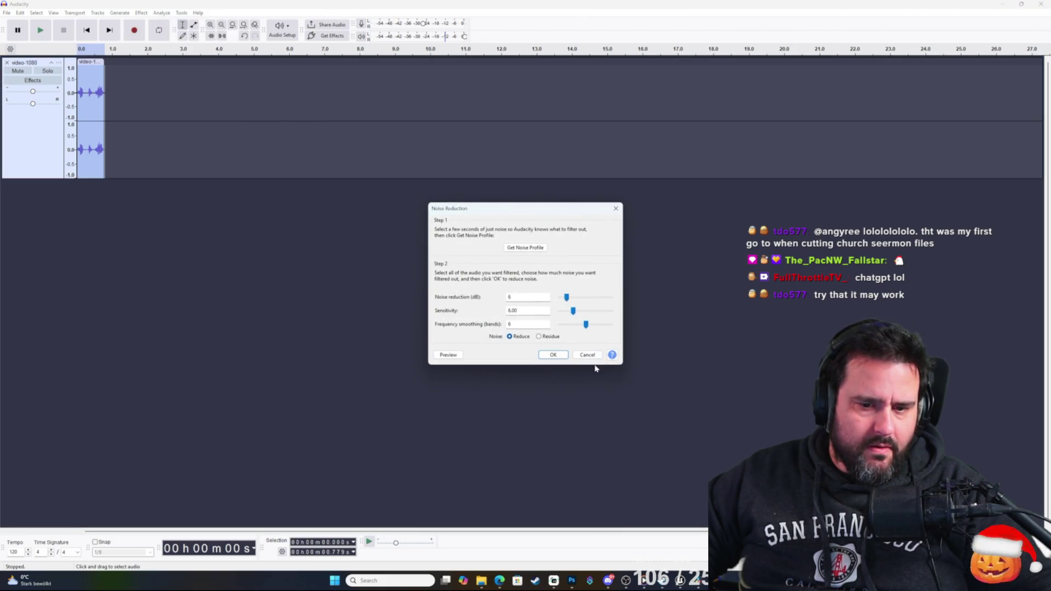
left_click(553, 355)
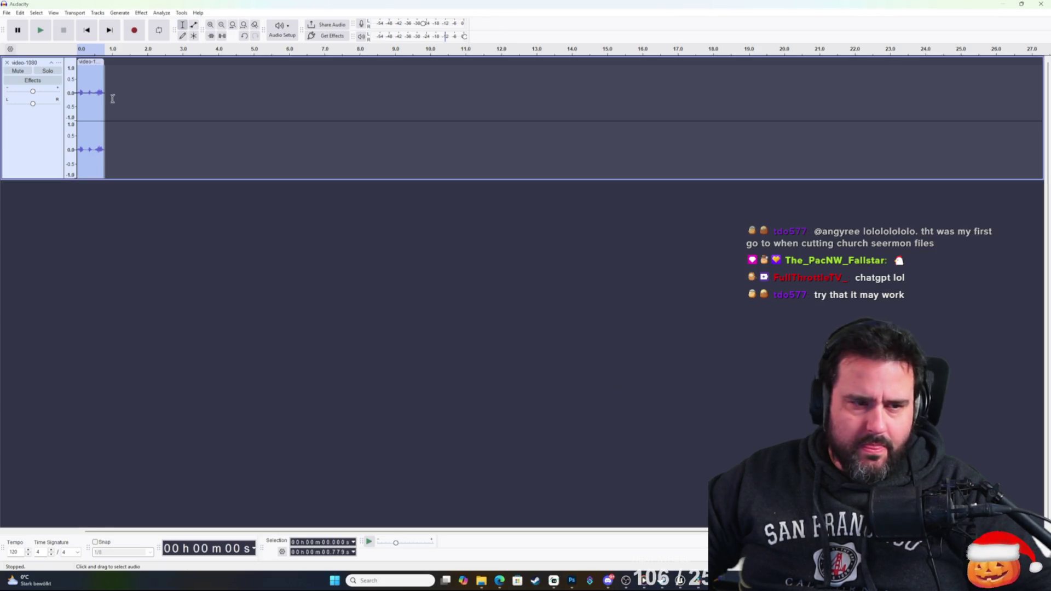
left_click(77, 91)
key("space")
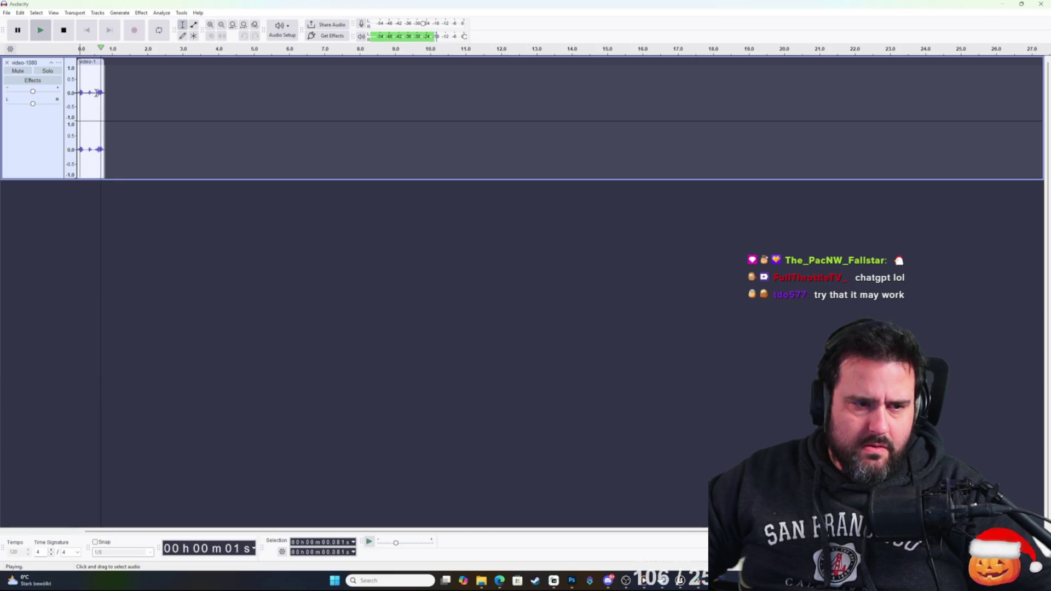
key("space")
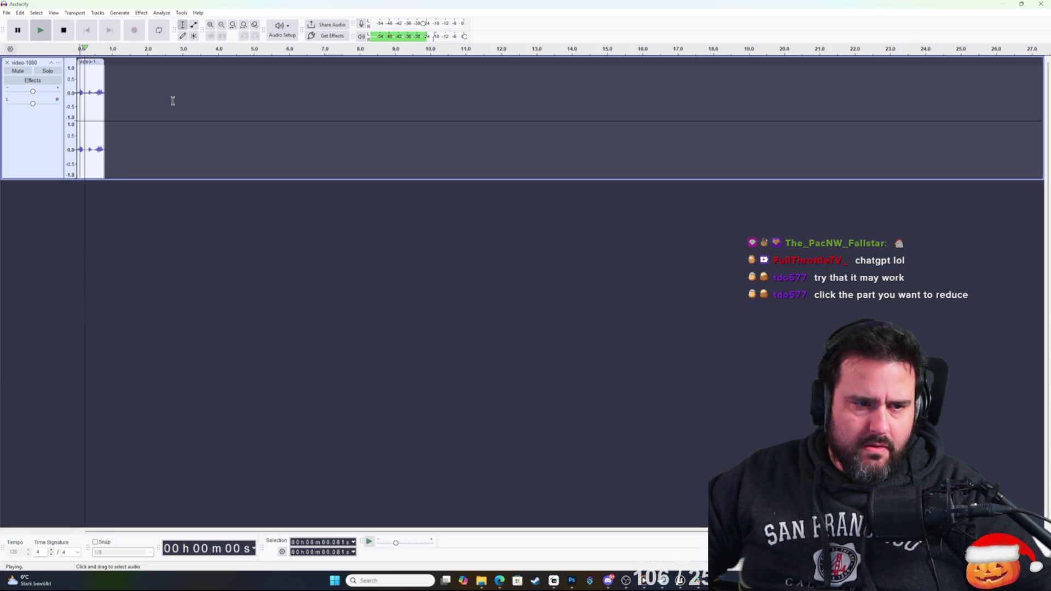
key("space")
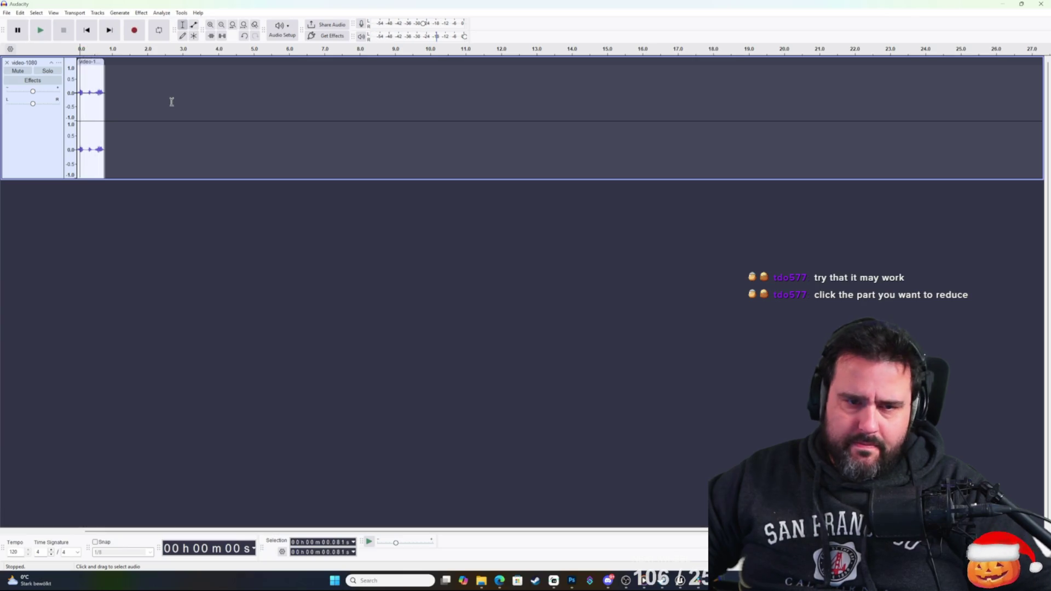
Undo the noise reduction, replay the original clip, and close the untitled project
left_click(171, 101)
key("ctrl+a")
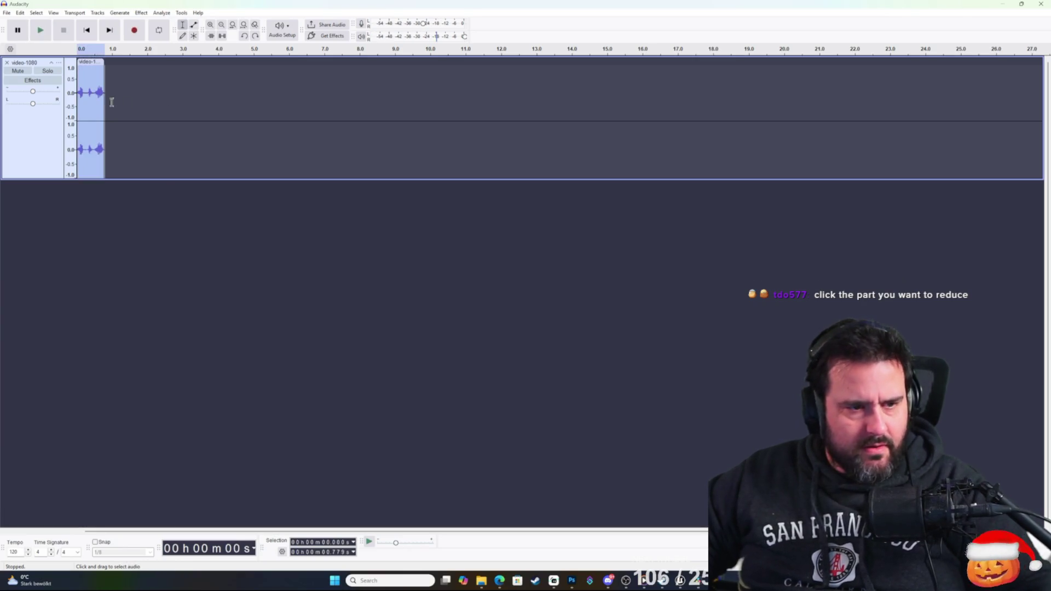
left_click(84, 94)
key("space")
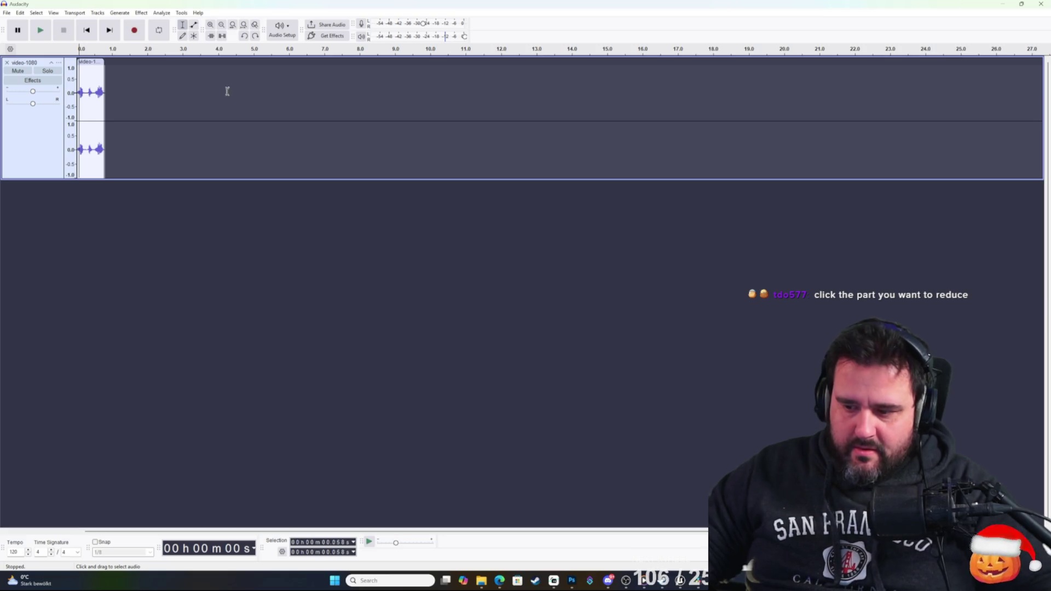
double_click(106, 90)
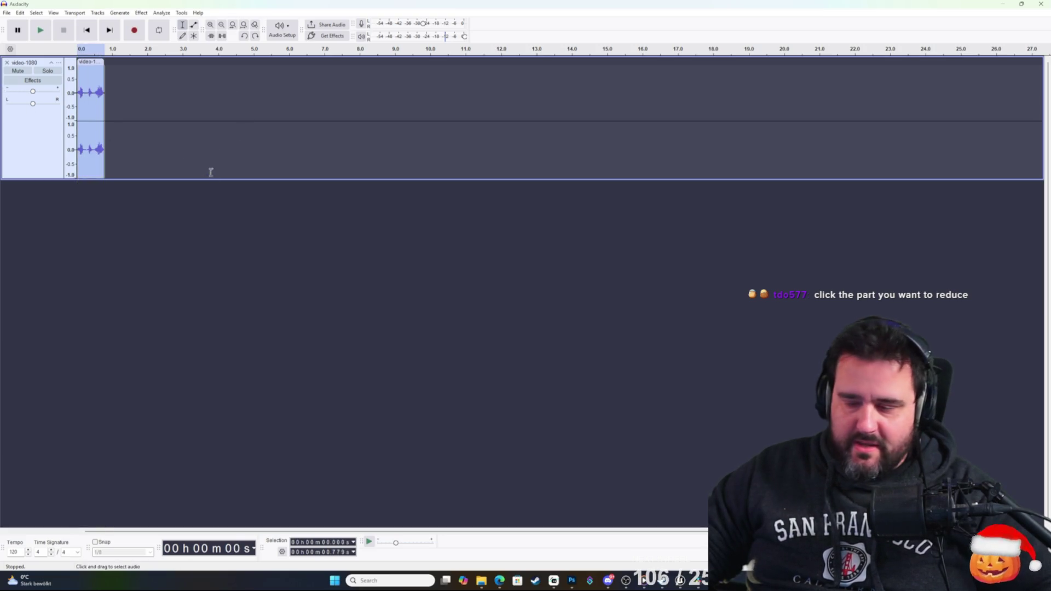
left_click(121, 92)
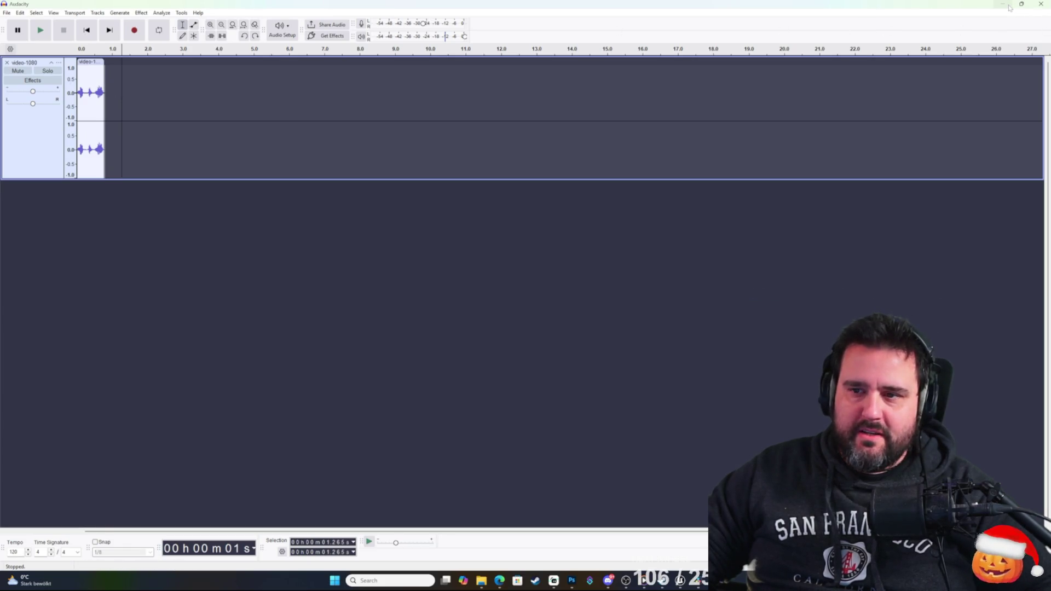
left_click(1041, 6)
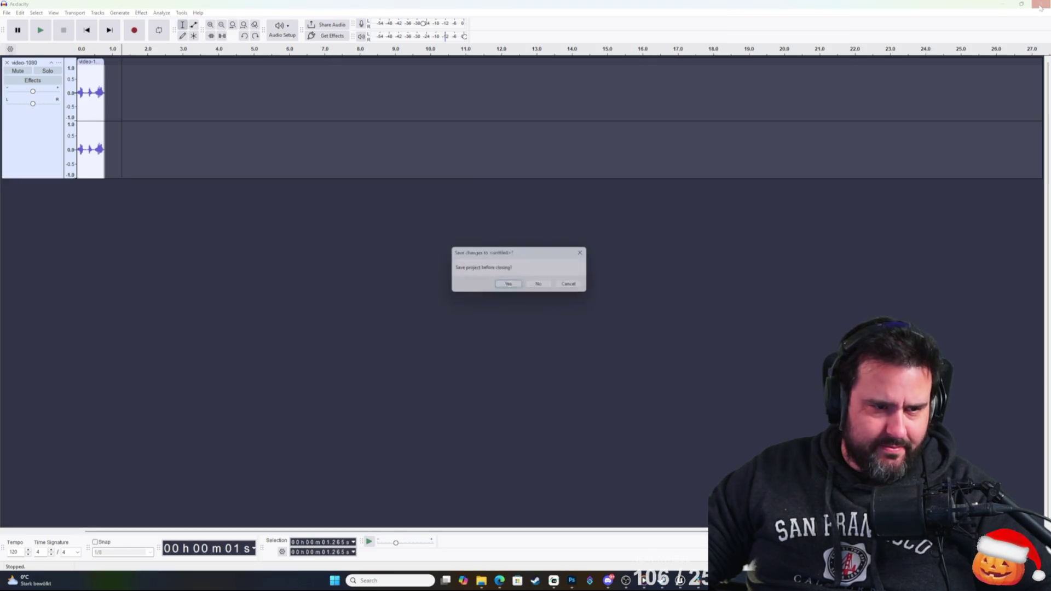
Discard the untitled project and play video-1080 from the start
left_click(545, 289)
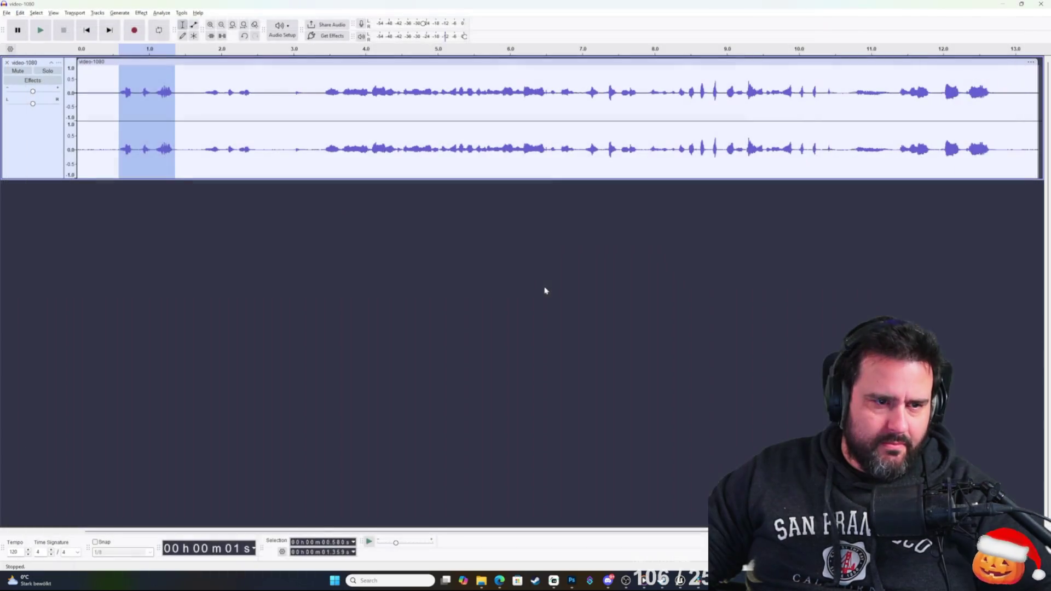
left_click(152, 132)
left_click(84, 89)
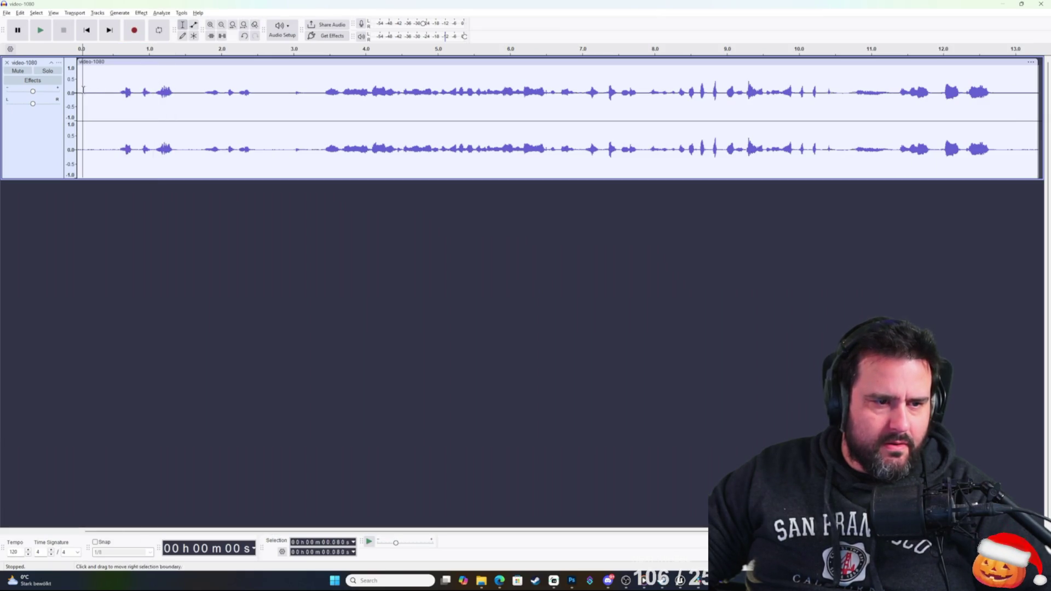
key("space")
key("space")
Select the silent first half-second and capture it as the Noise Reduction profile
left_click_drag(114, 94, 78, 93)
left_click(141, 14)
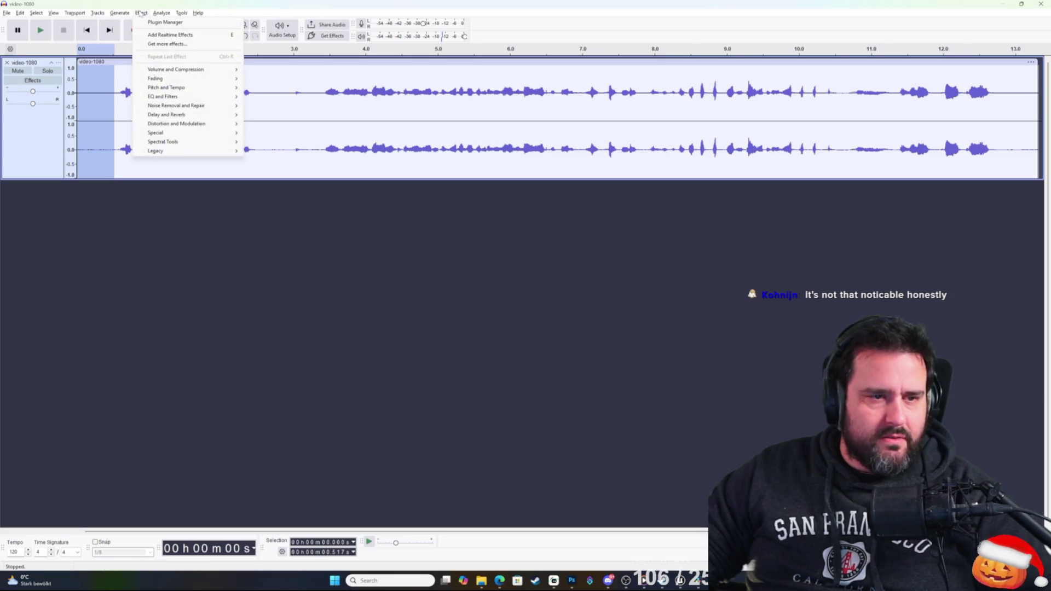
mouse_move(154, 13)
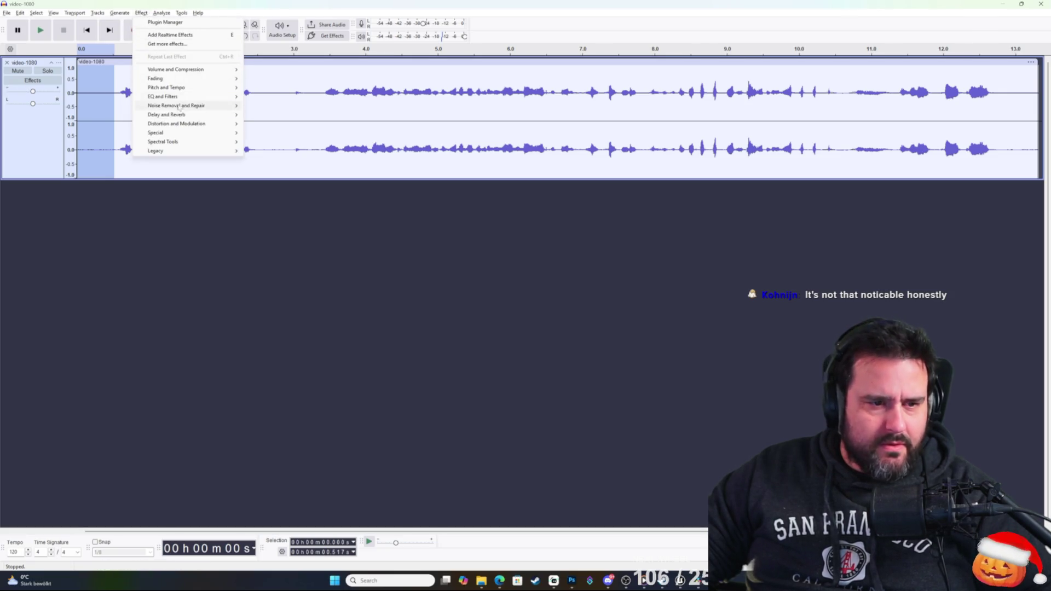
mouse_move(186, 111)
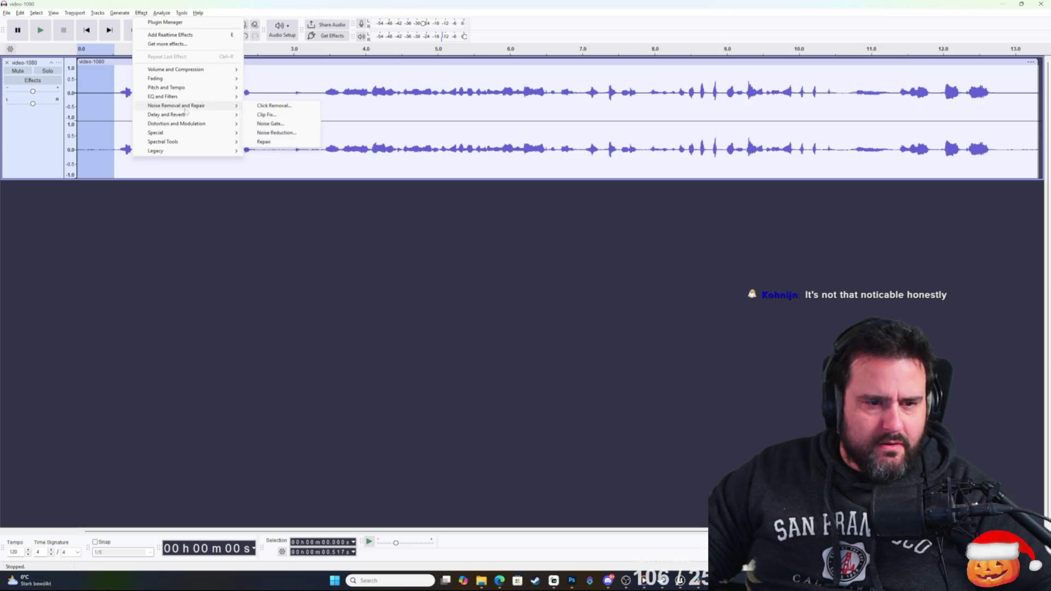
left_click(269, 135)
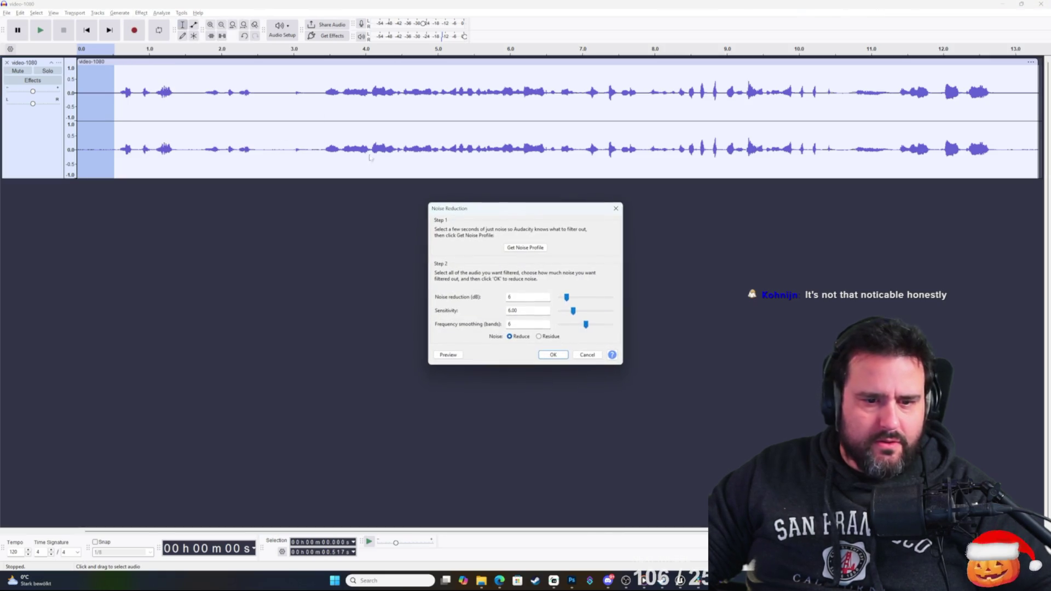
left_click(518, 249)
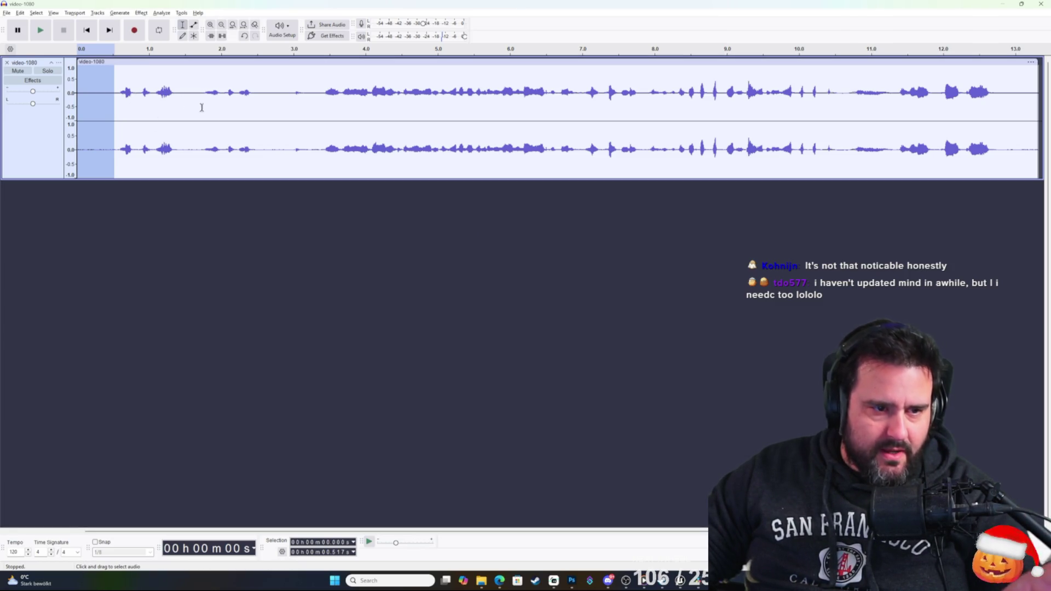
key("ctrl+a")
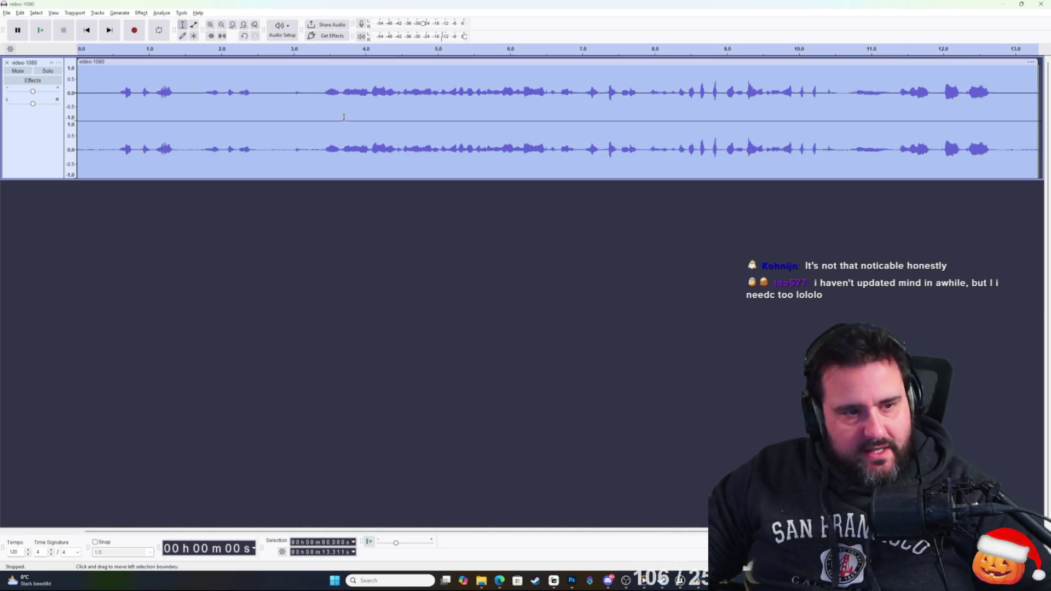
Apply Noise Reduction to the whole video-1080 track: 6 dB, sensitivity 6.00, 6 smoothing bands
left_click(138, 14)
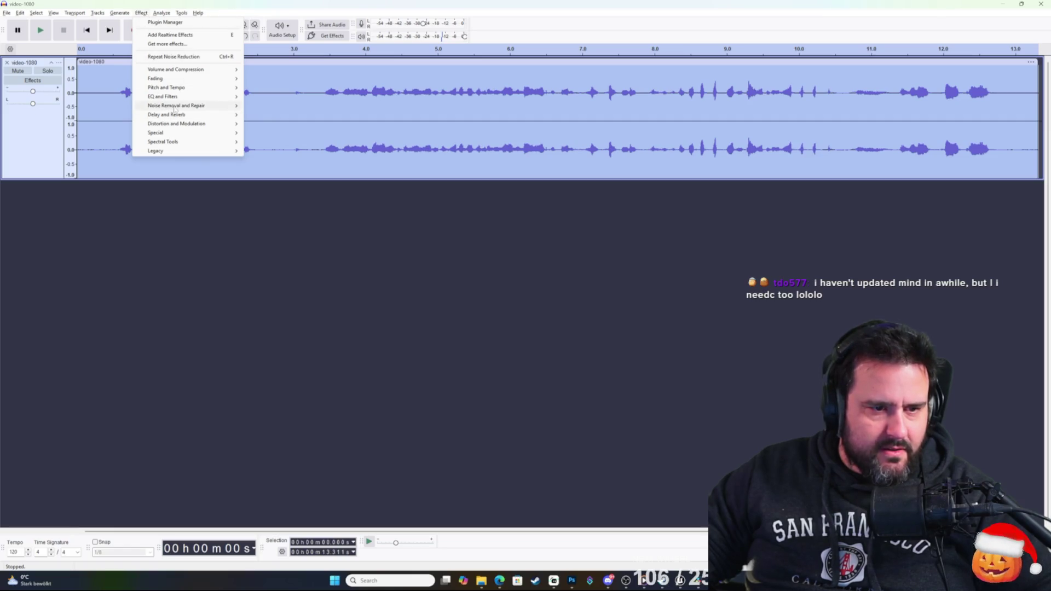
mouse_move(240, 107)
left_click(277, 133)
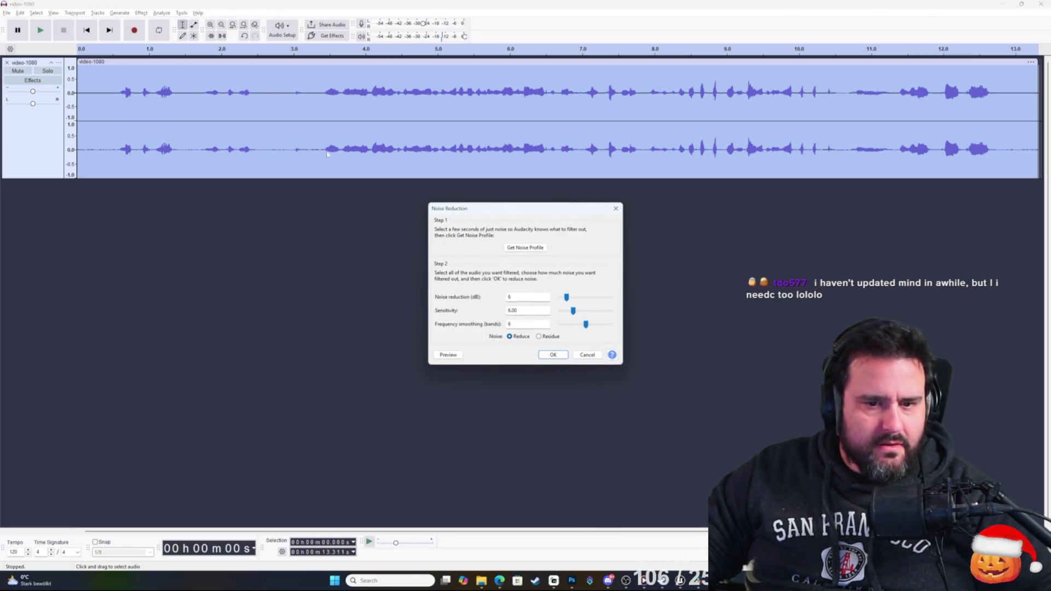
left_click(552, 354)
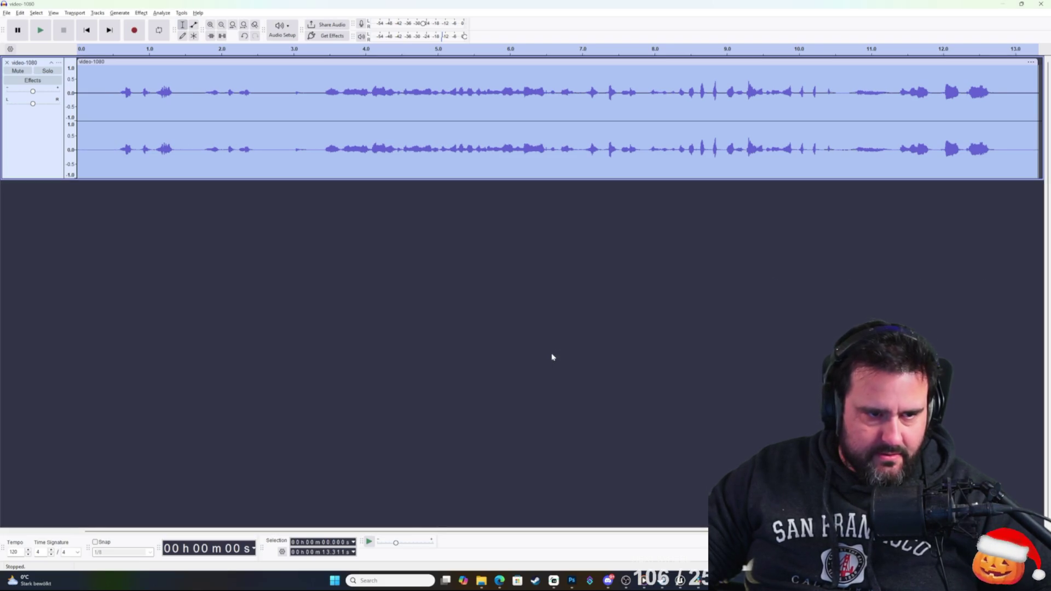
Play back the cleaned opening from about 0.55 s and select the silent start up to 0.495 s
left_click(197, 99)
left_click(116, 96)
key("space")
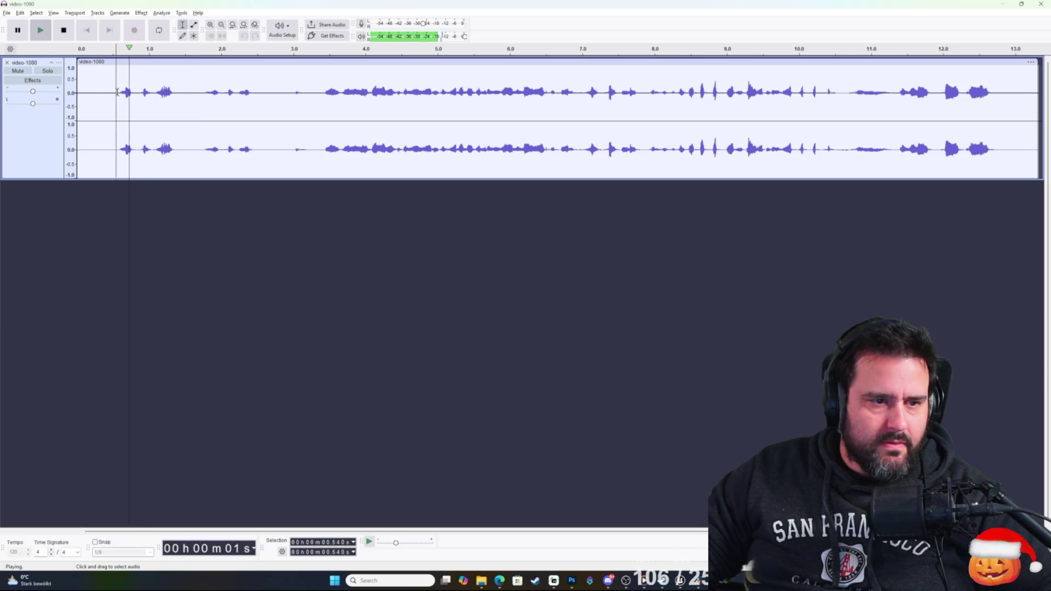
left_click(121, 93)
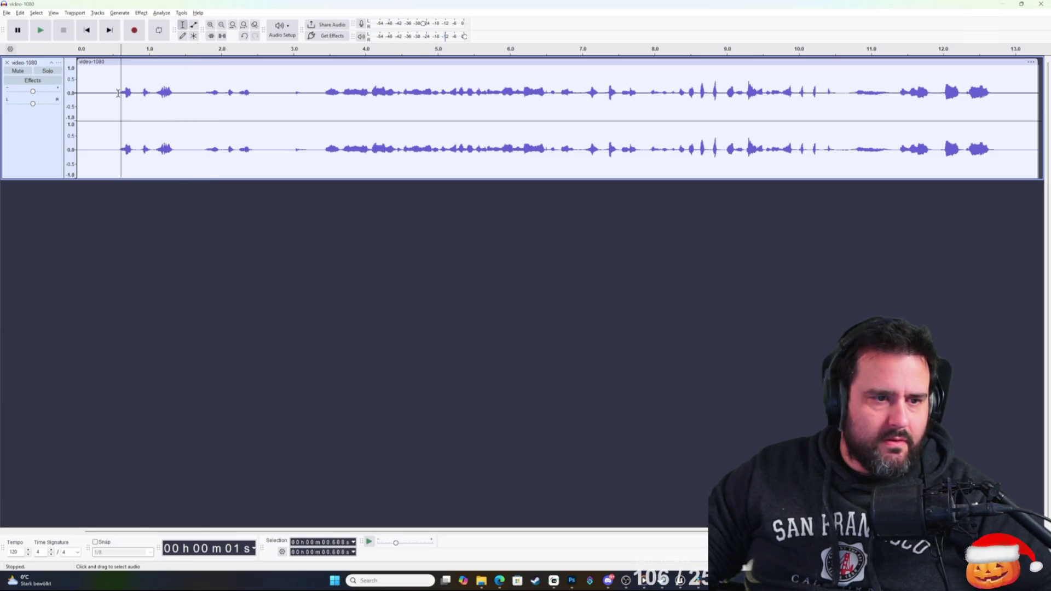
key("space")
key("space")
left_click(116, 92)
key("space")
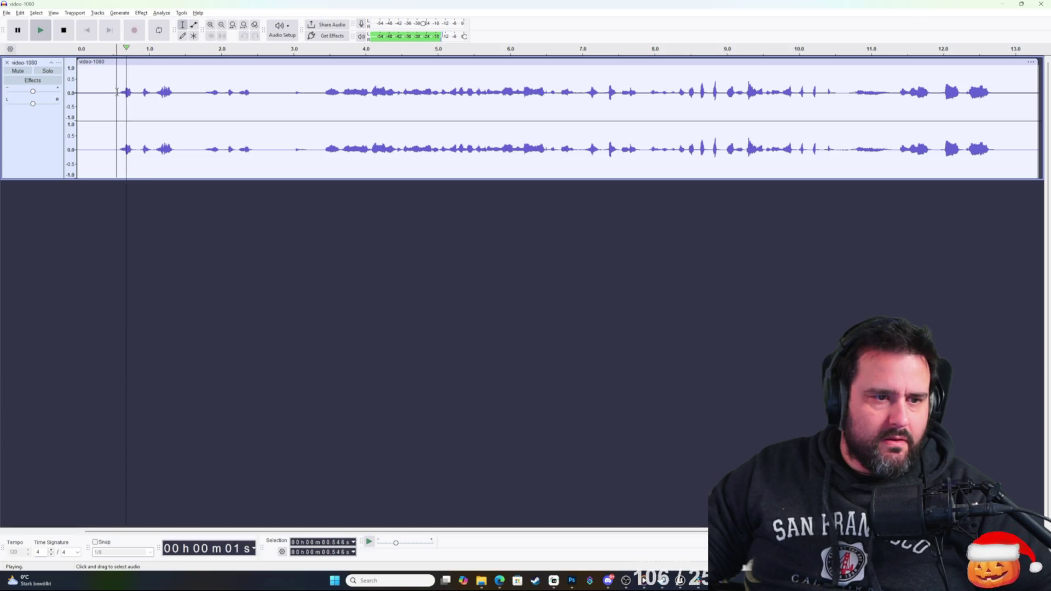
key("space")
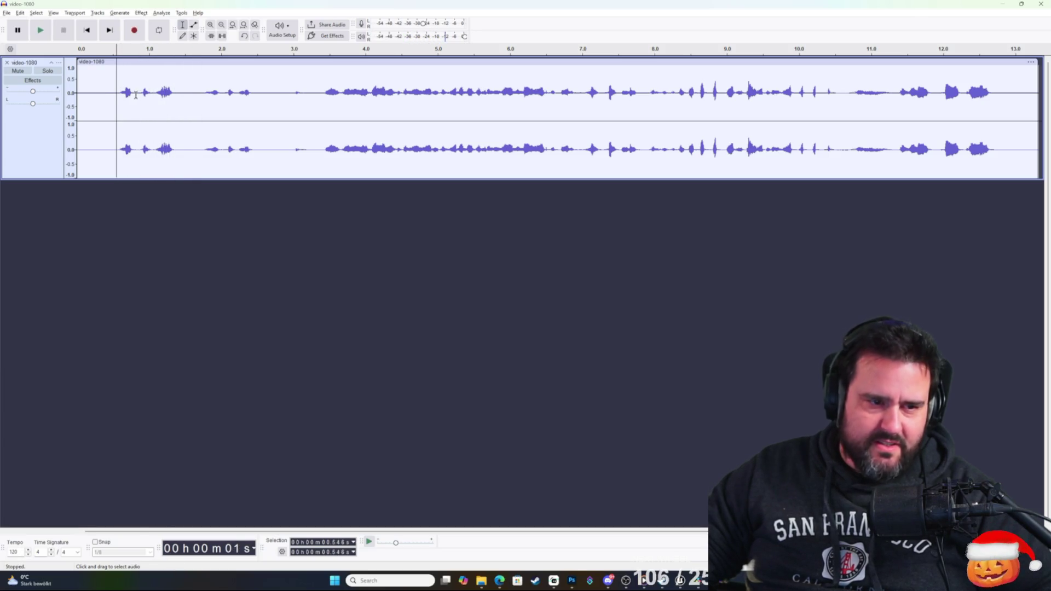
left_click(118, 92)
key("space")
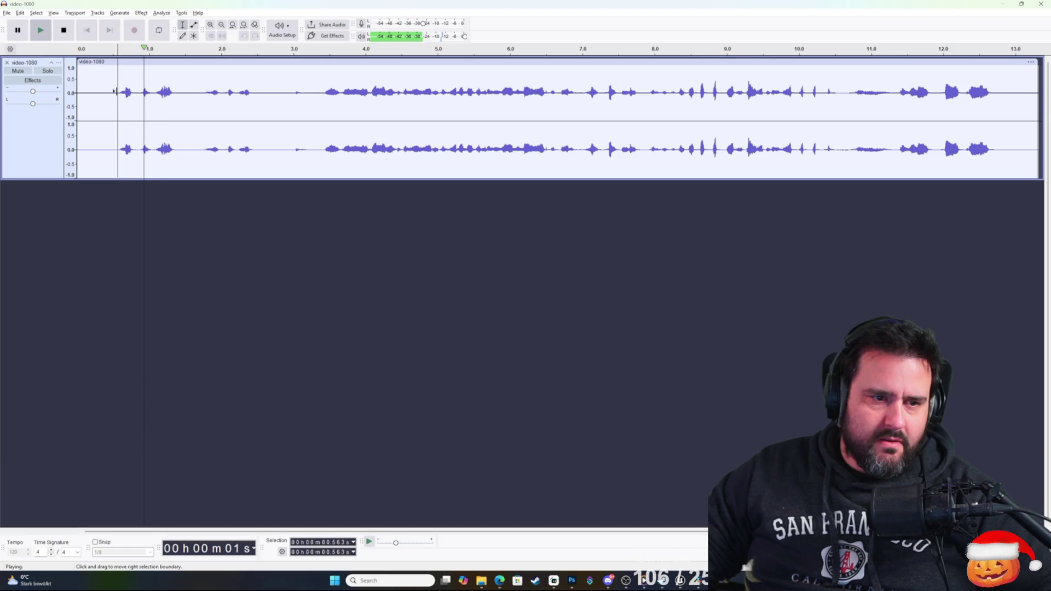
key("space")
left_click_drag(113, 92, 16, 86)
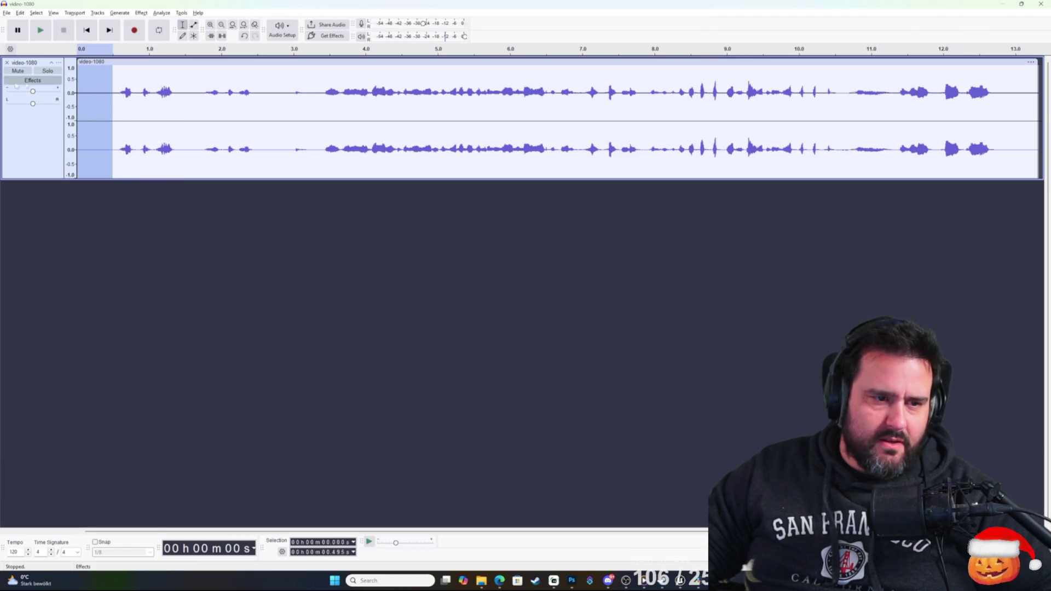
Capture a new noise profile from the silent first 0.534 s of audio
left_click(155, 85)
left_click_drag(116, 92, 76, 92)
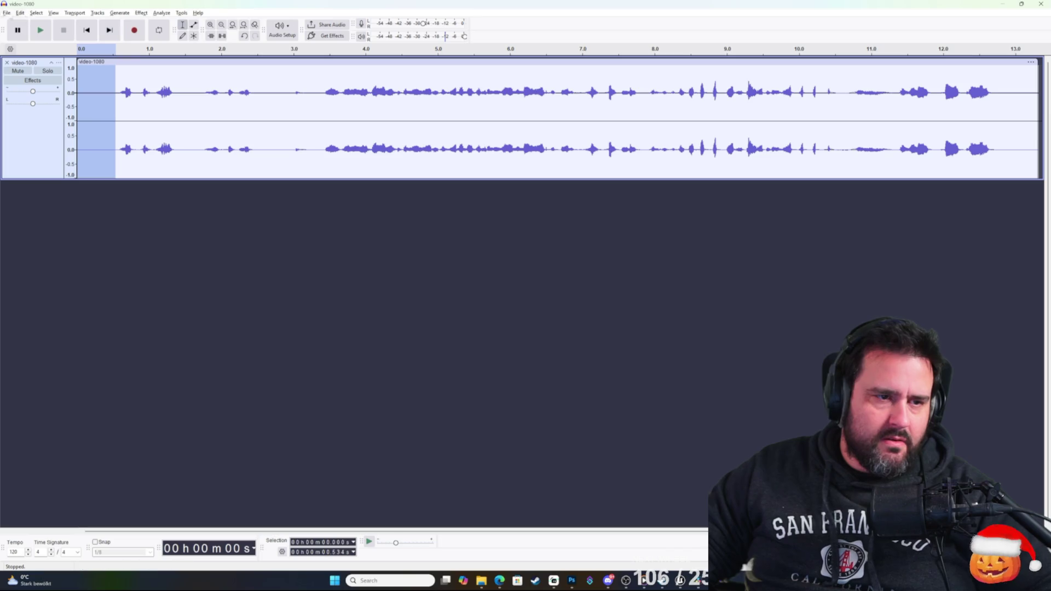
left_click(141, 12)
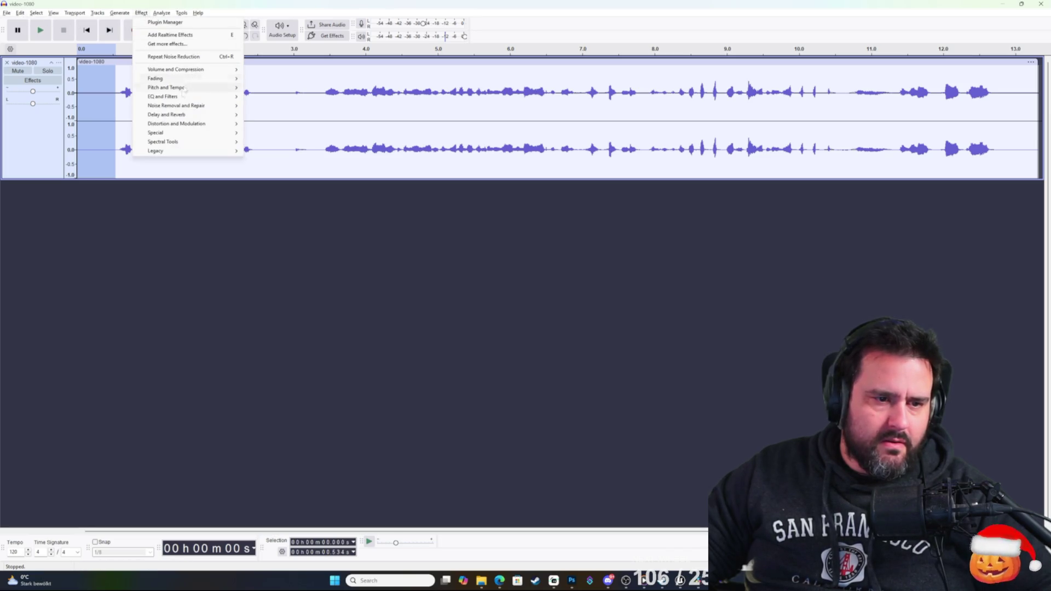
mouse_move(180, 105)
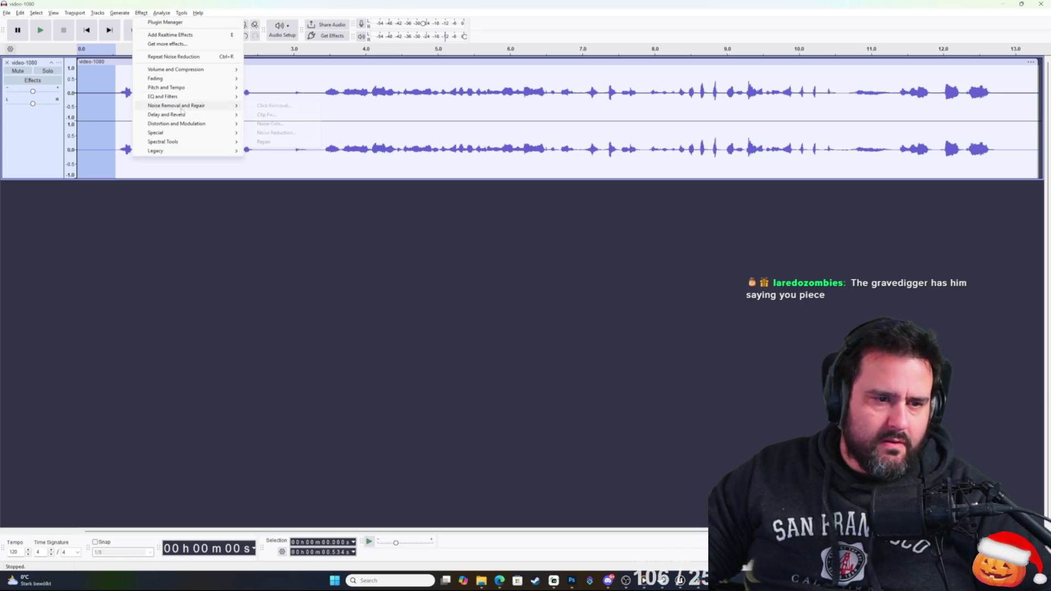
left_click(287, 133)
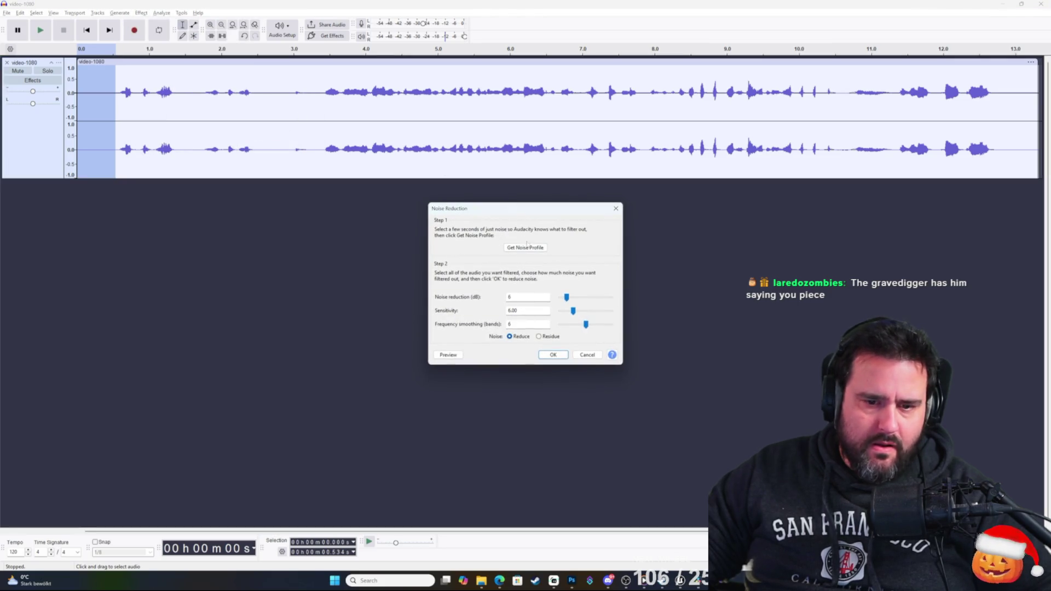
left_click(525, 247)
Select the entire track and apply Noise Reduction to it a second time
left_click(165, 91)
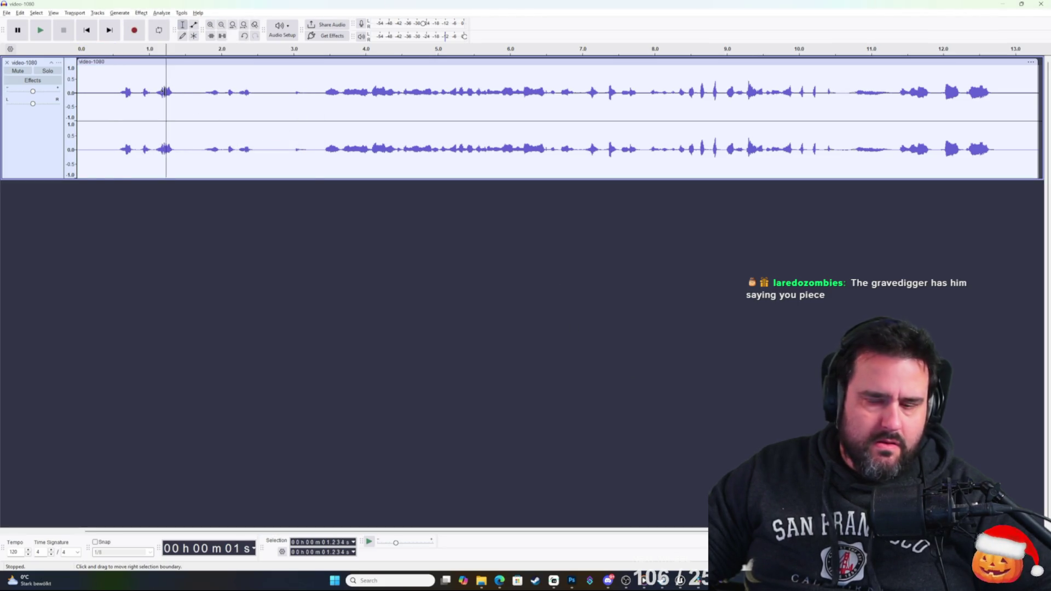
key("ctrl+a")
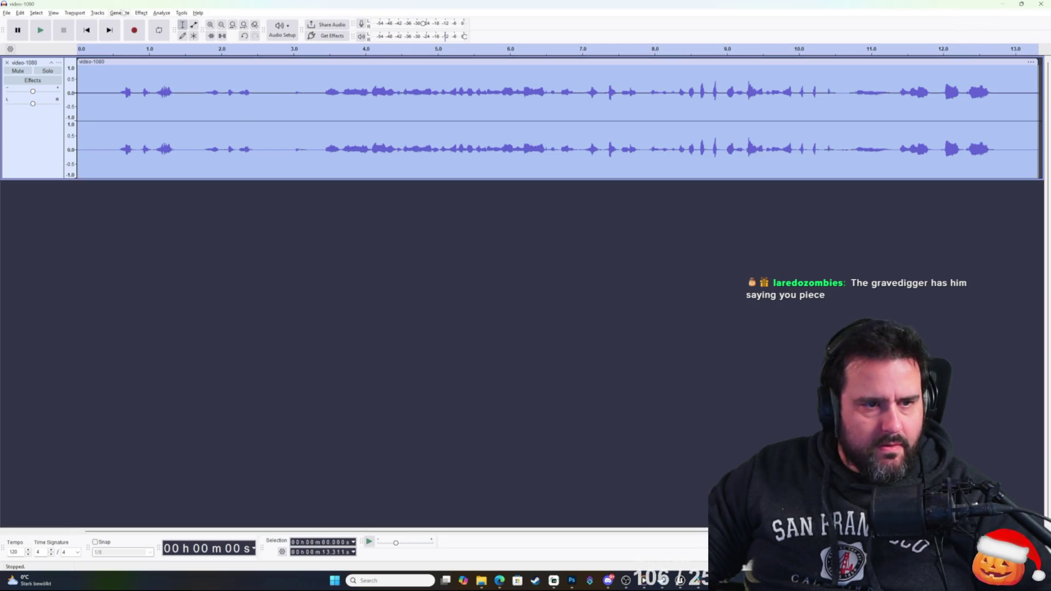
left_click(141, 13)
mouse_move(184, 106)
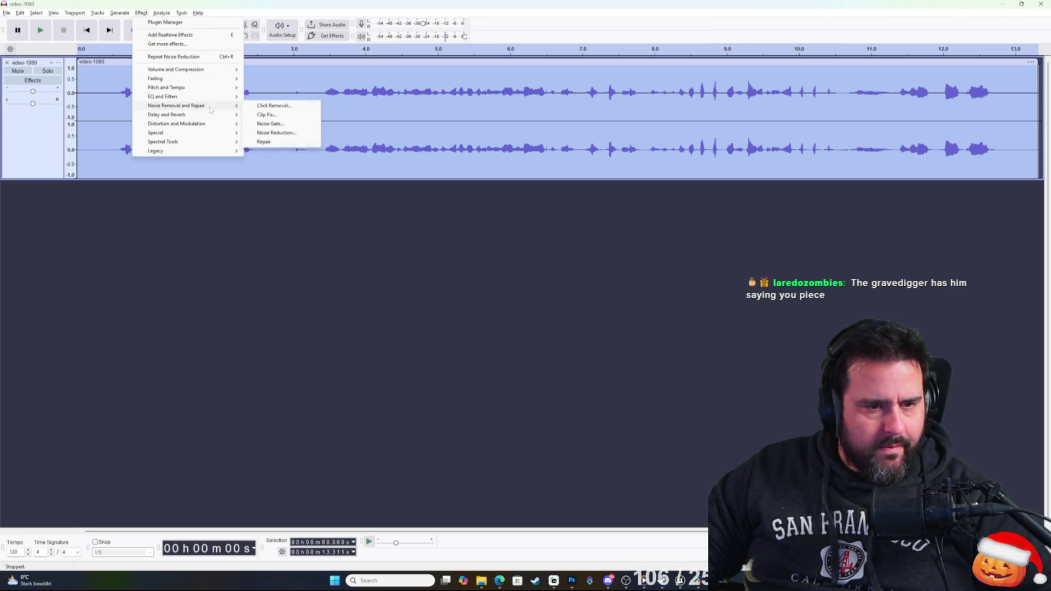
left_click(275, 133)
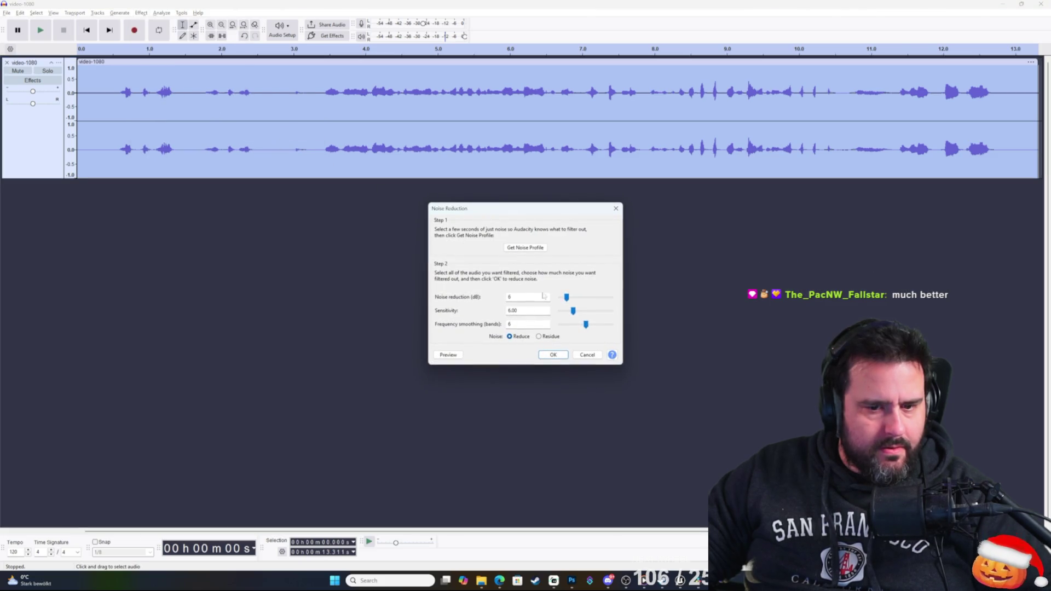
left_click(552, 355)
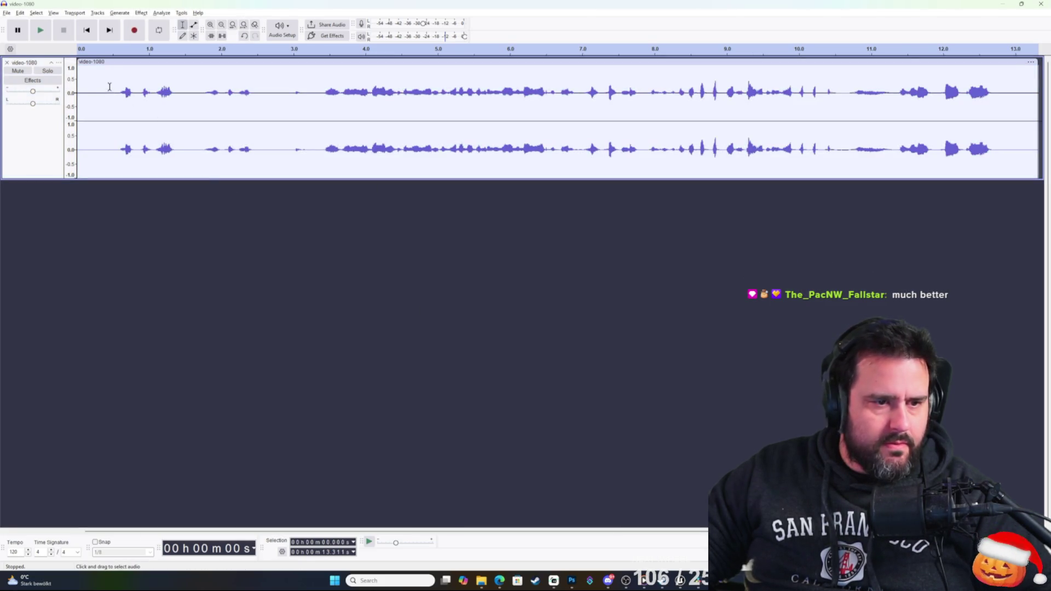
Listen to the twice-cleaned opening from about 0.48 s and select the first spoken phrase
left_click(117, 90)
key("space")
key("space")
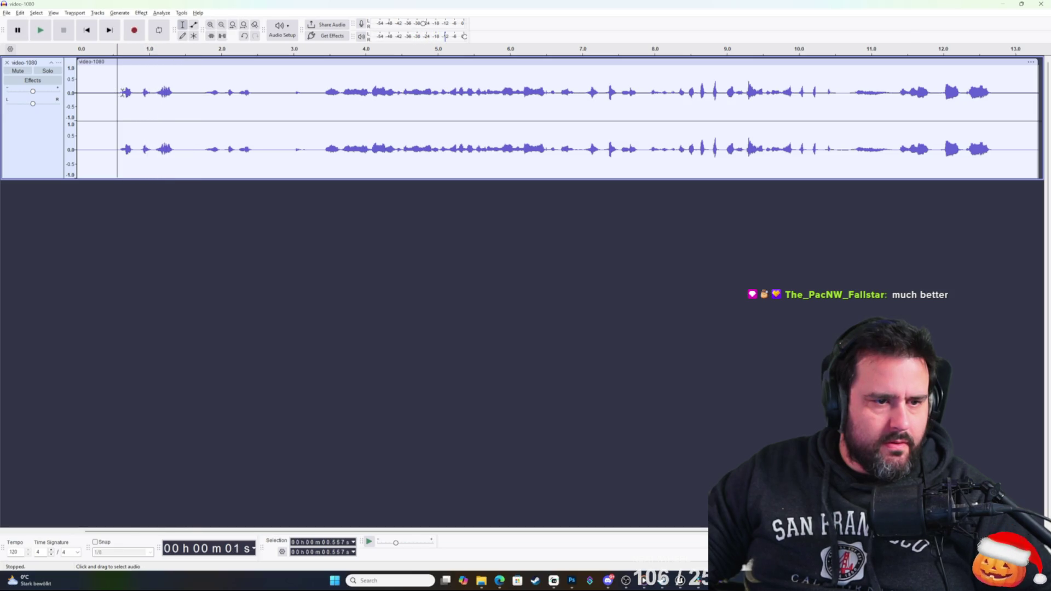
left_click(111, 89)
key("space")
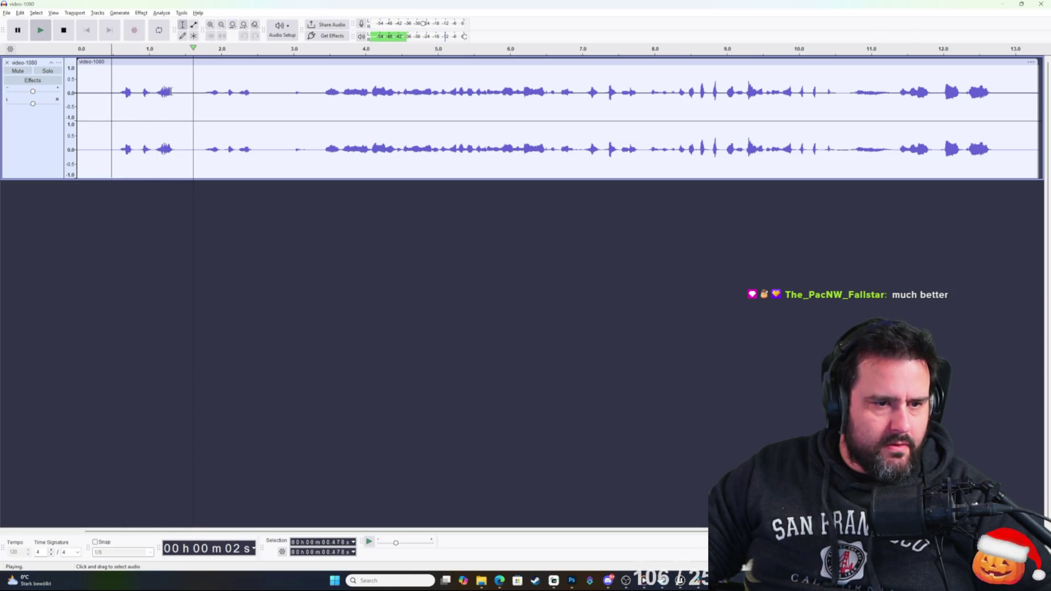
key("space")
key("space")
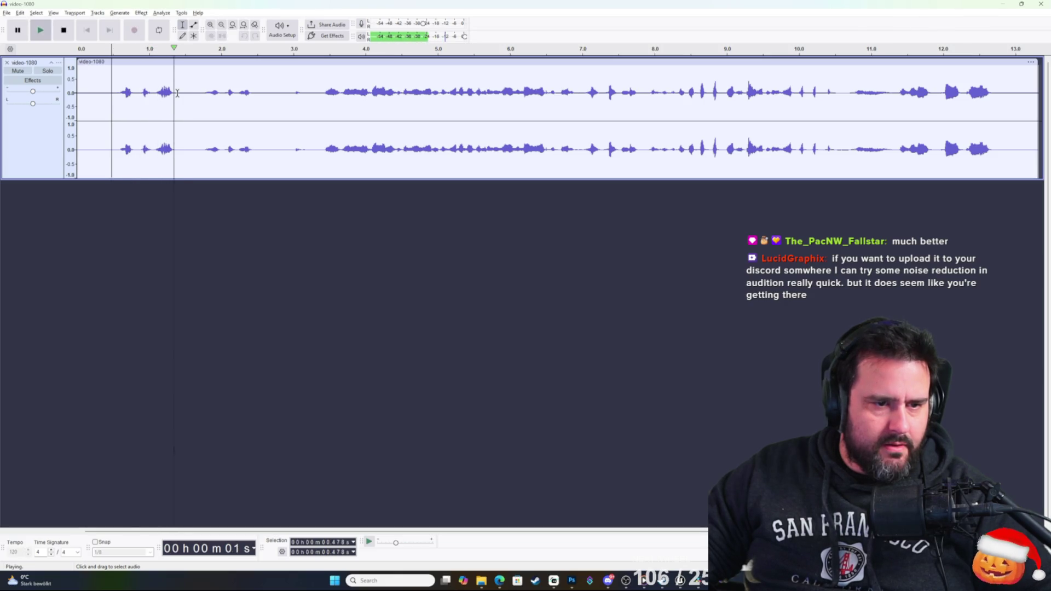
key("space")
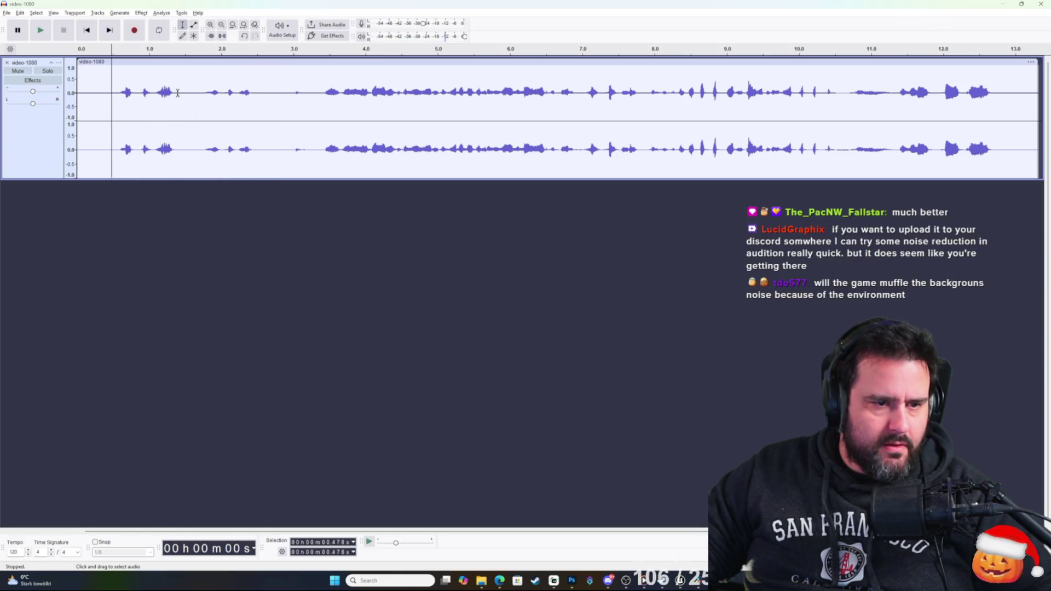
left_click_drag(175, 92, 122, 95)
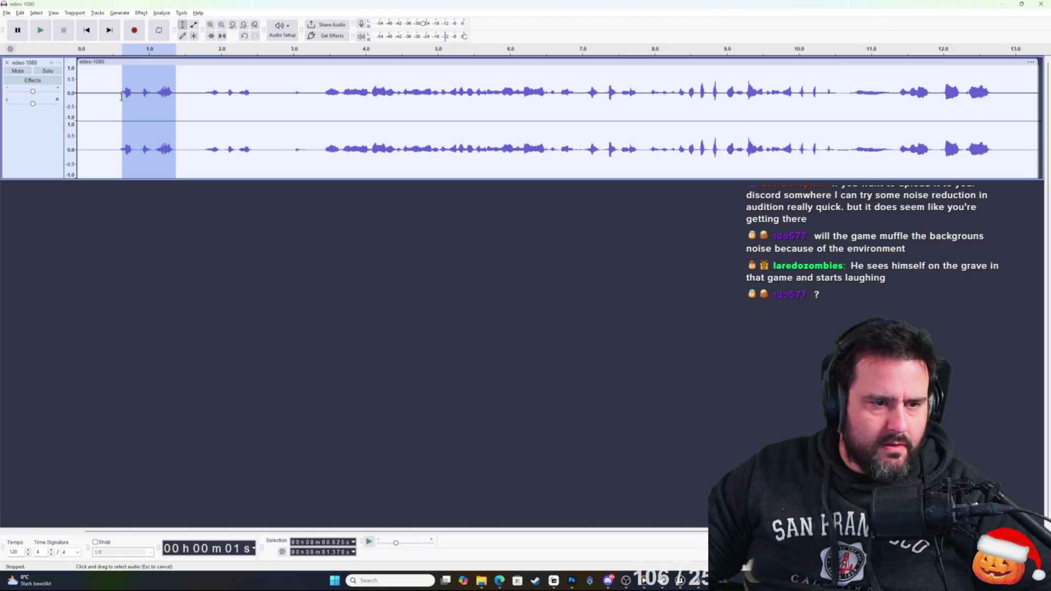
left_click(205, 87)
left_click_drag(122, 94, 77, 94)
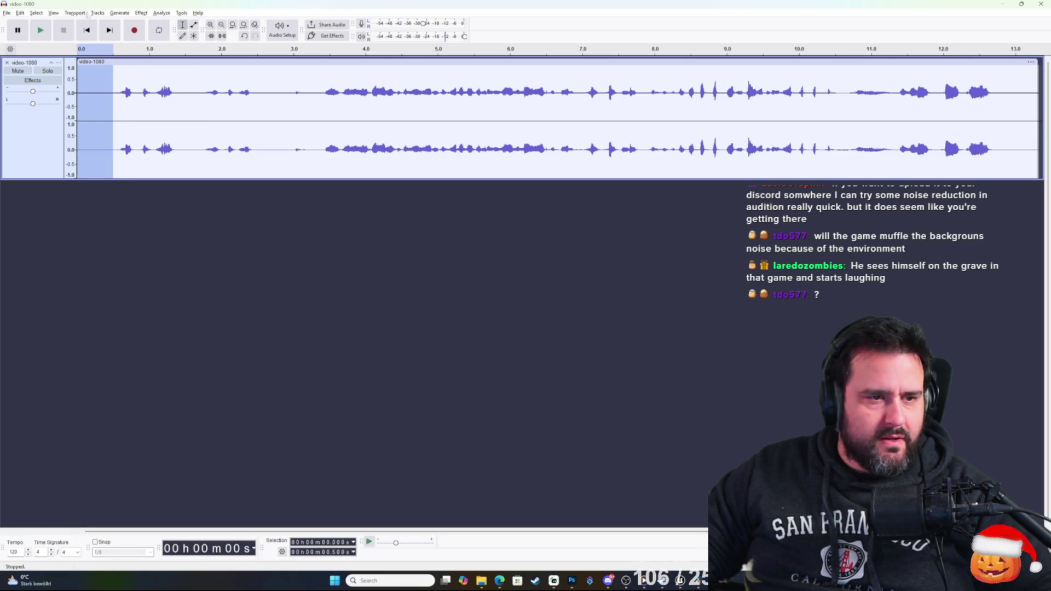
left_click(141, 12)
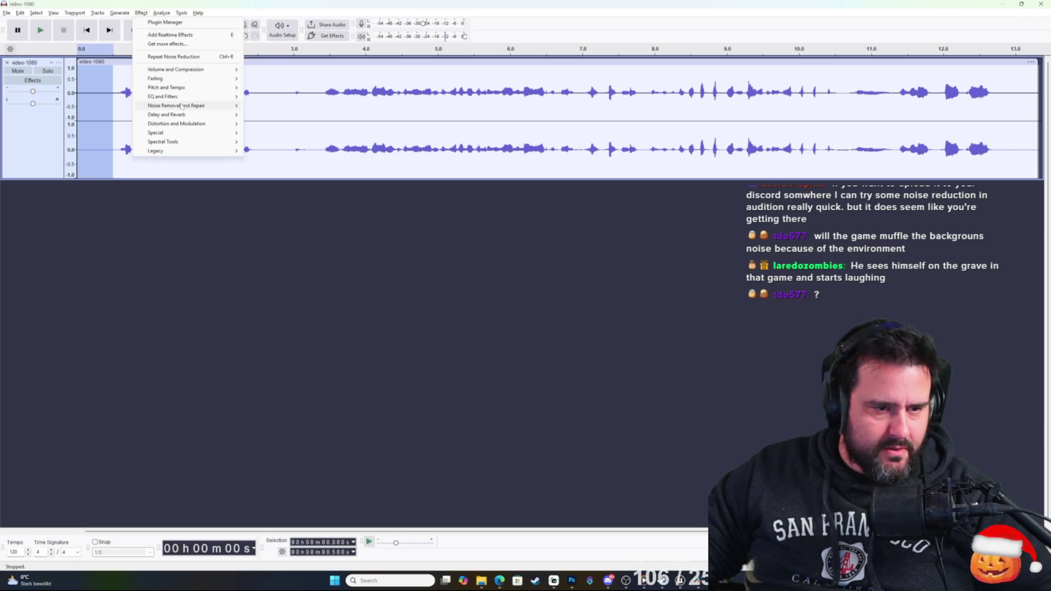
Get a noise profile from the quiet start of the recording
mouse_move(180, 106)
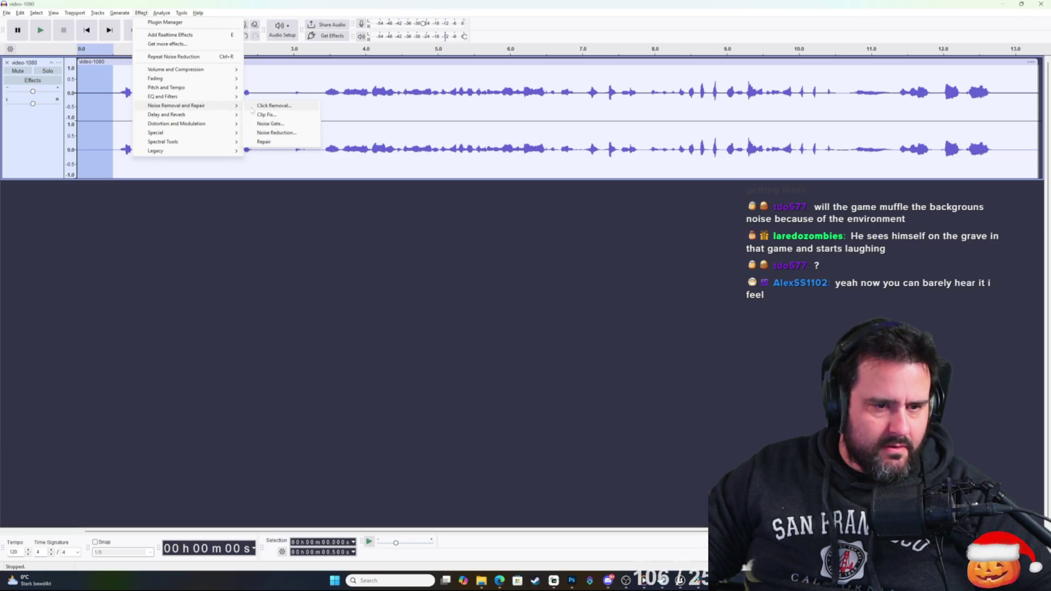
mouse_move(212, 115)
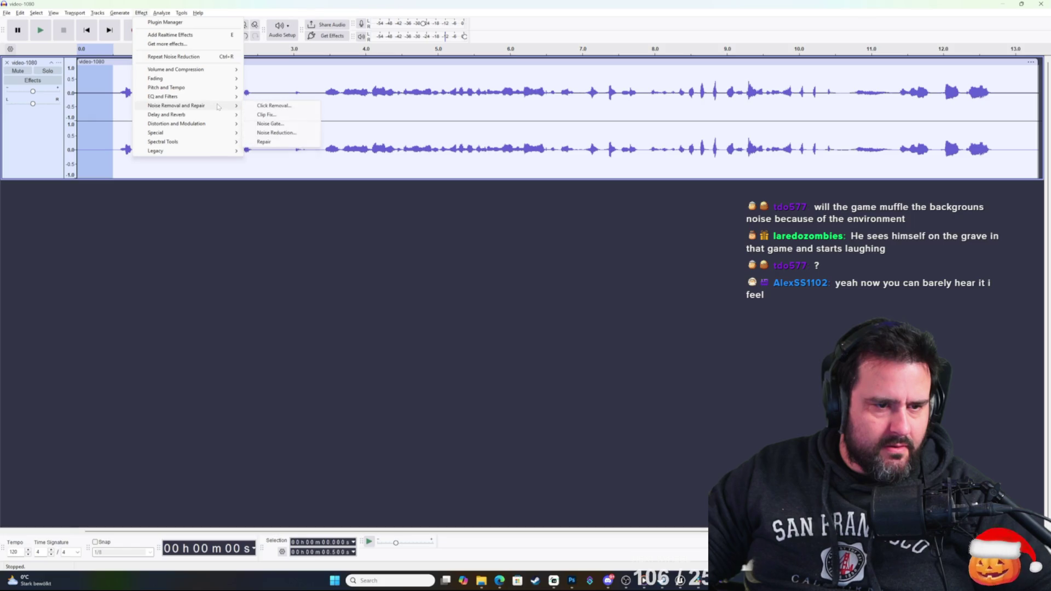
left_click(276, 133)
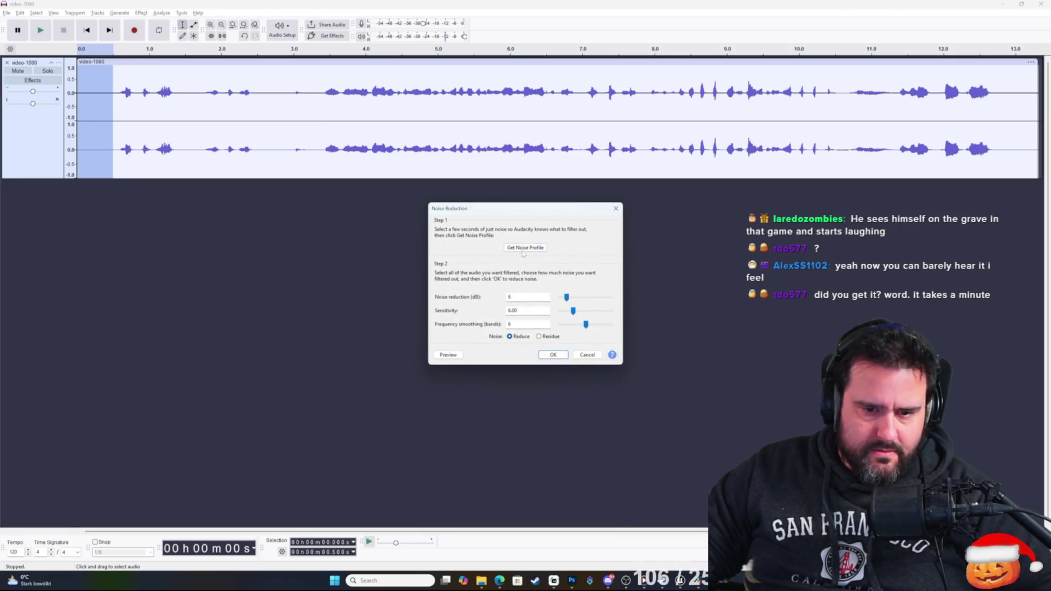
left_click(523, 249)
Select the whole clip and apply Noise Reduction across it
double_click(140, 87)
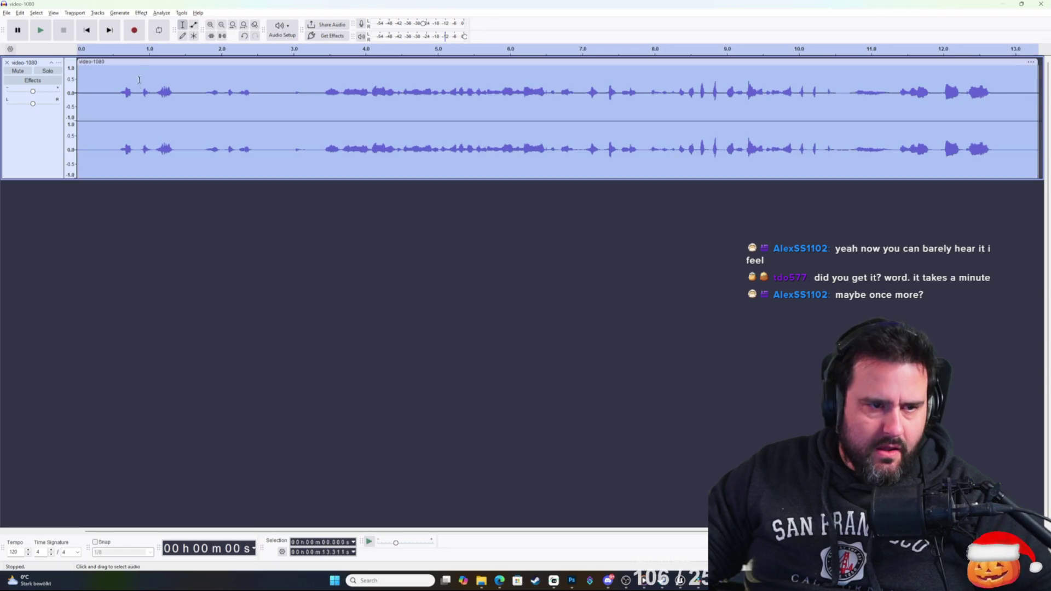
left_click(140, 12)
mouse_move(191, 114)
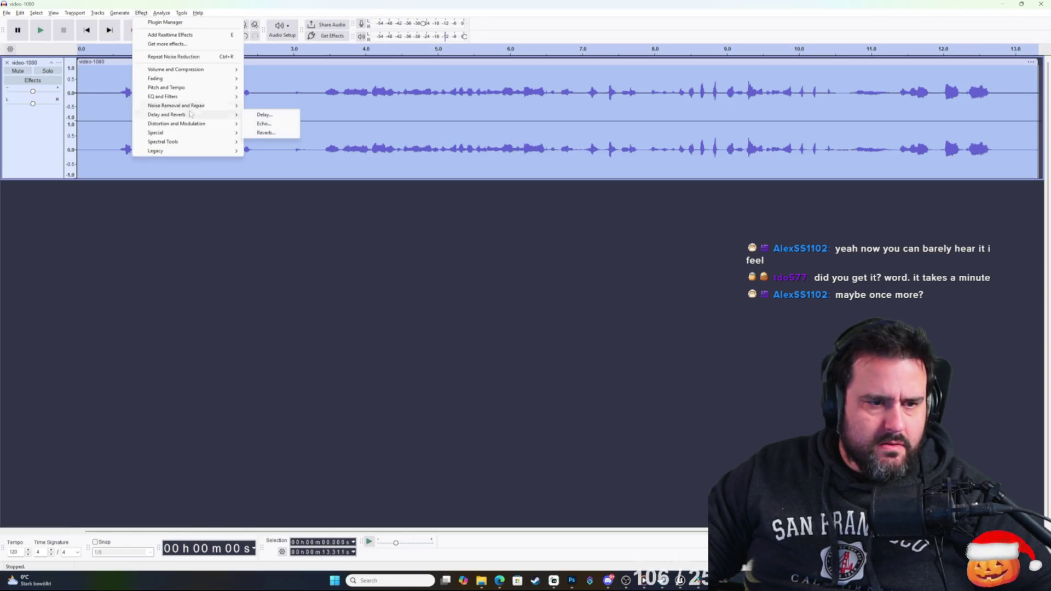
left_click(277, 132)
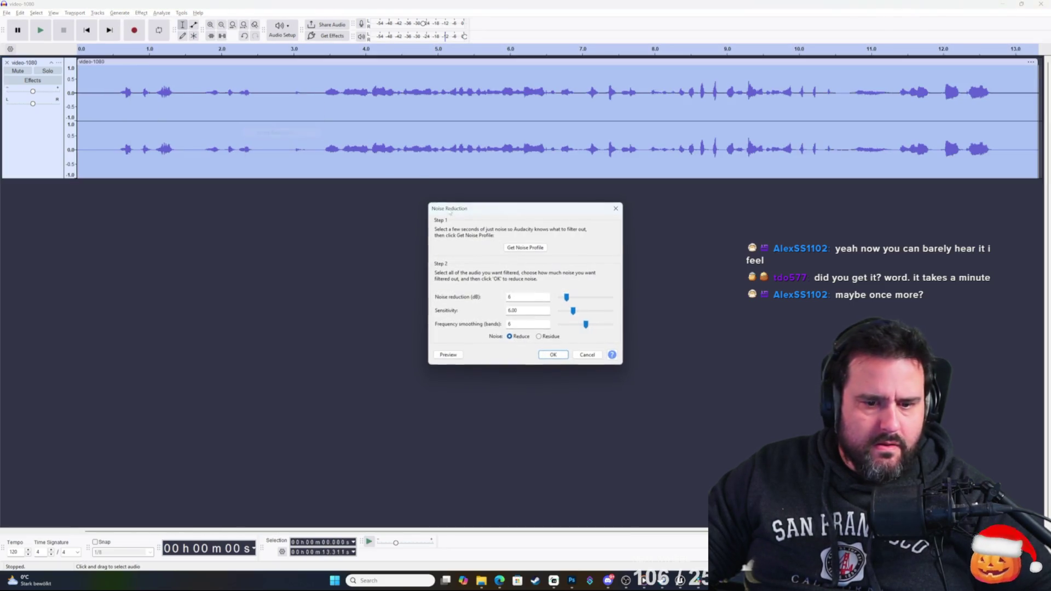
left_click(553, 354)
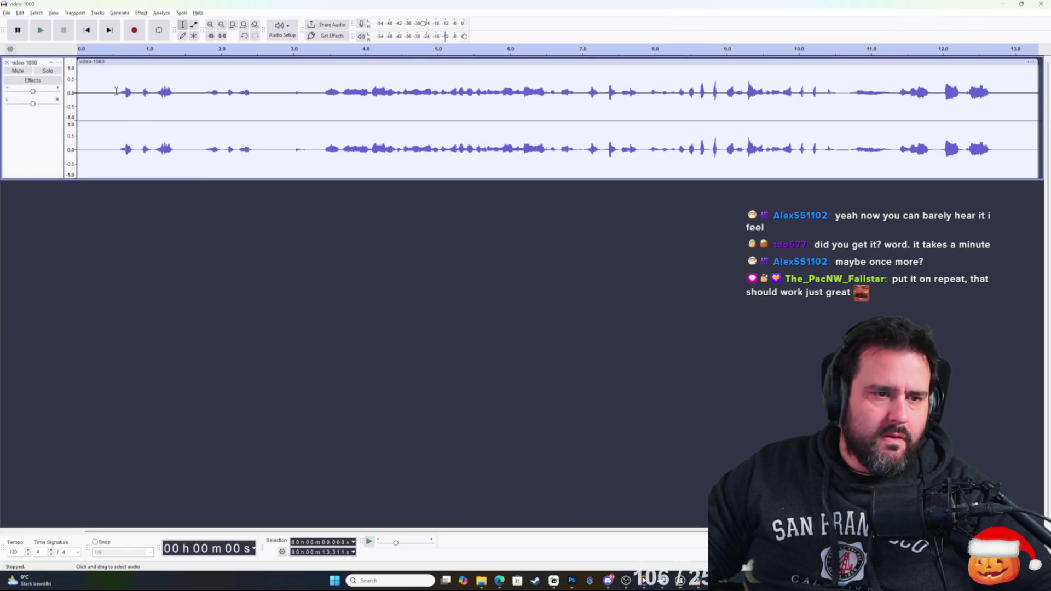
Play the cleaned audio to check it, then select the first voice line, about 0.57–1.35 s
left_click(116, 90)
key("space")
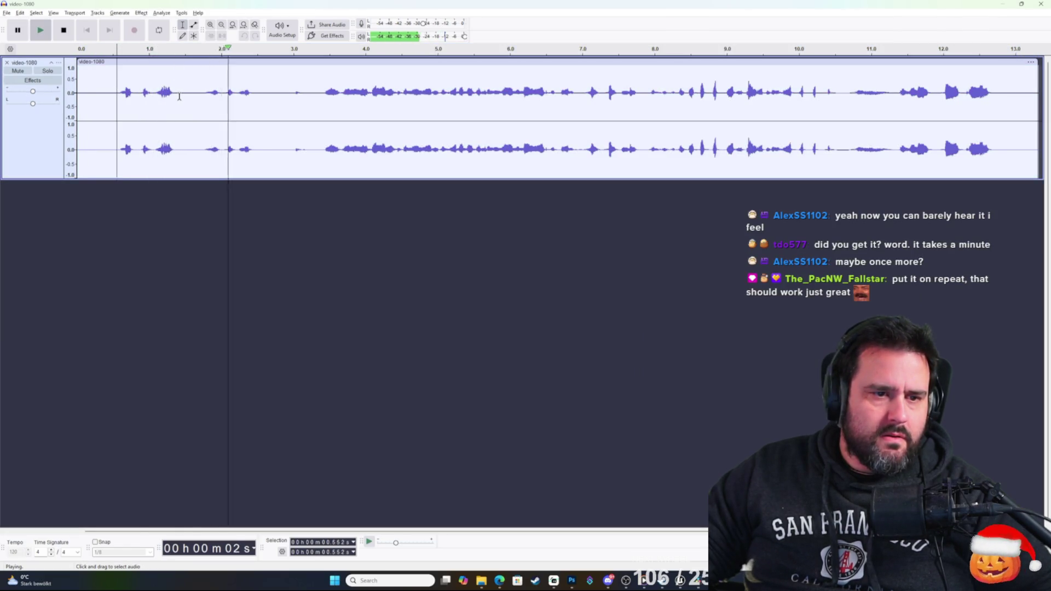
left_click(167, 85)
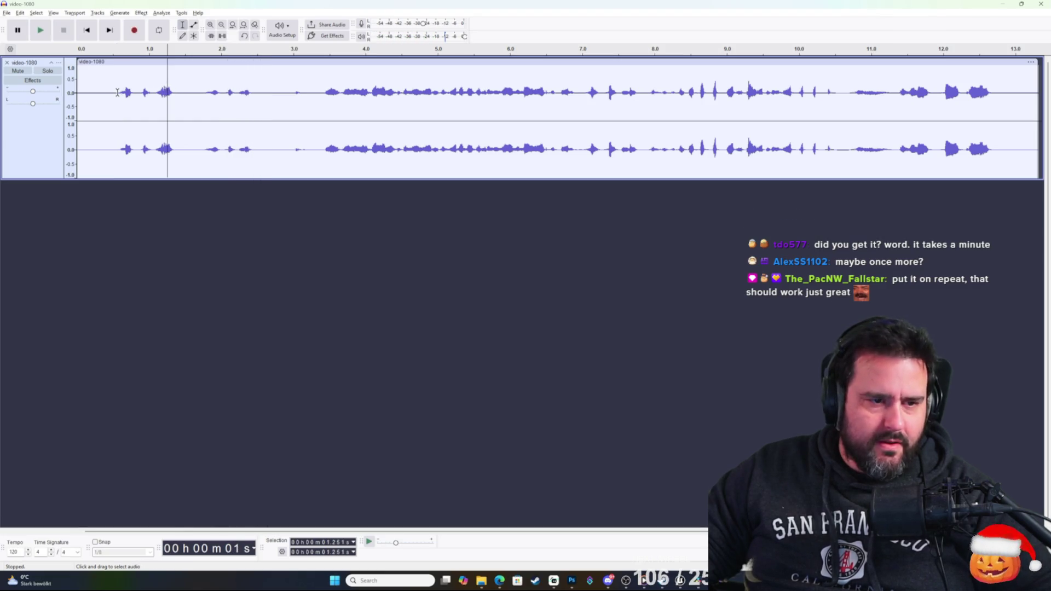
left_click_drag(118, 93, 173, 98)
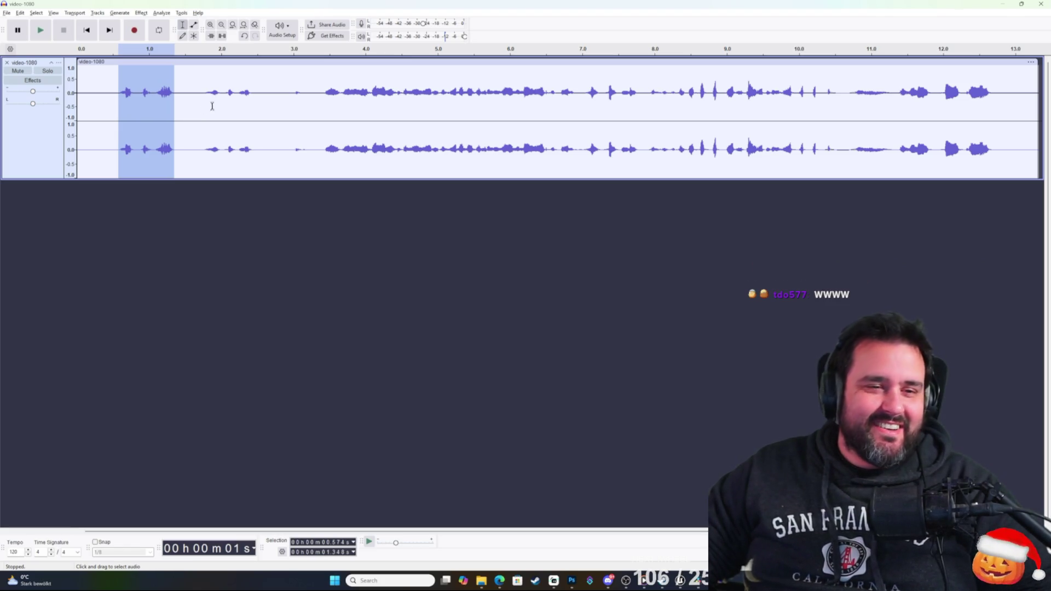
Copy the first voice line into a new empty project
key("ctrl+w")
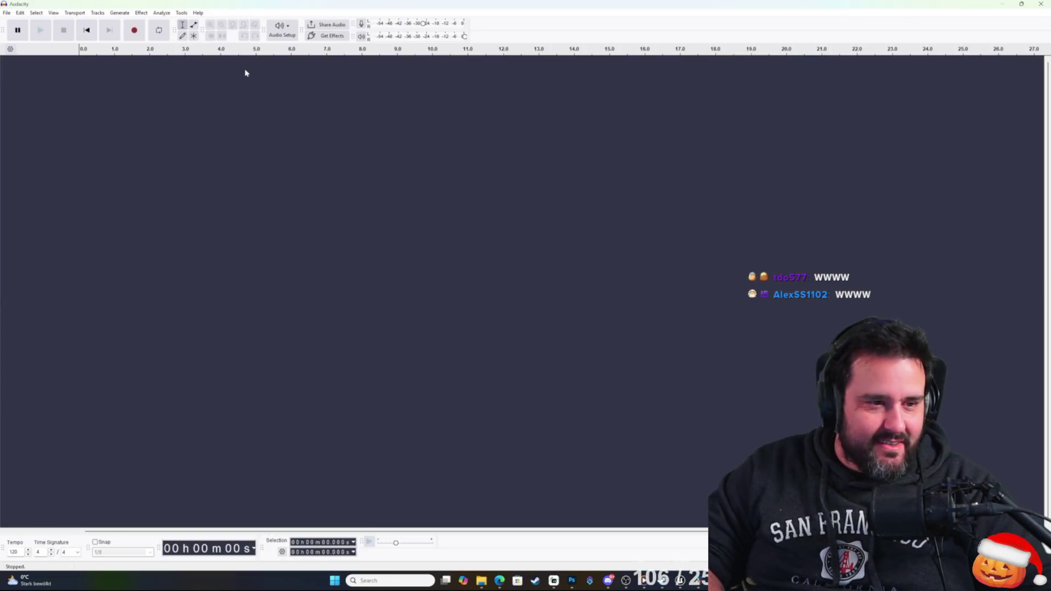
key("ctrl+z")
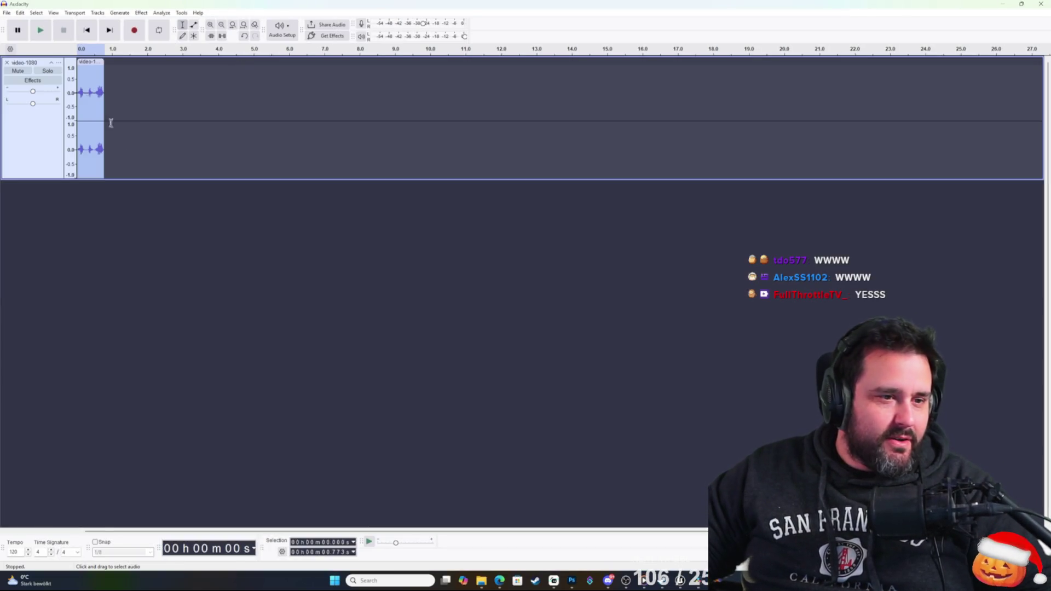
left_click(6, 12)
mouse_move(43, 108)
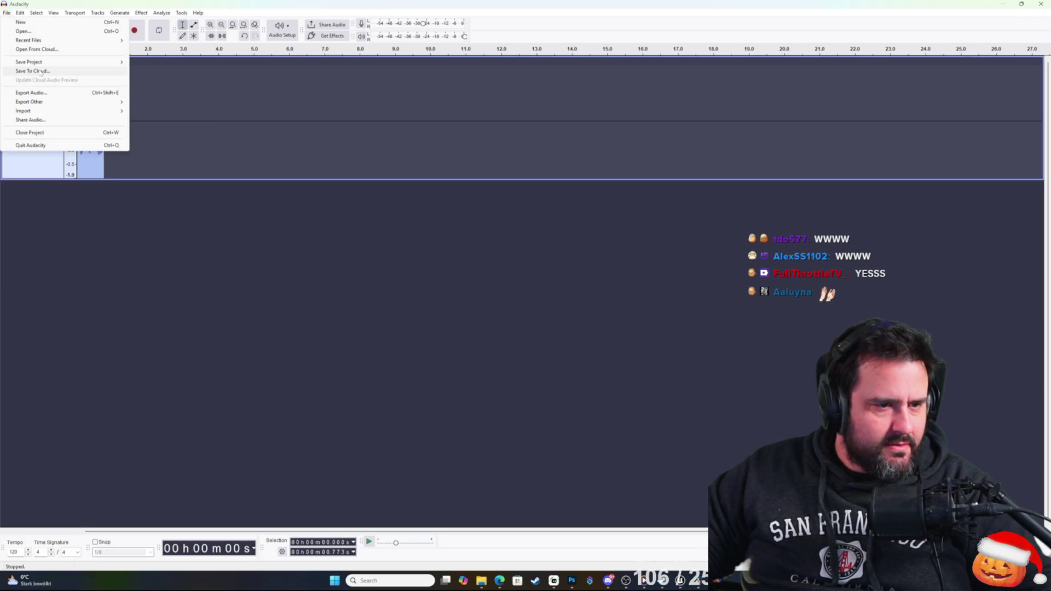
left_click(268, 87)
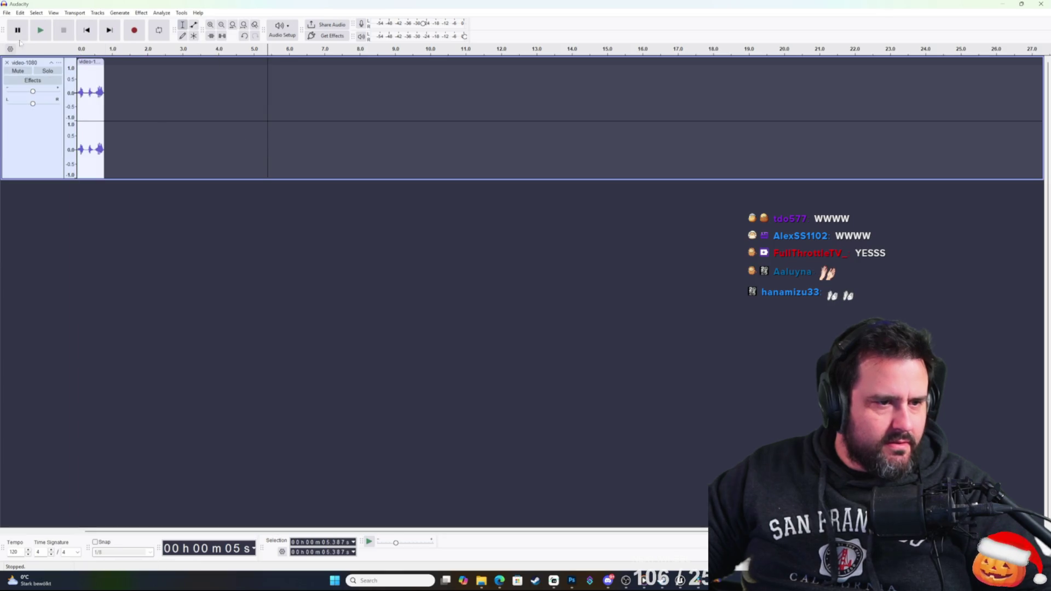
Export the clip as InsymBawk1.ogg to the santaGame folder and delete its track
left_click(6, 13)
left_click(45, 93)
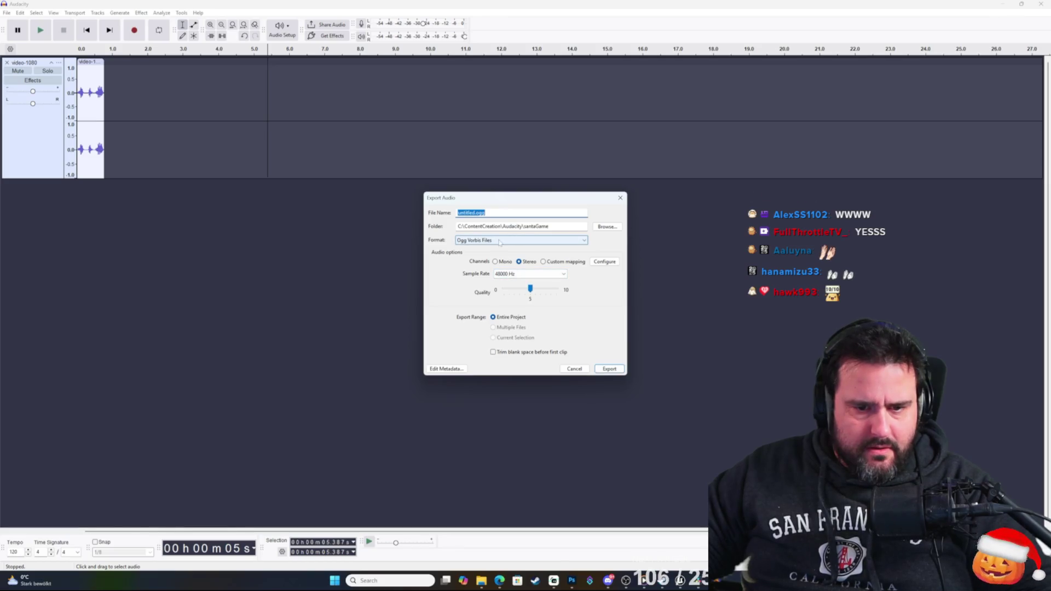
left_click(476, 213)
double_click(466, 212)
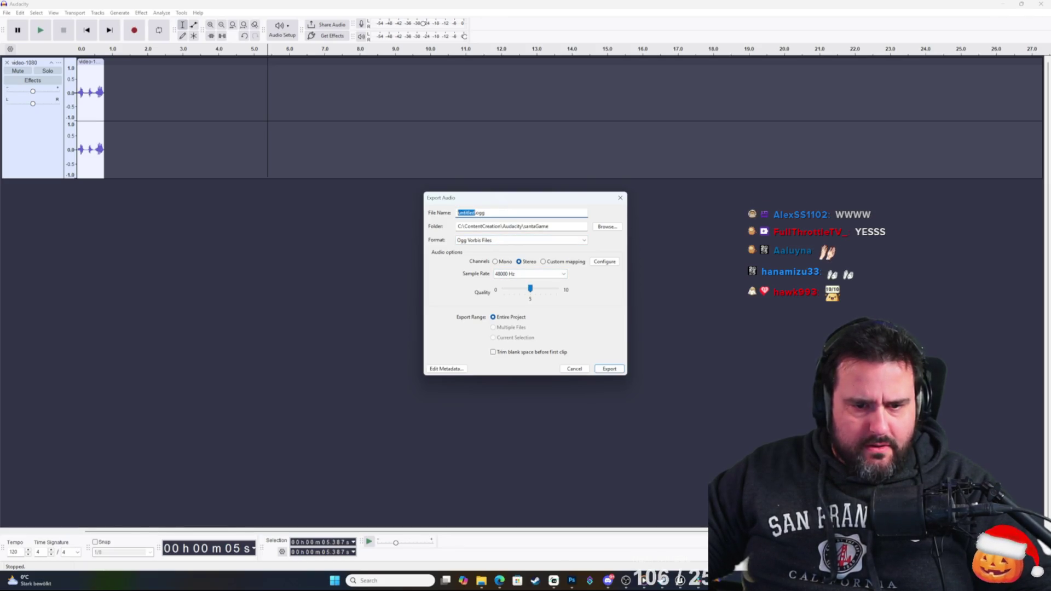
key("BackSpace")
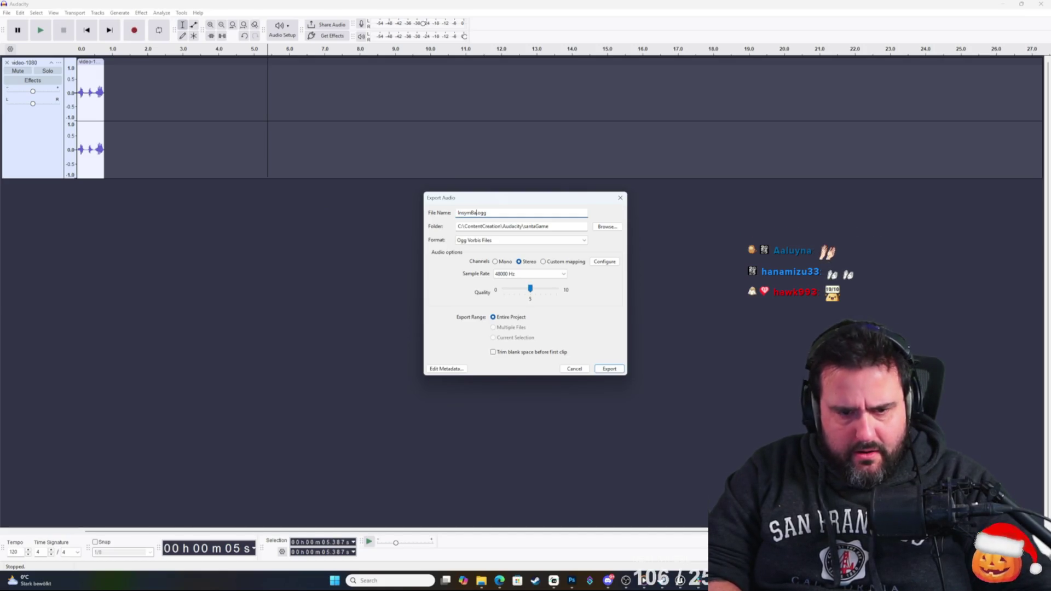
type("k1")
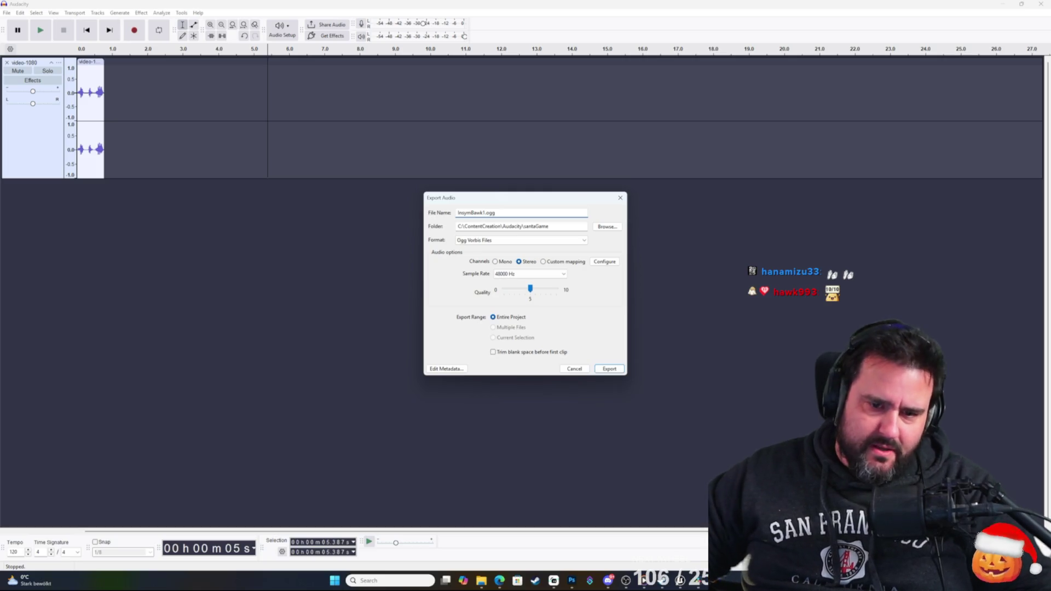
left_click(611, 370)
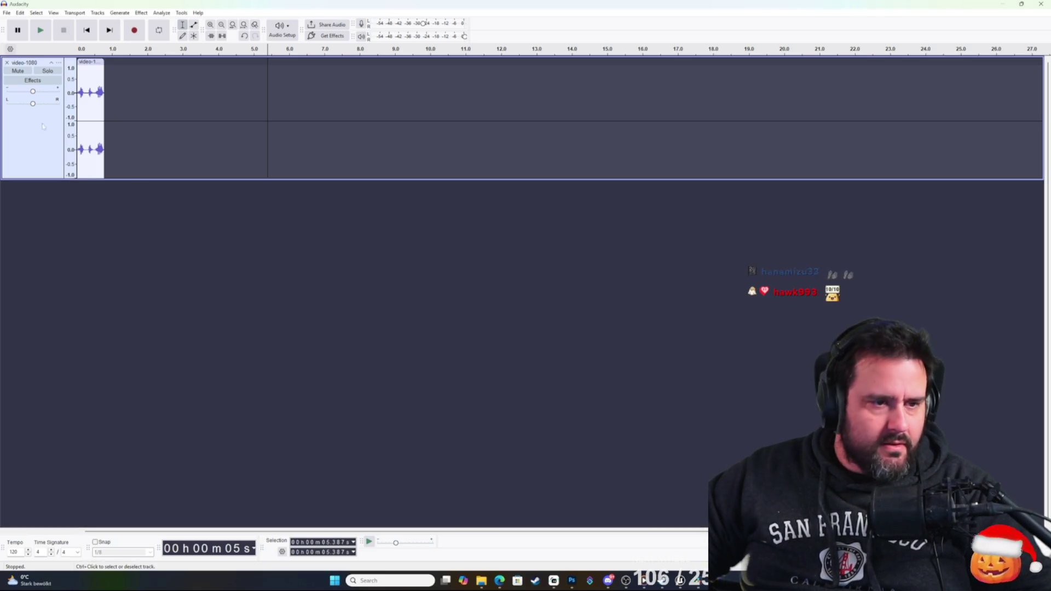
left_click(7, 64)
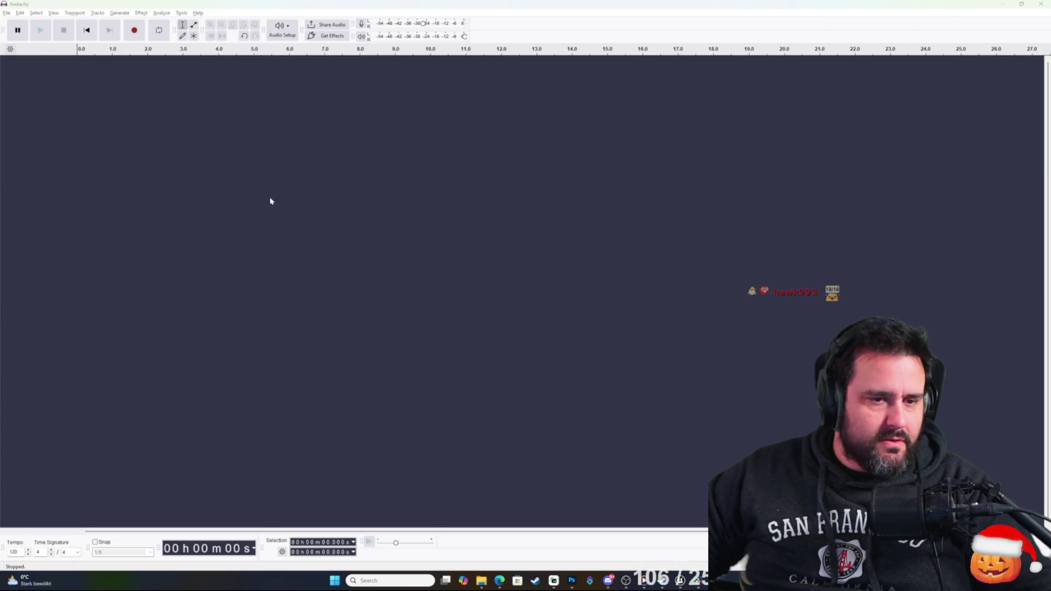
In the full recording, select the second voice line at about 1.77–2.46 s
key("alt+Tab")
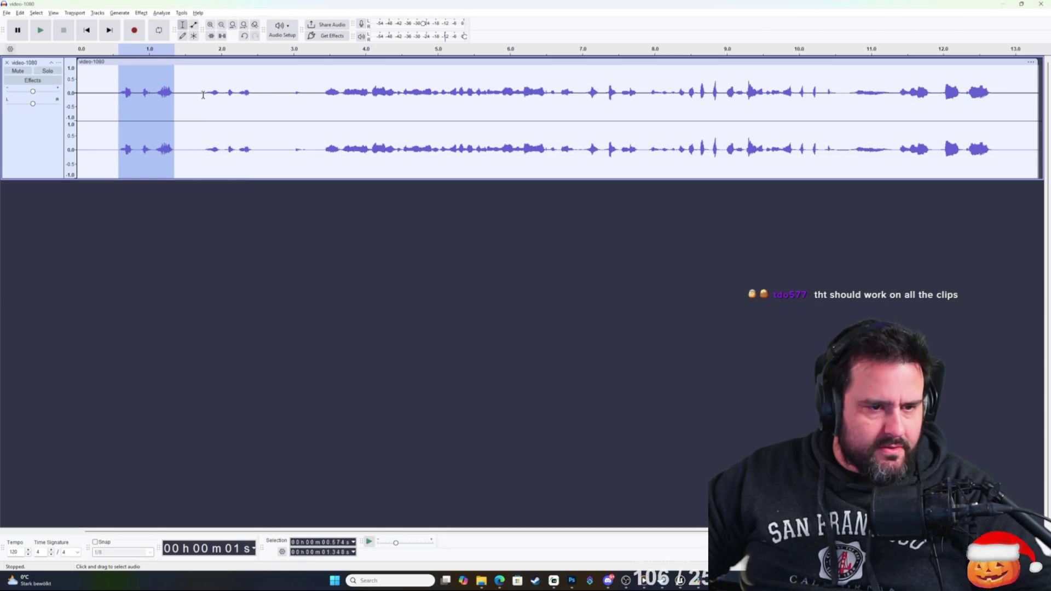
left_click_drag(201, 94, 252, 97)
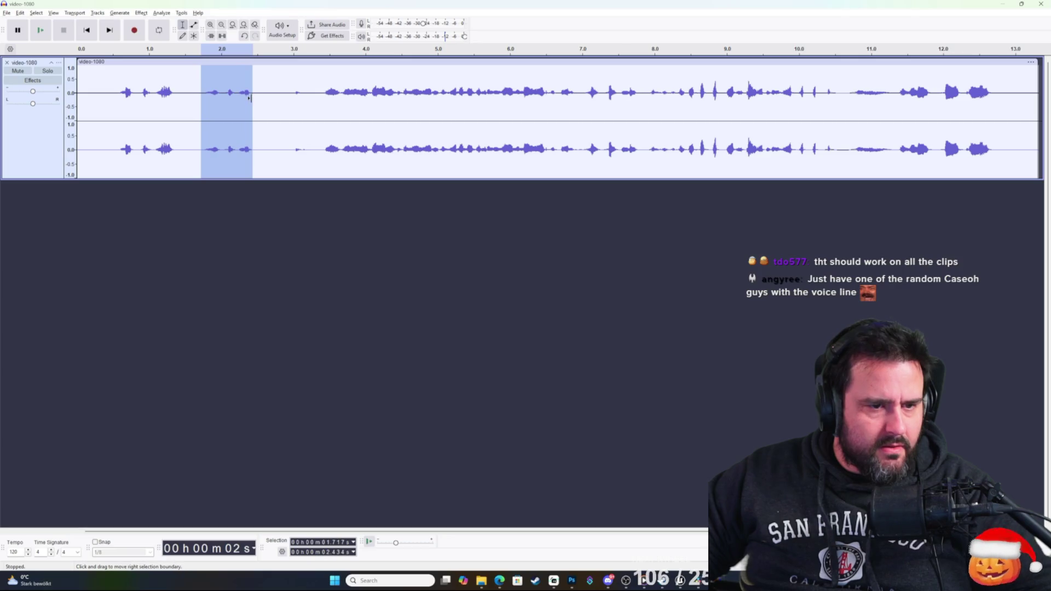
key("Delete")
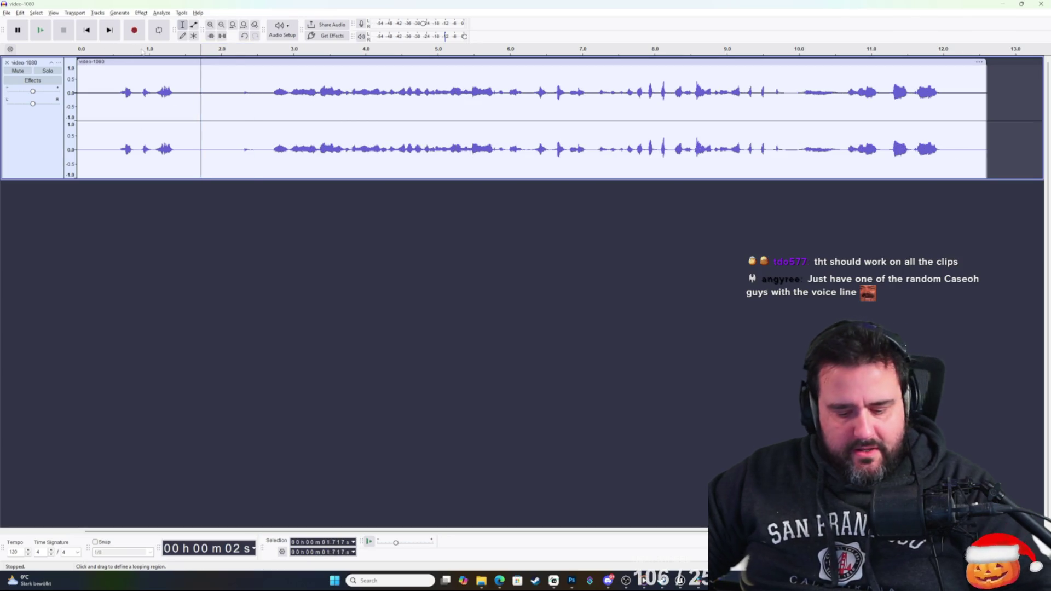
key("ctrl+z")
left_click(215, 94)
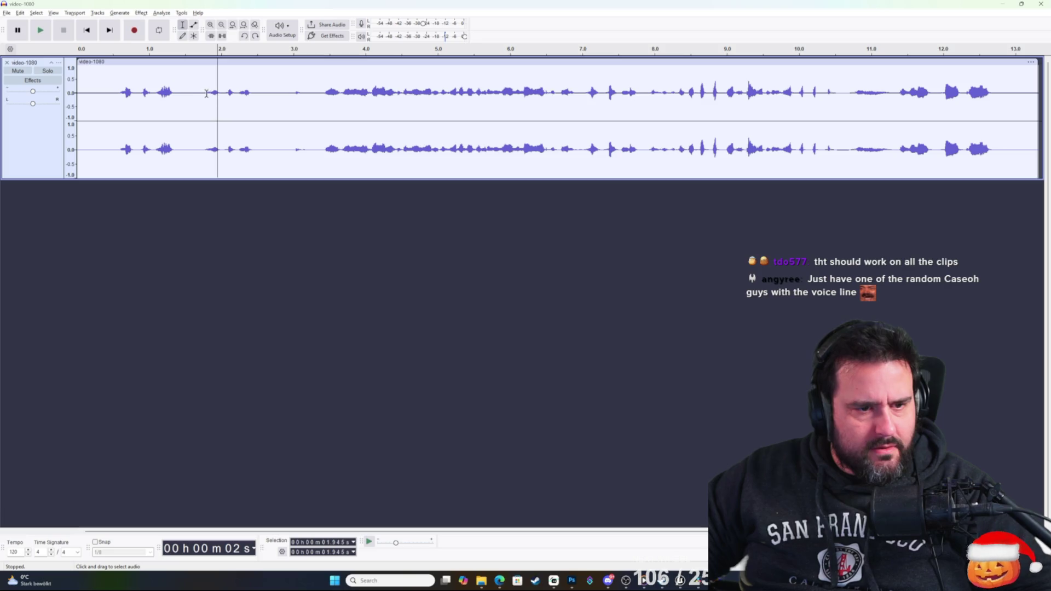
left_click(203, 93)
key("space")
key("space")
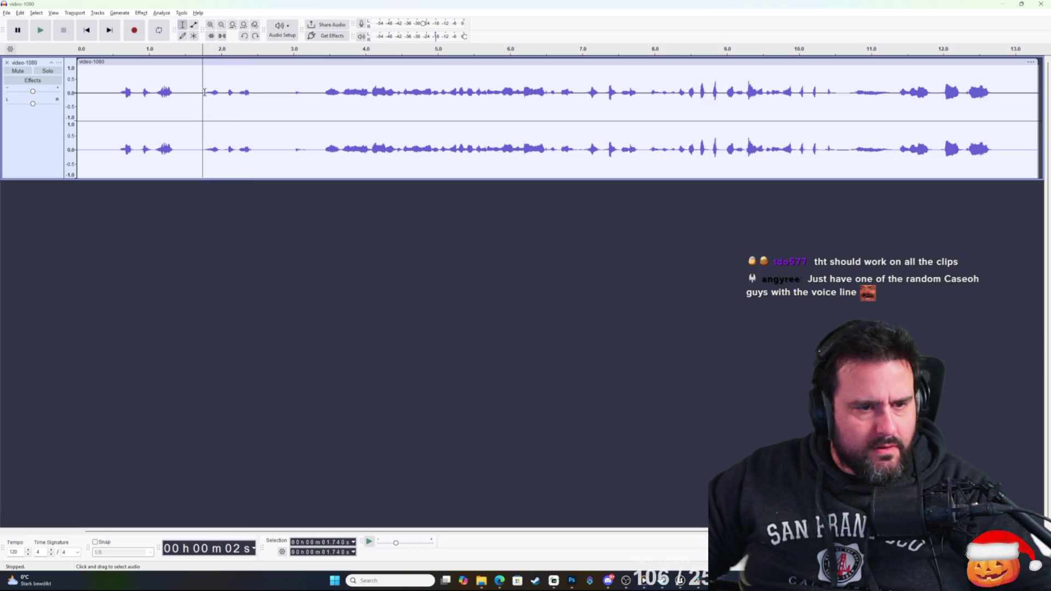
left_click_drag(205, 92, 254, 89)
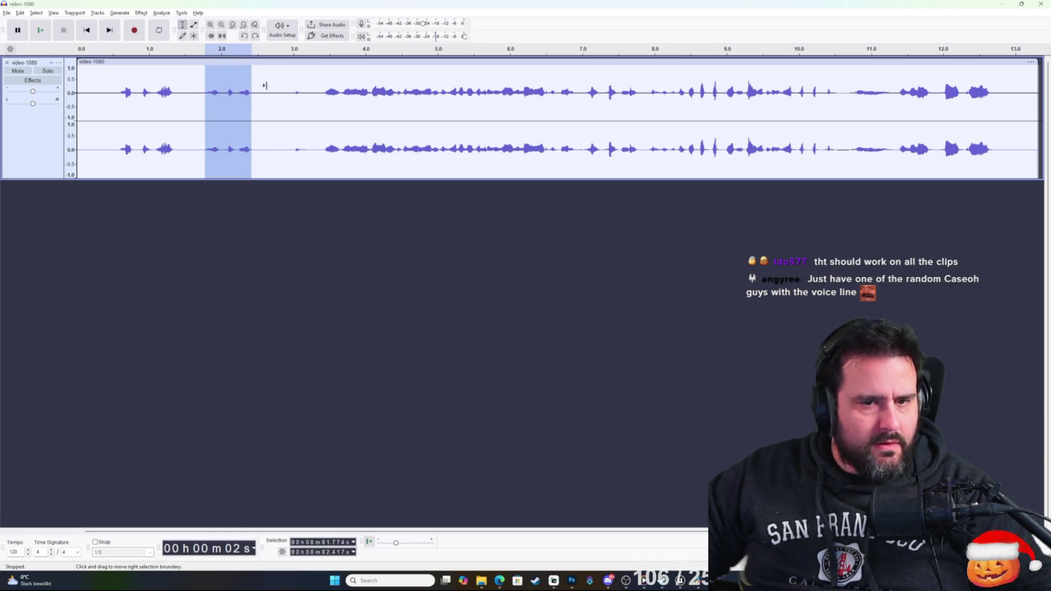
Paste the second voice line into a new project and preview it
key("ctrl+n")
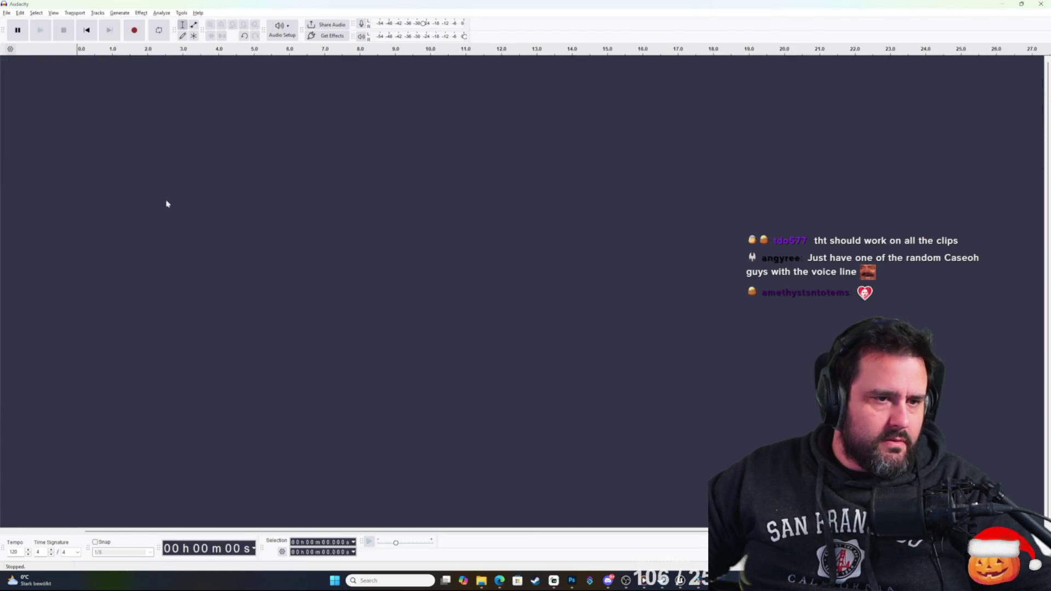
key("ctrl+v")
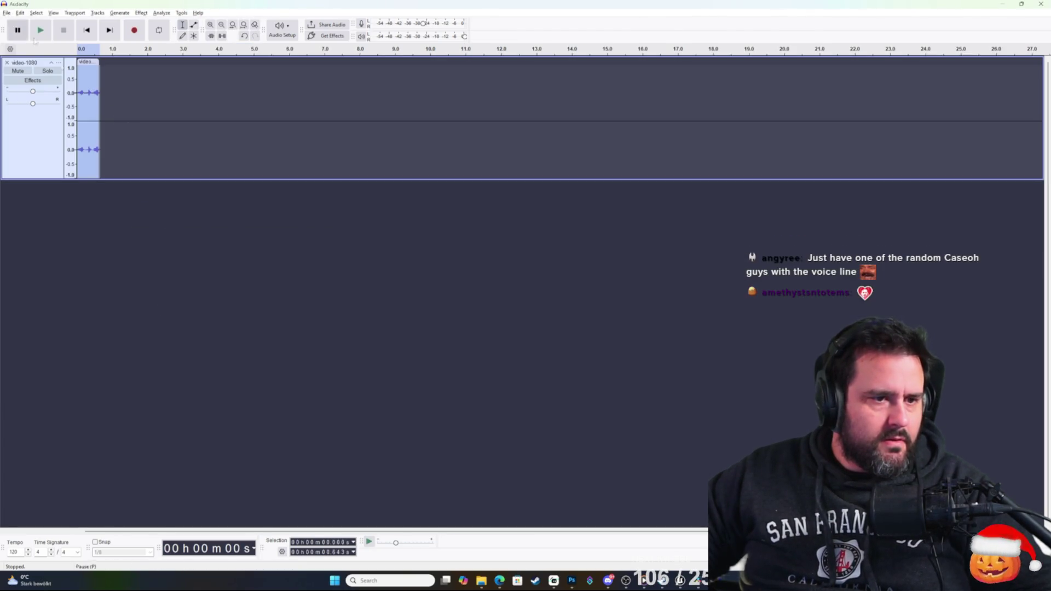
key("space")
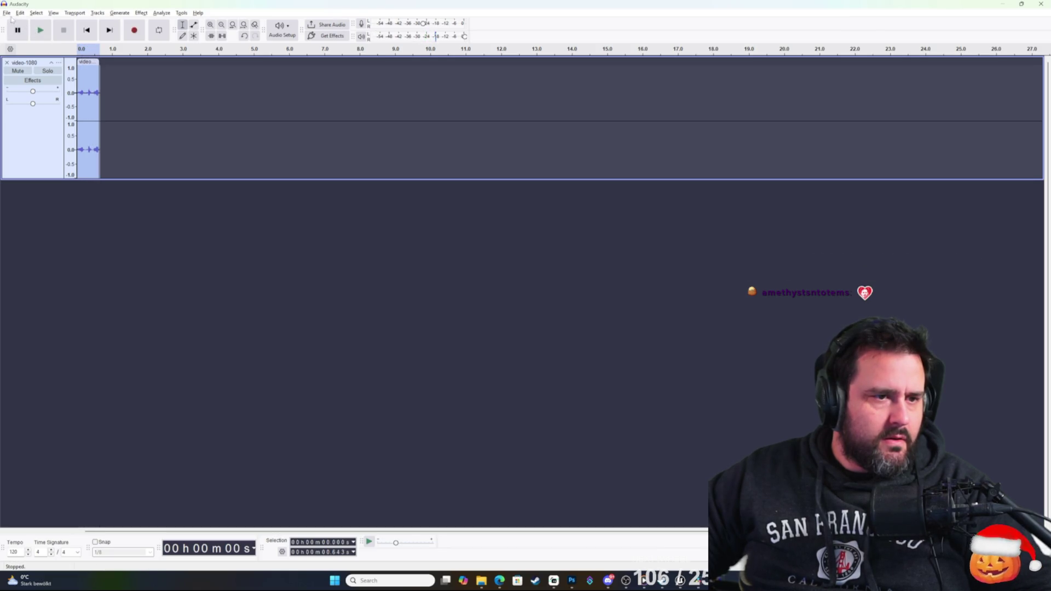
key("space")
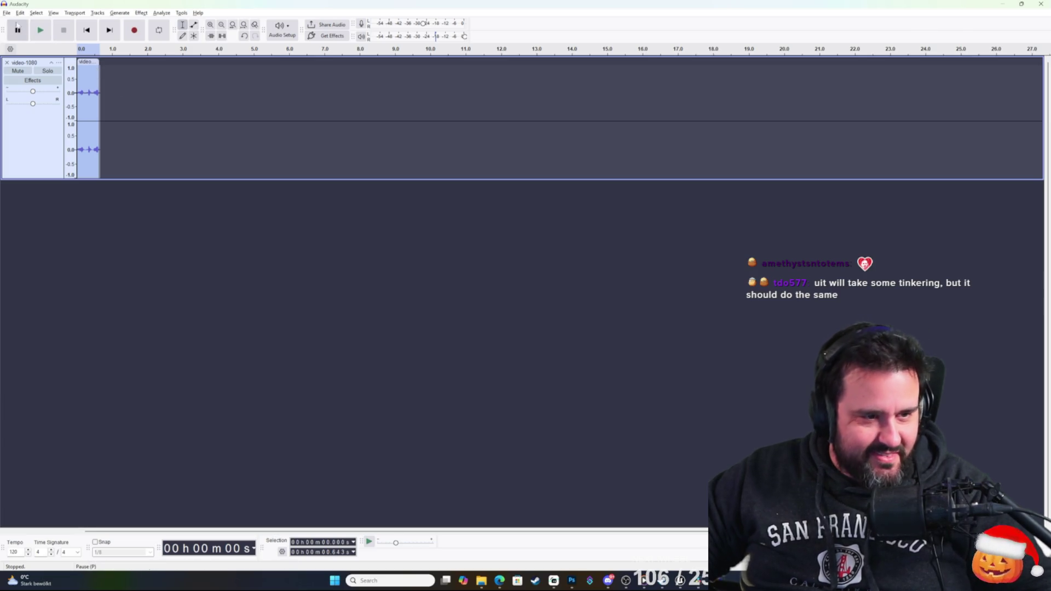
left_click(7, 12)
key("Escape")
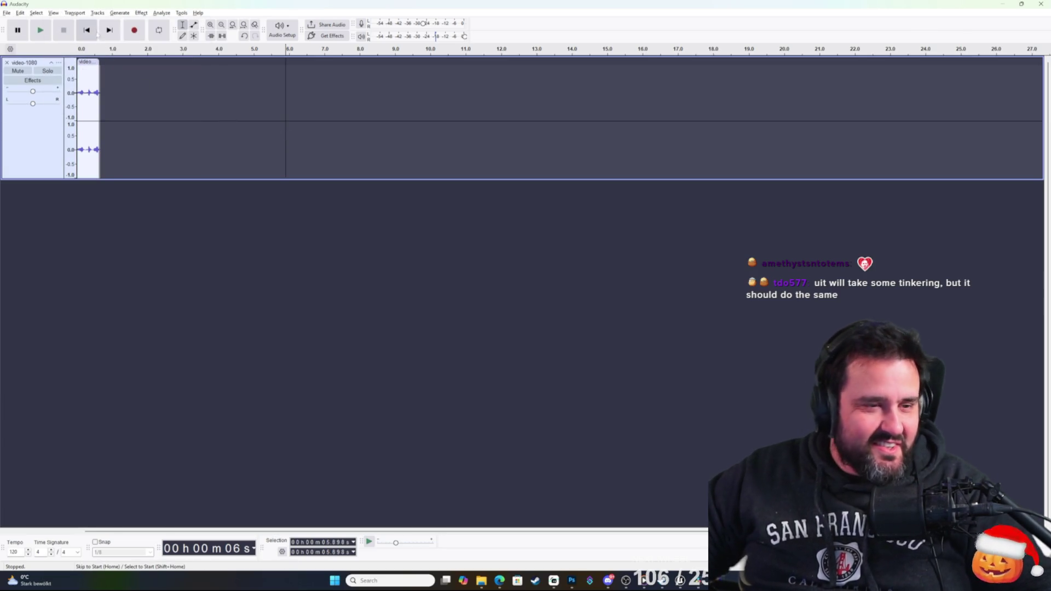
Back in the full recording, reselect the second line at about 1.73–2.49 s and delete it
key("alt+Tab")
key("space")
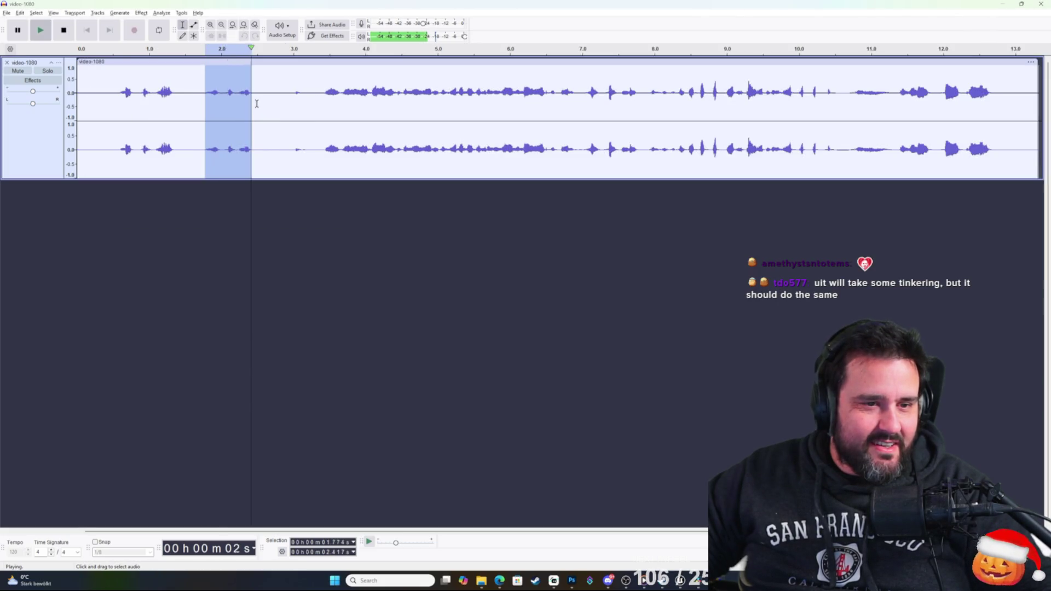
left_click(256, 109)
left_click(228, 88)
key("space")
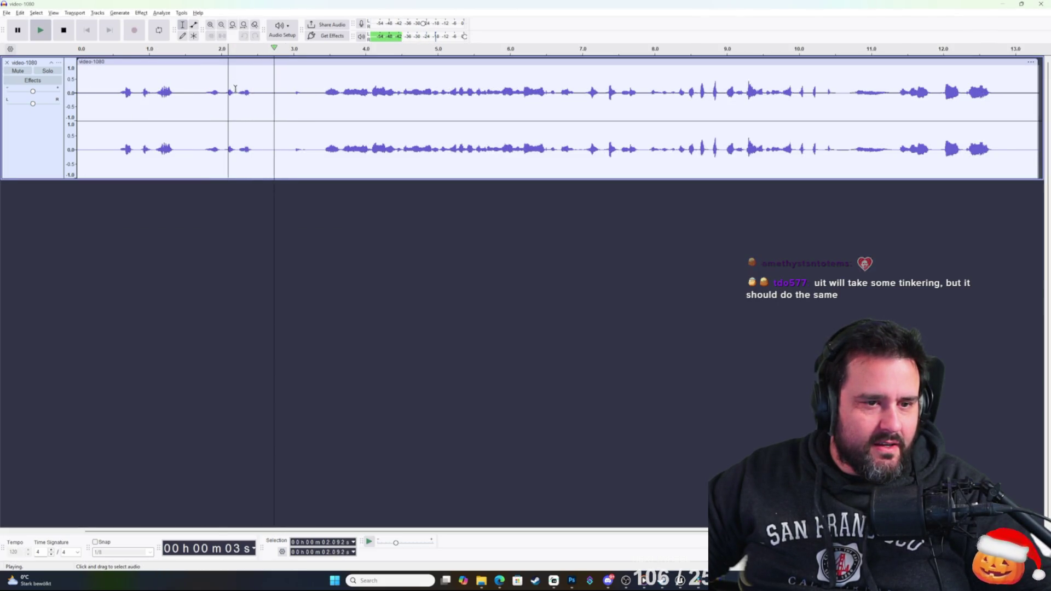
key("space")
left_click_drag(257, 93, 200, 89)
key("Delete")
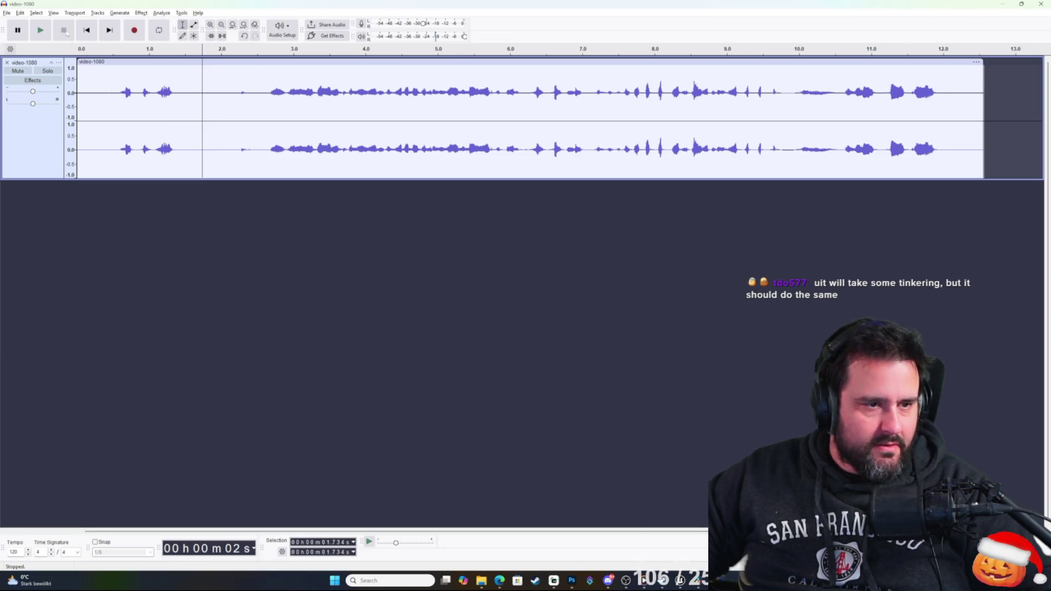
Clear the short clip and select it from 0 to 0.756 s
double_click(87, 70)
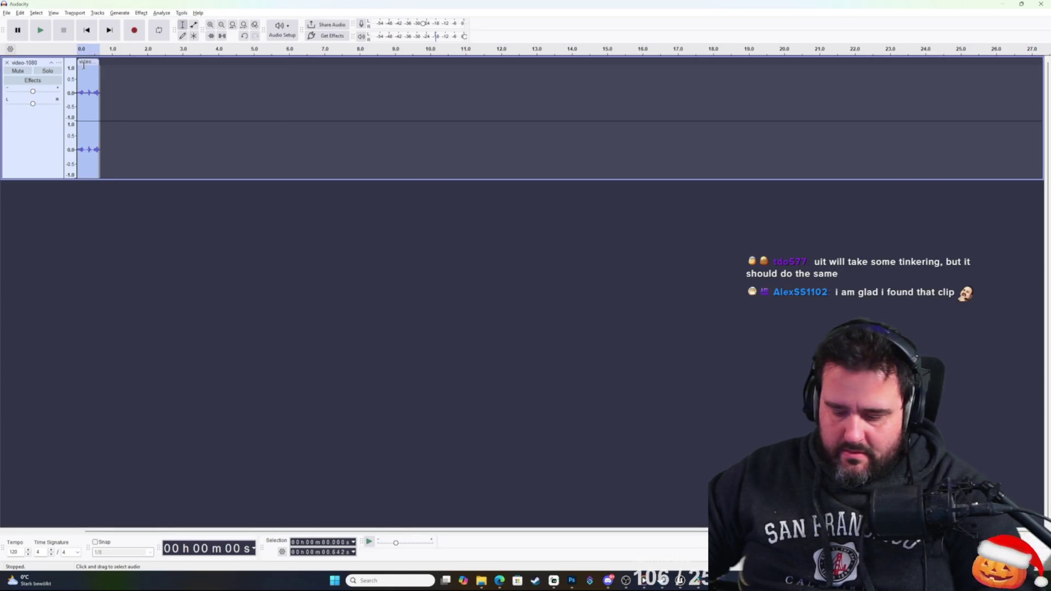
key("Delete")
left_click_drag(109, 73, 104, 72)
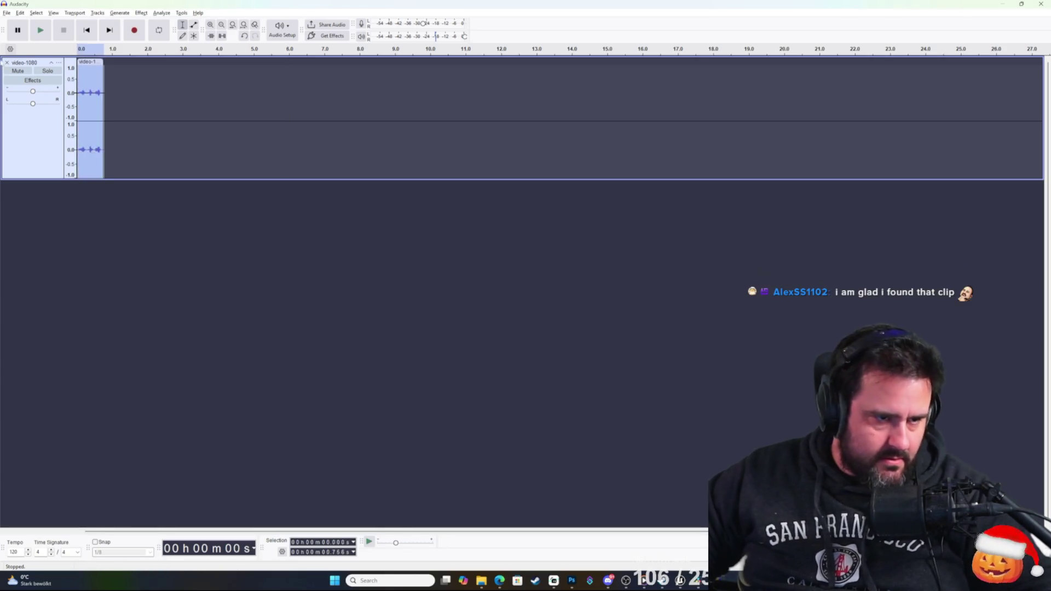
Export the snippet as InsymBawk2.ogg and return to the full video-1080 recording
left_click(7, 13)
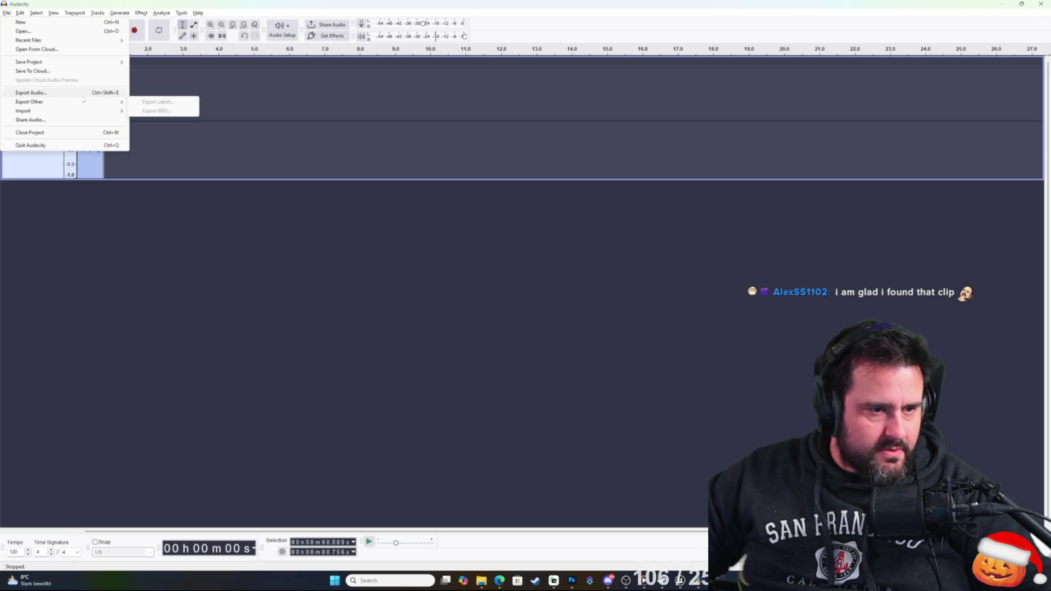
left_click(31, 92)
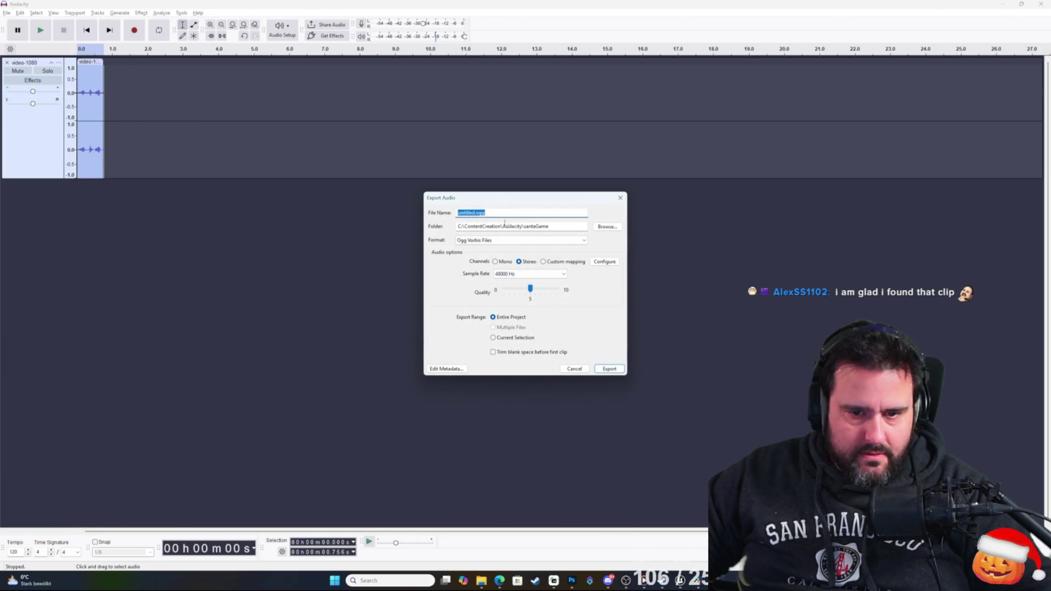
key("BackSpace")
type("InsymBawk2")
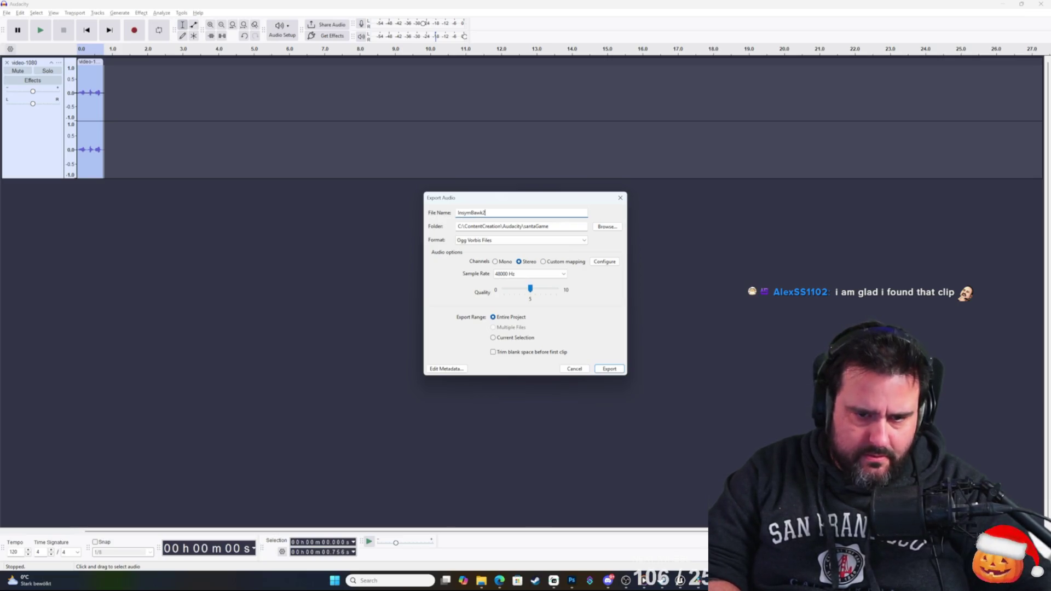
key("Return")
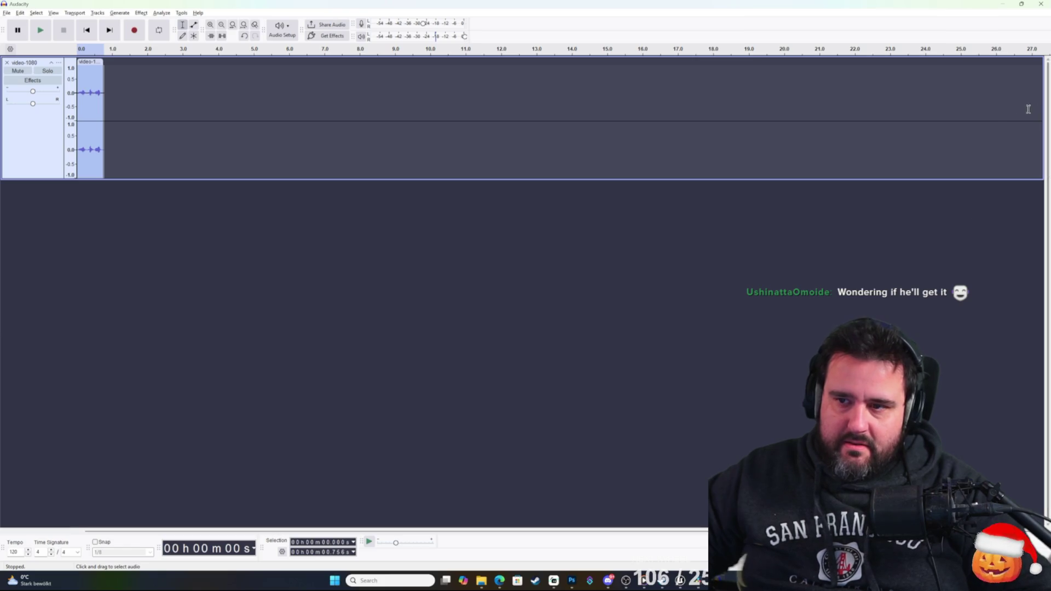
left_click(637, 318)
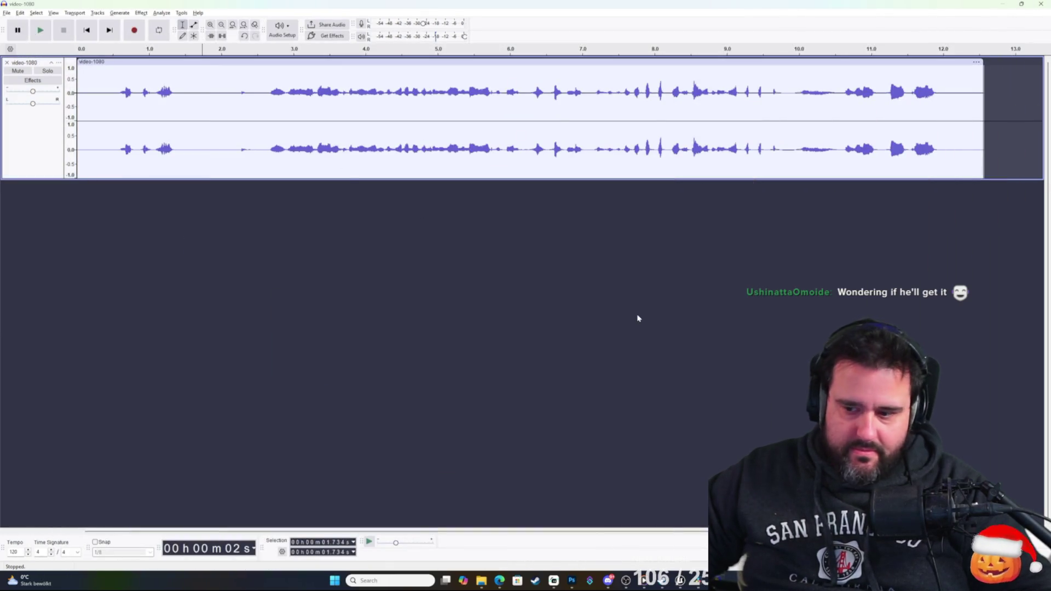
left_click(843, 102)
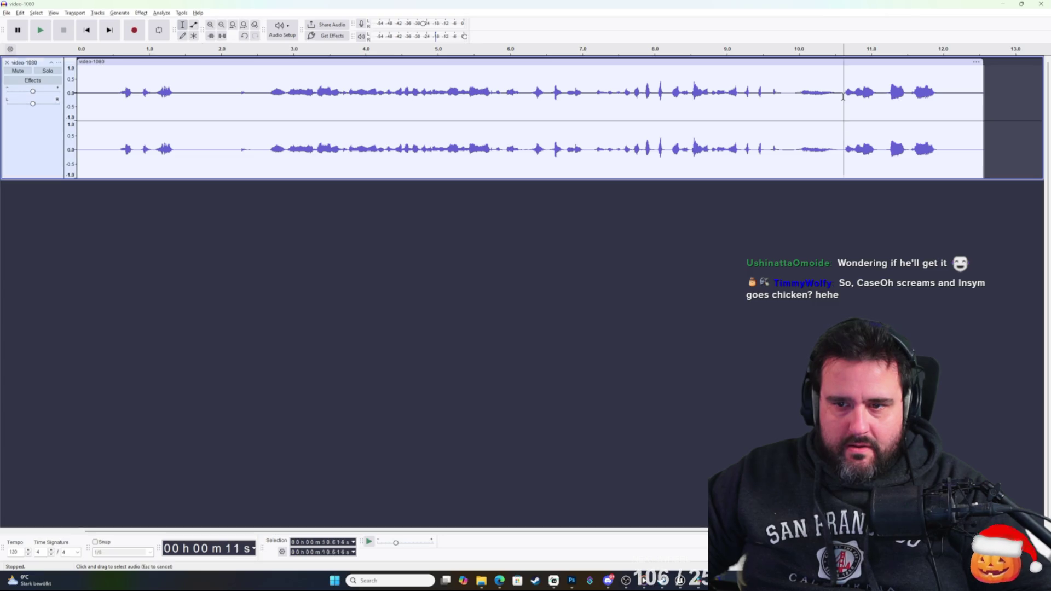
Find the next voice line by playing from several points and select 6.2–7.0 s
key("space")
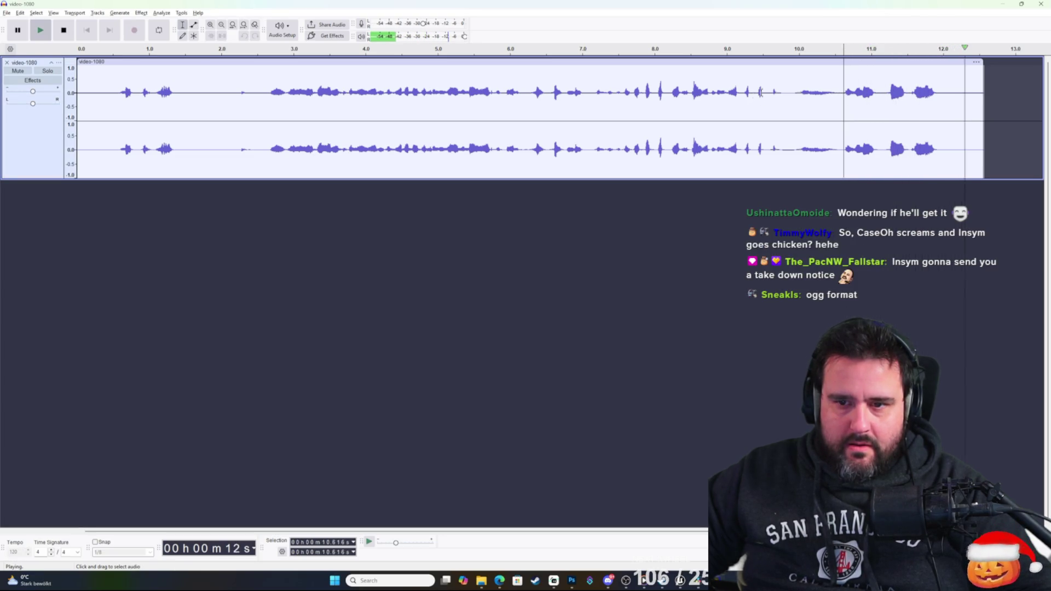
left_click(798, 92)
left_click(665, 92)
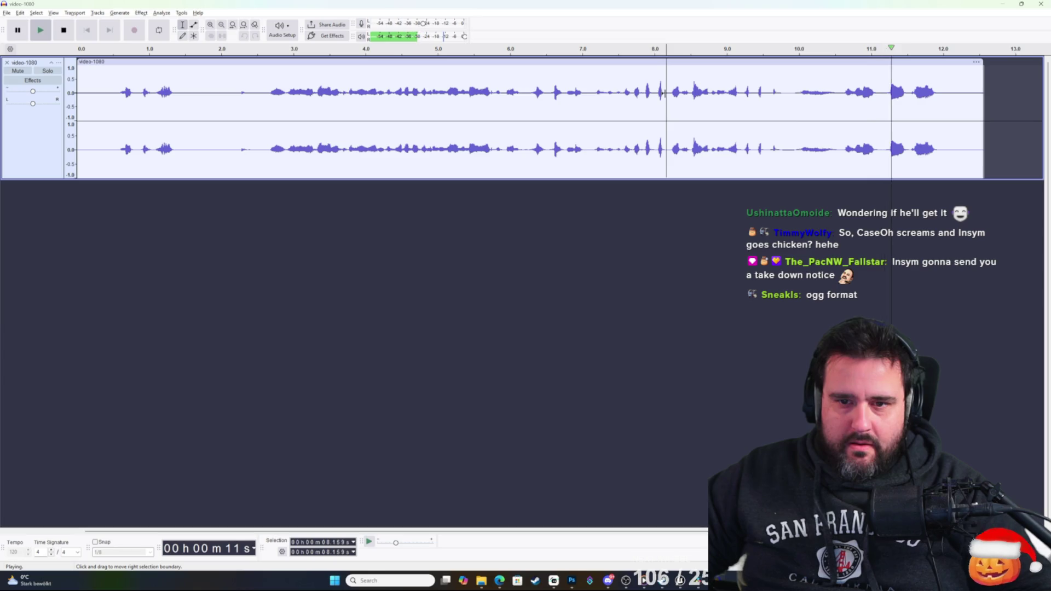
left_click(572, 92)
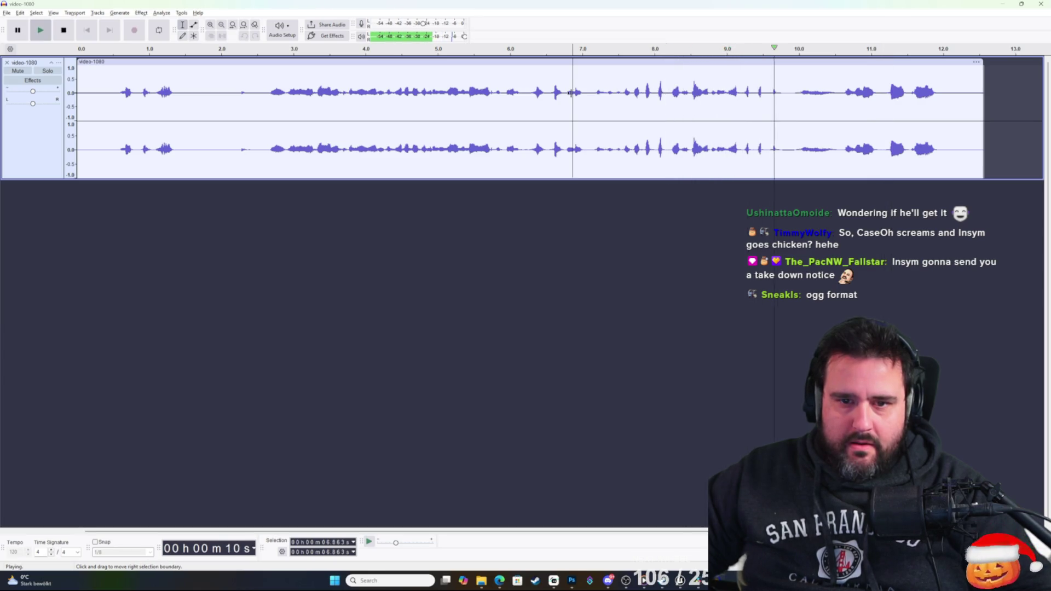
left_click(519, 93)
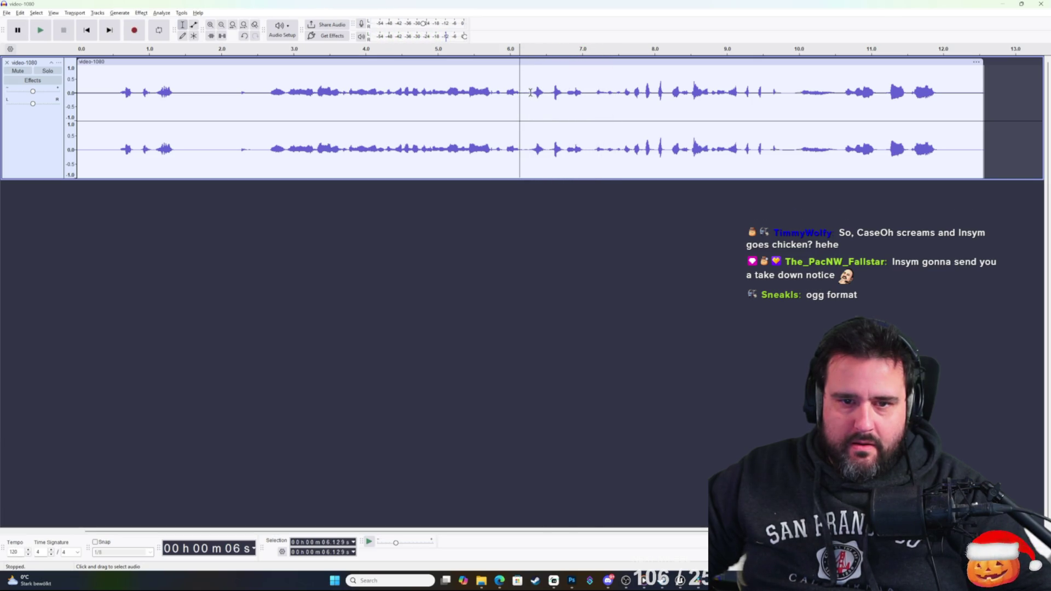
left_click(529, 93)
key("space")
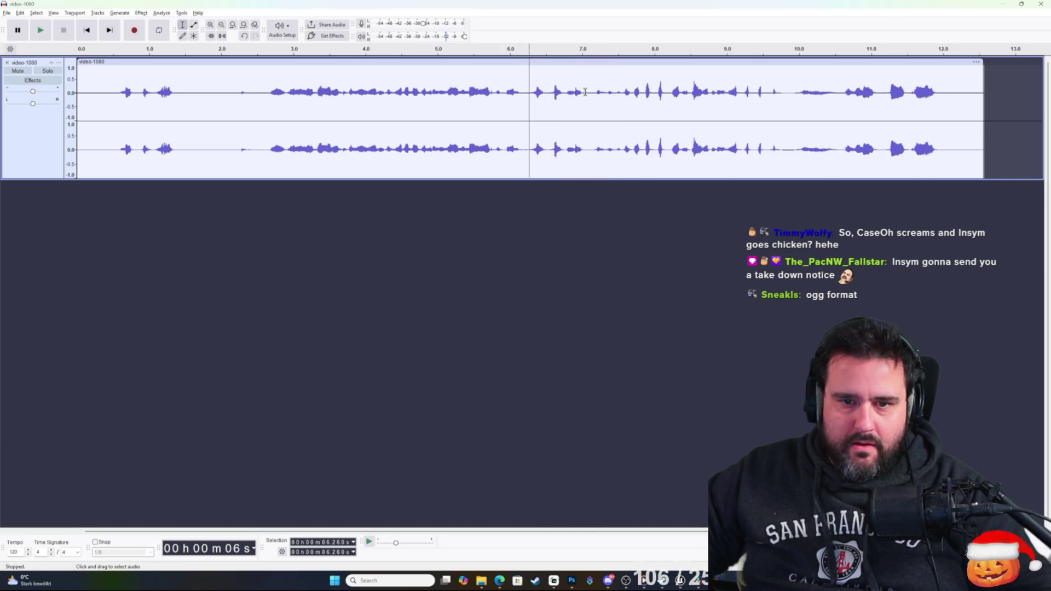
left_click_drag(584, 92, 526, 94)
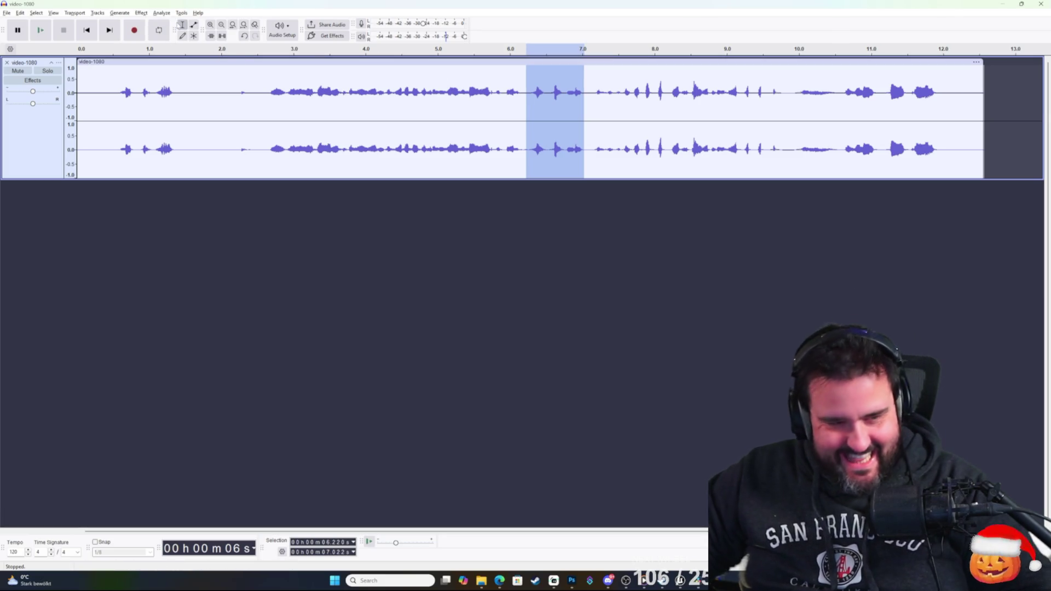
Copy the 6.2–7.0 s selection into a new project and listen to it
key("ctrl+c")
key("ctrl+n")
key("ctrl+v")
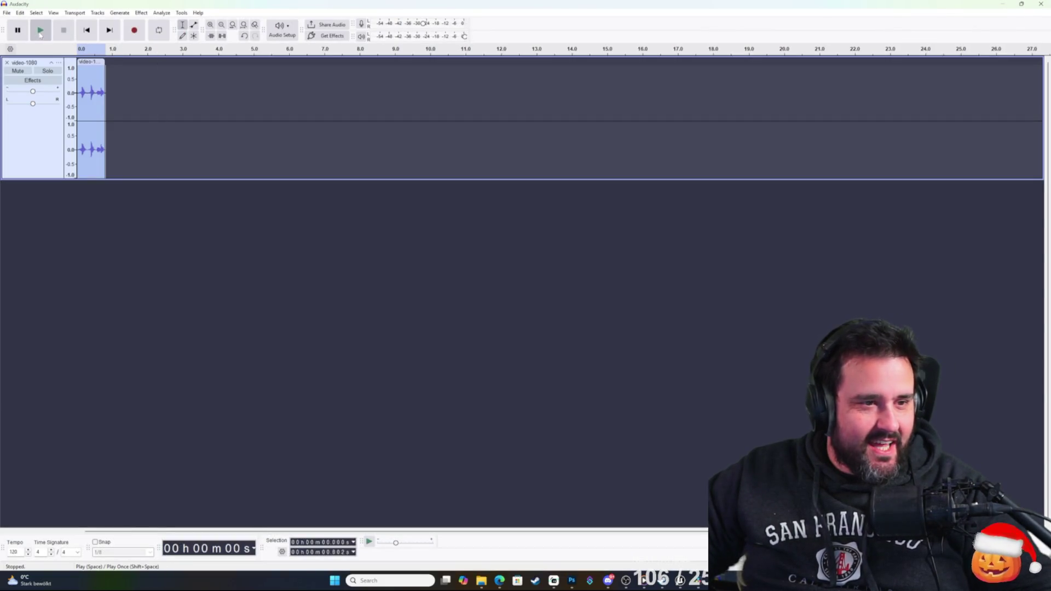
left_click(39, 33)
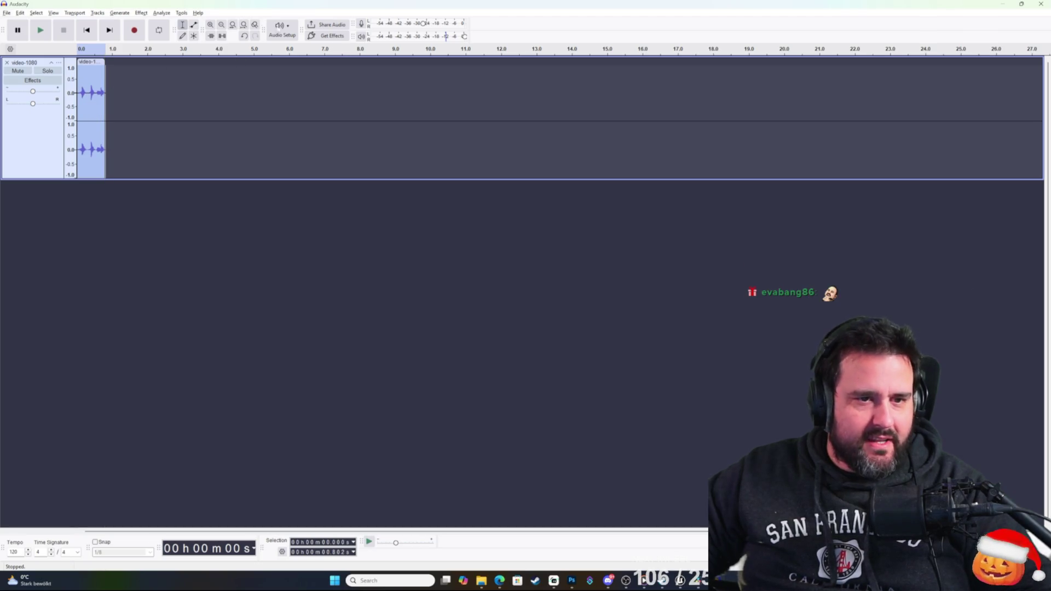
Zoom in, delete the quiet bit at the clip's start, and play the trimmed clip
left_click(210, 25)
left_click(210, 25)
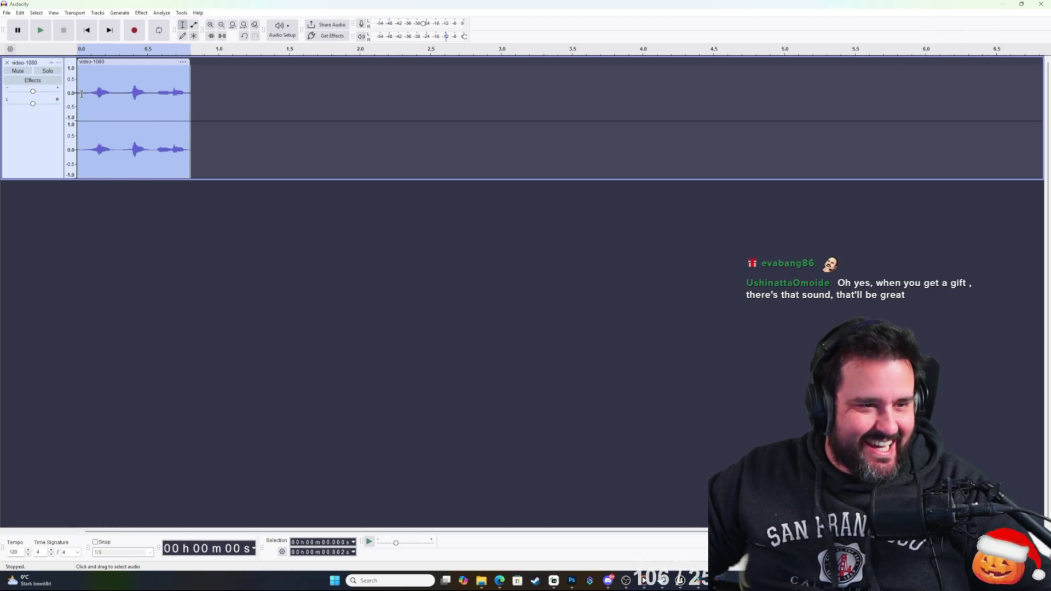
left_click_drag(82, 93, 77, 91)
key("Delete")
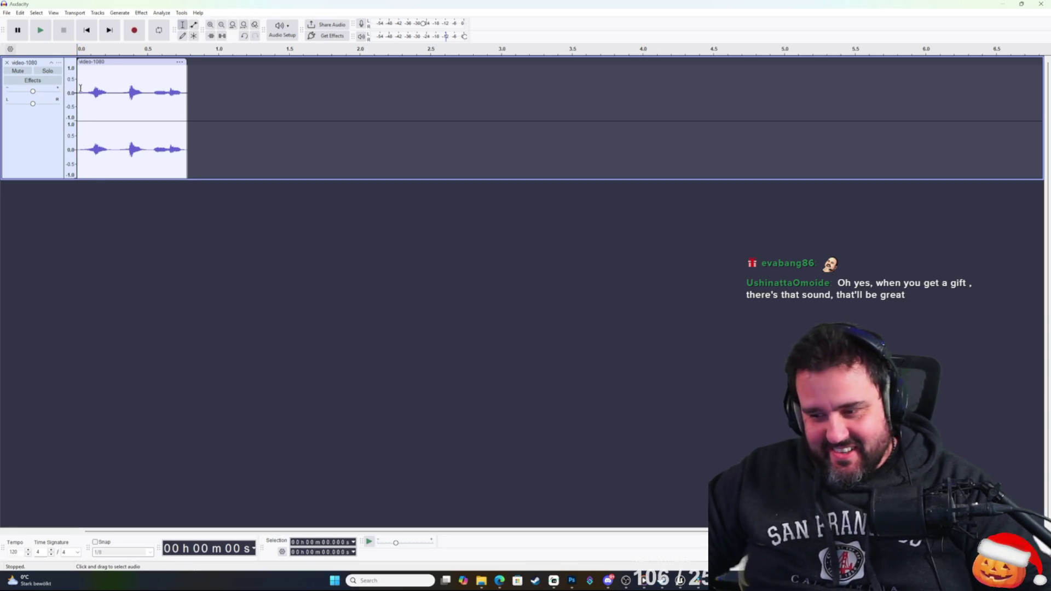
key("space")
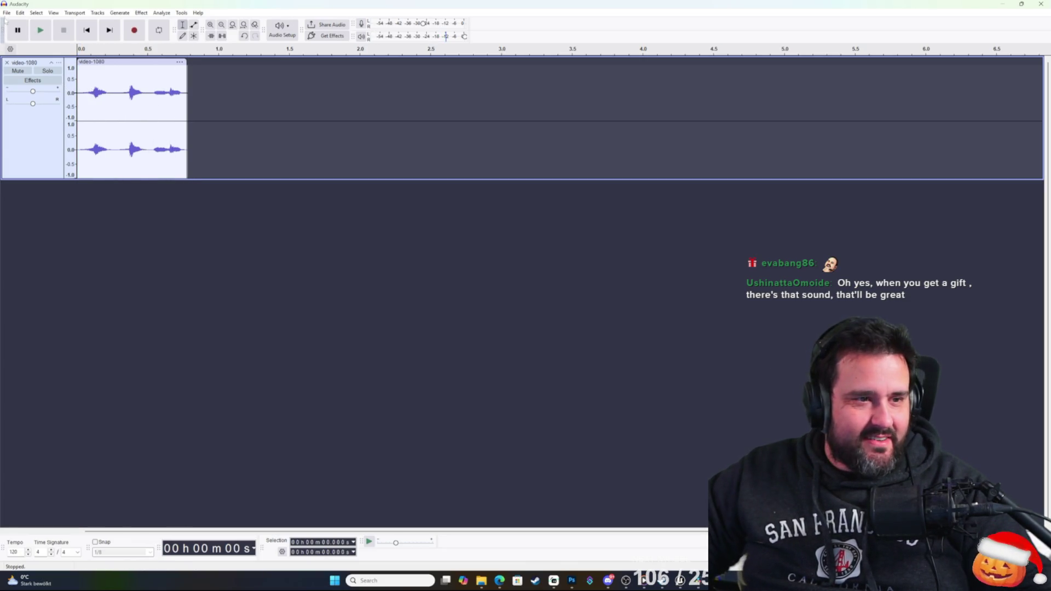
left_click(6, 13)
Export the trimmed clip as InsymBawk3.ogg, then switch back to the Unreal Editor
left_click(33, 90)
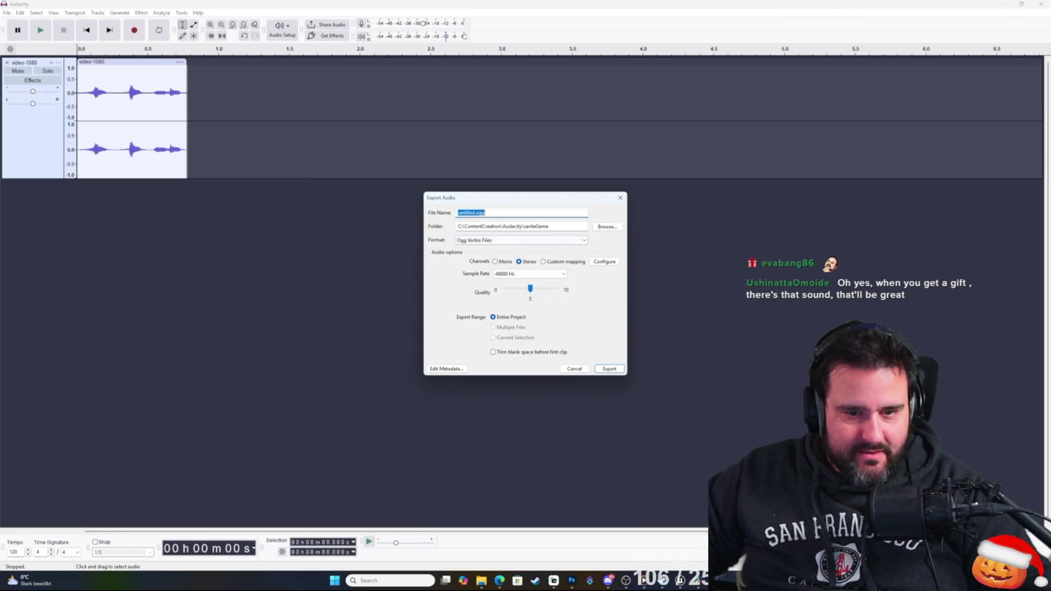
left_click(475, 213)
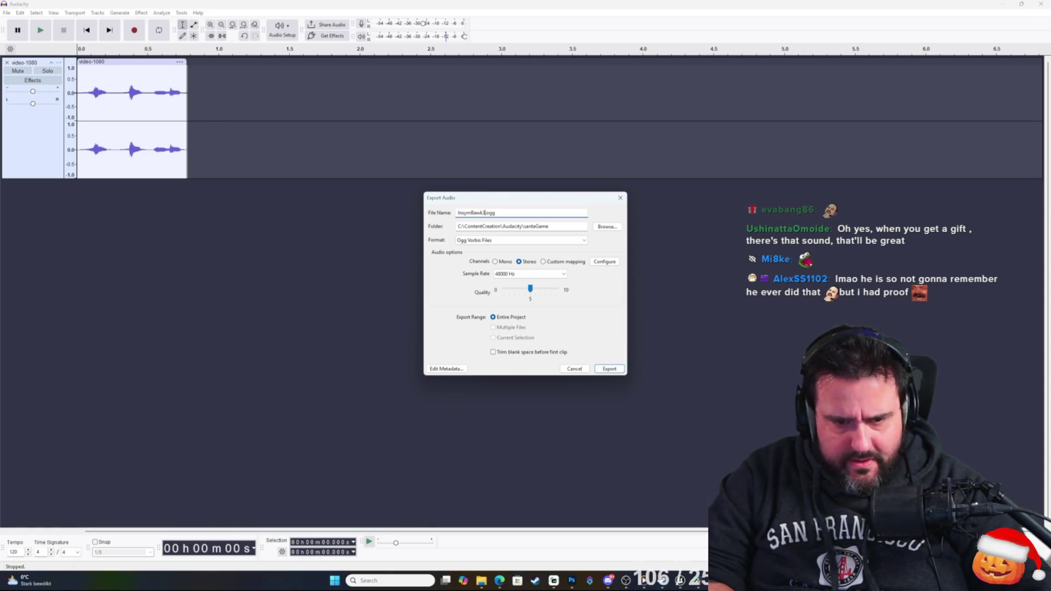
left_click(615, 368)
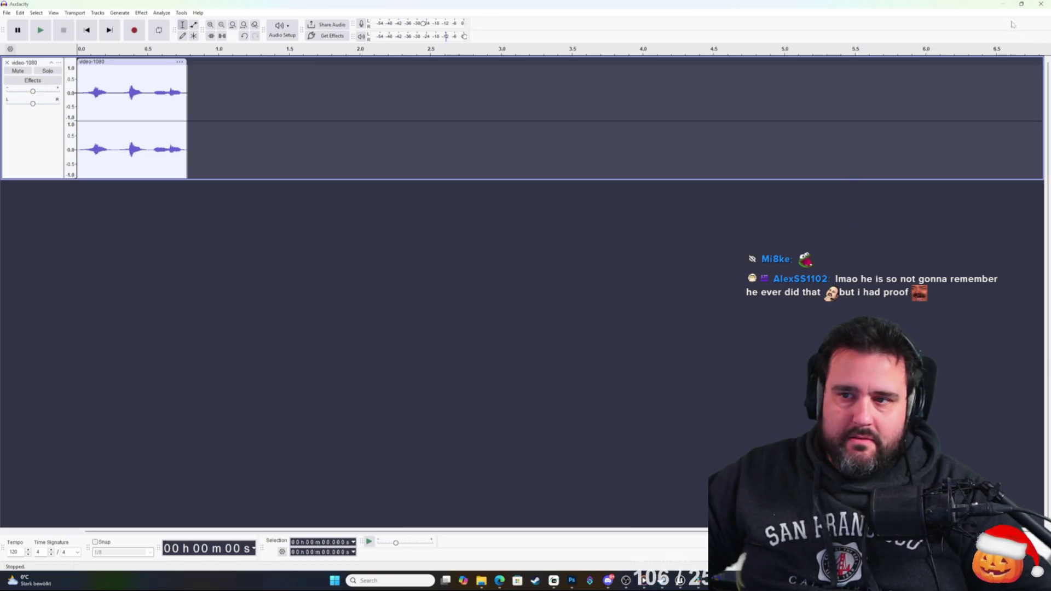
key("super")
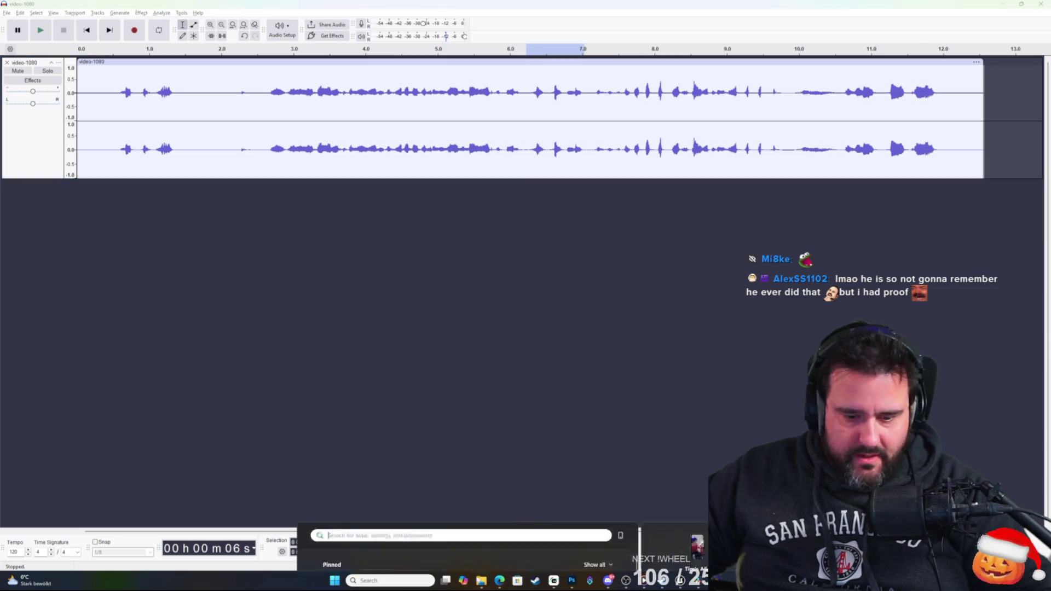
key("super")
mouse_move(681, 587)
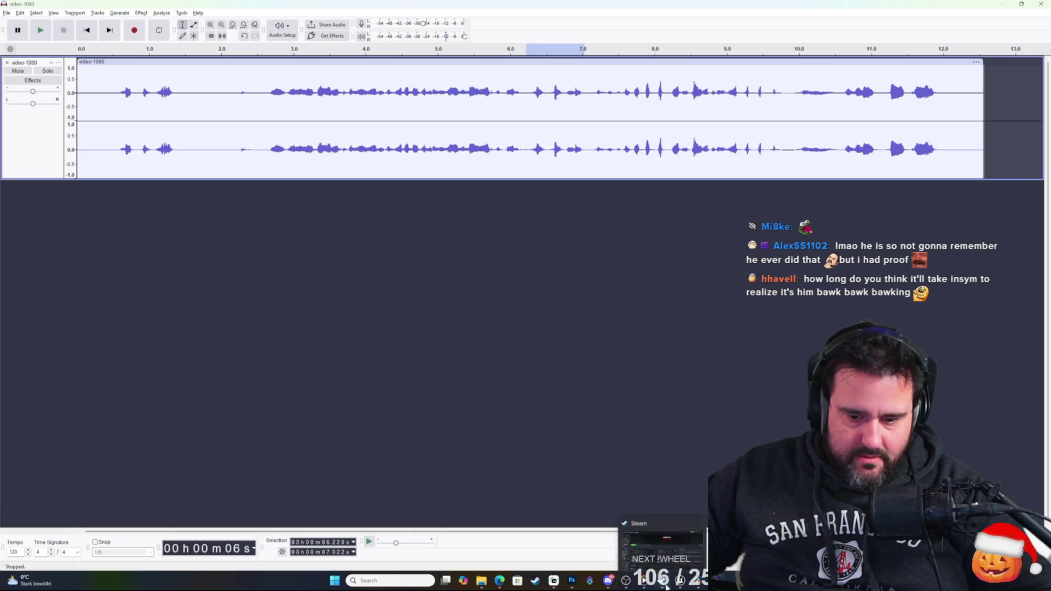
left_click(648, 545)
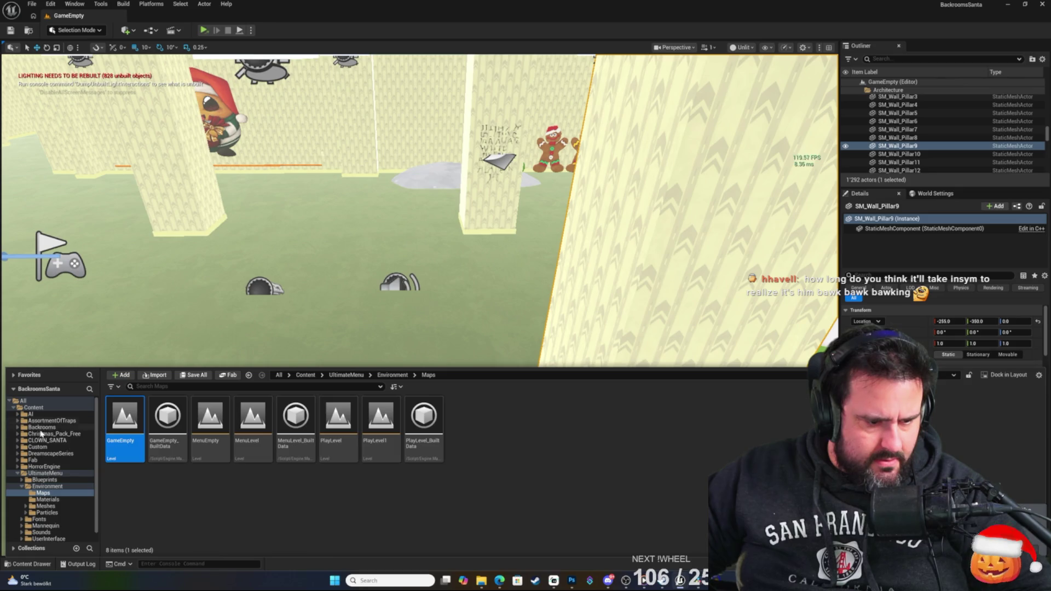
Browse the Content Browser folders and open Custom > Sounds, listing assets like SC_Hoh and SC_Miau
scroll(46, 476, "down", 1)
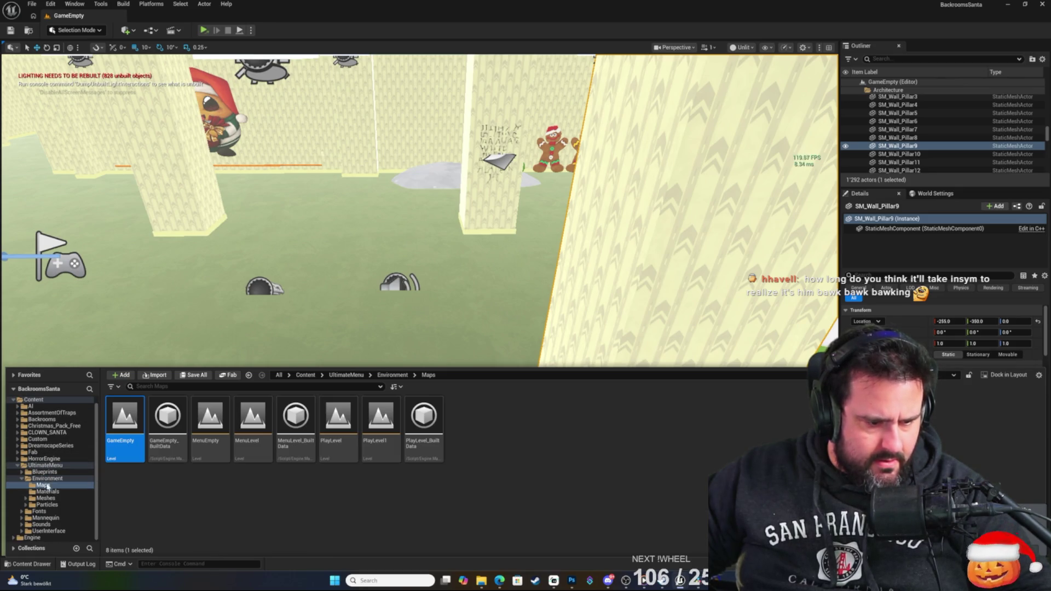
left_click(44, 471)
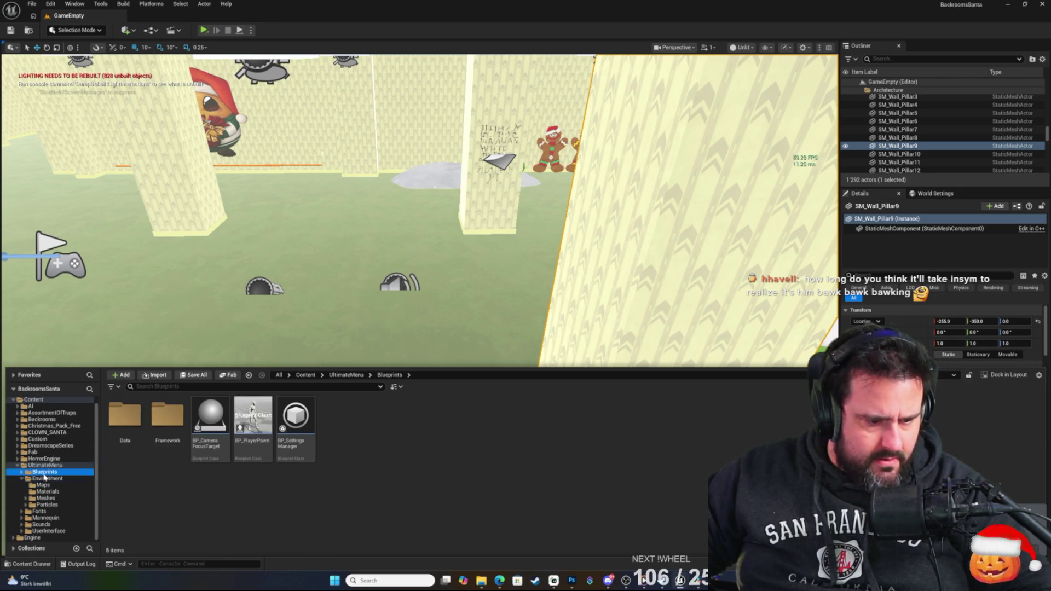
left_click(48, 525)
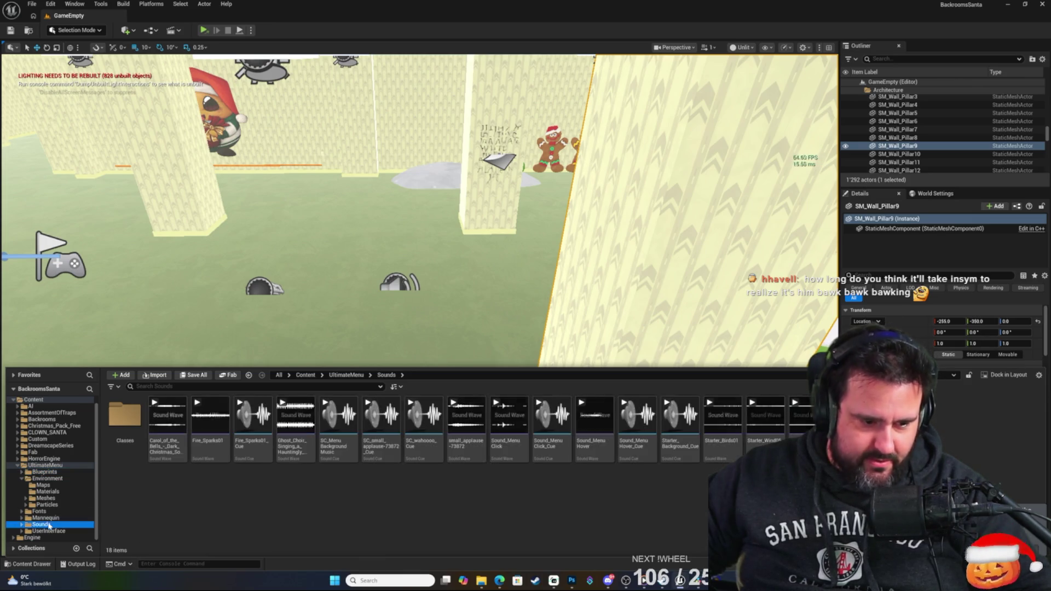
left_click(38, 439)
left_click(50, 419)
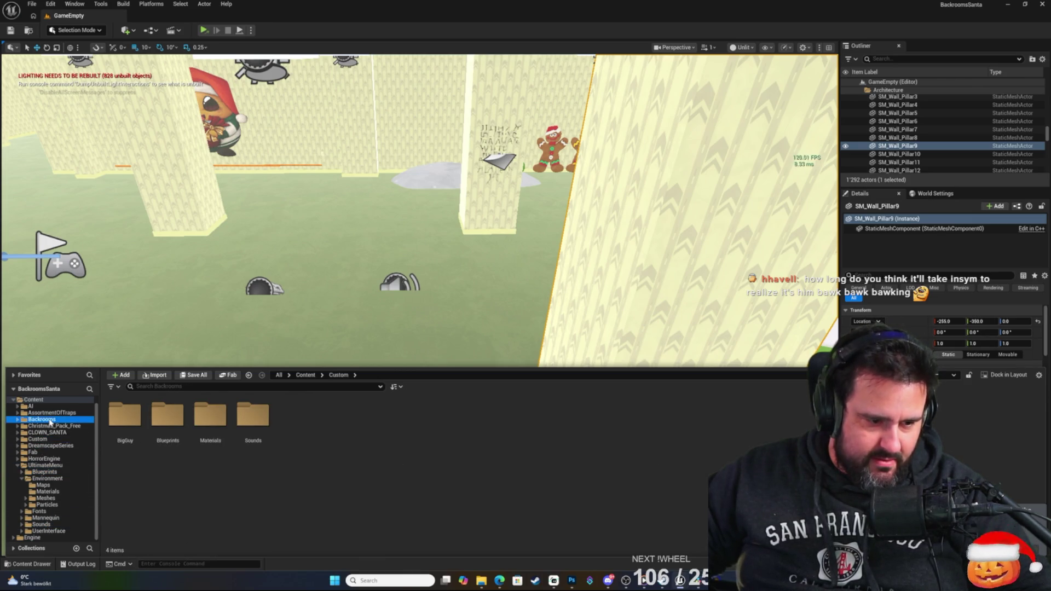
left_click(57, 451)
left_click(44, 465)
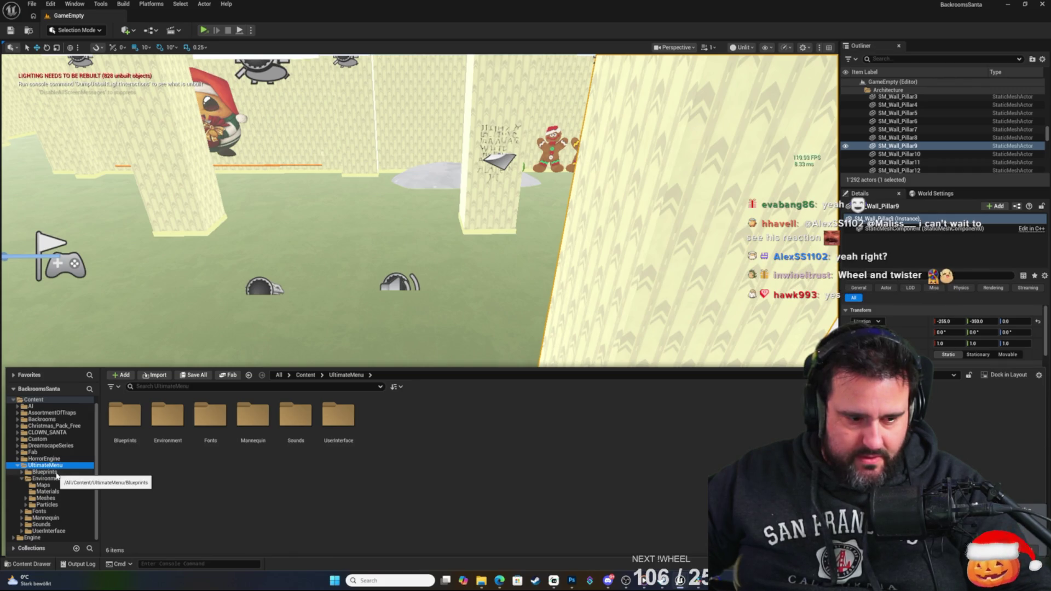
left_click(34, 439)
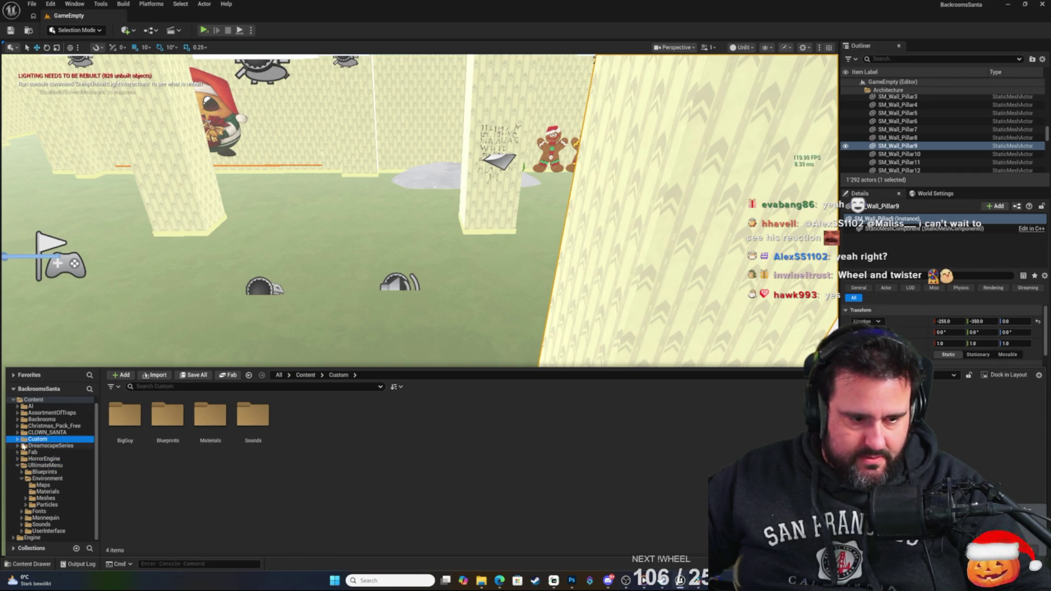
double_click(253, 418)
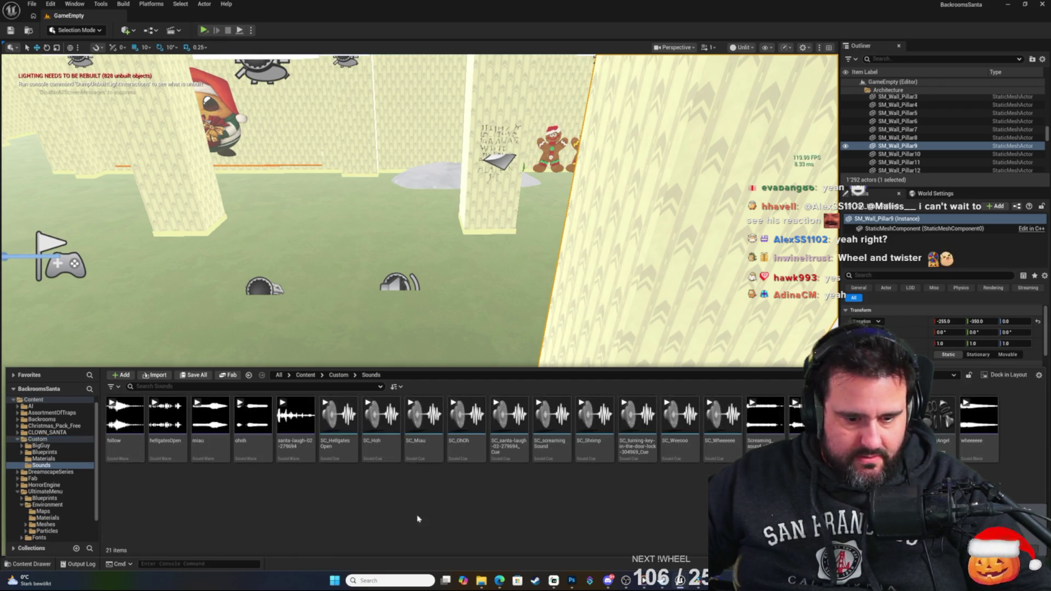
Browse File Explorer to the C:\ContentCreation\Audacity\santaGame folder
mouse_move(481, 583)
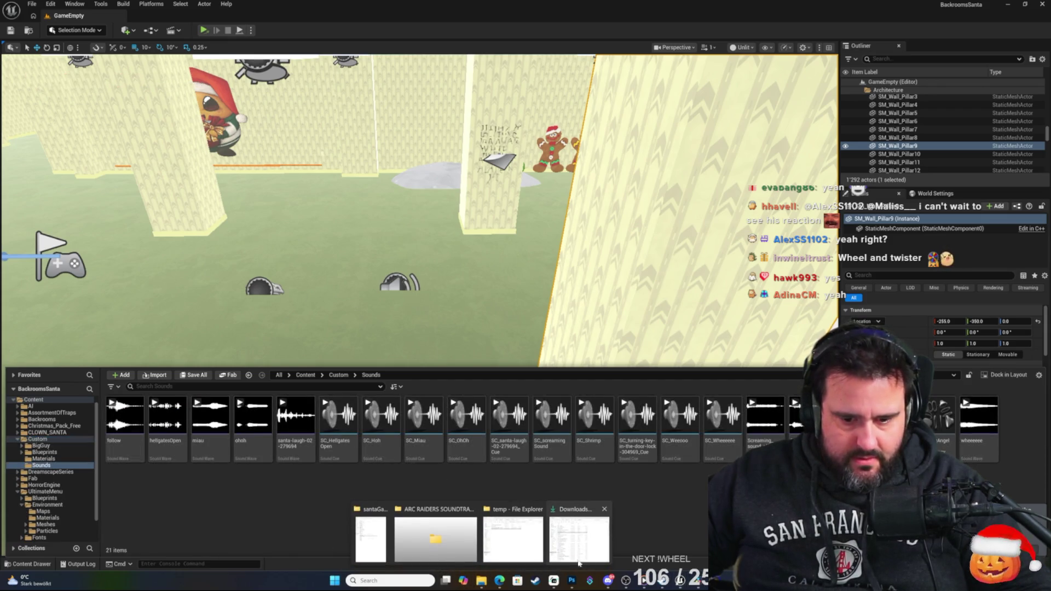
left_click(513, 534)
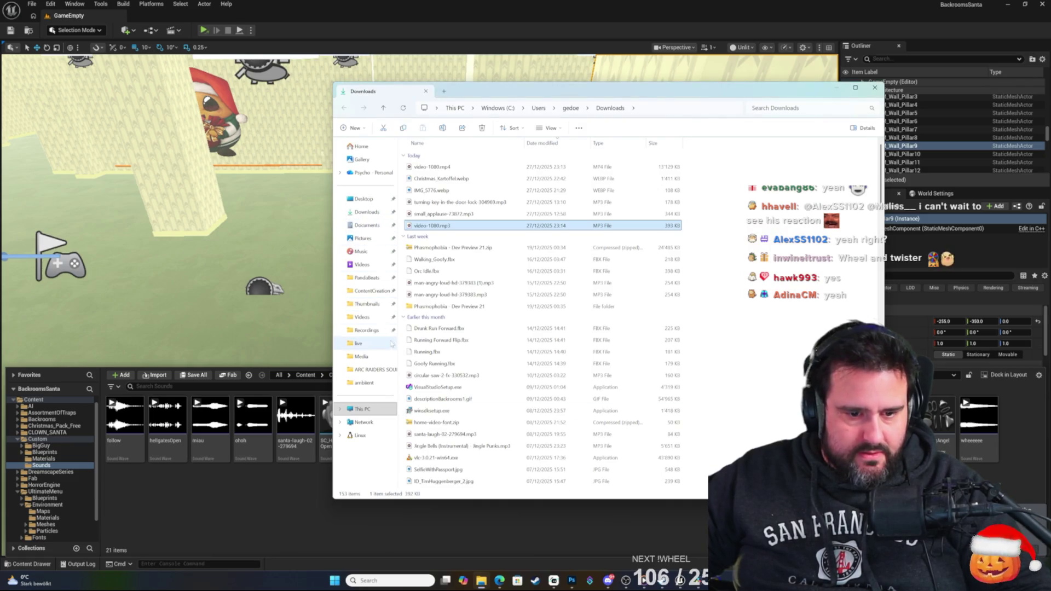
left_click(372, 291)
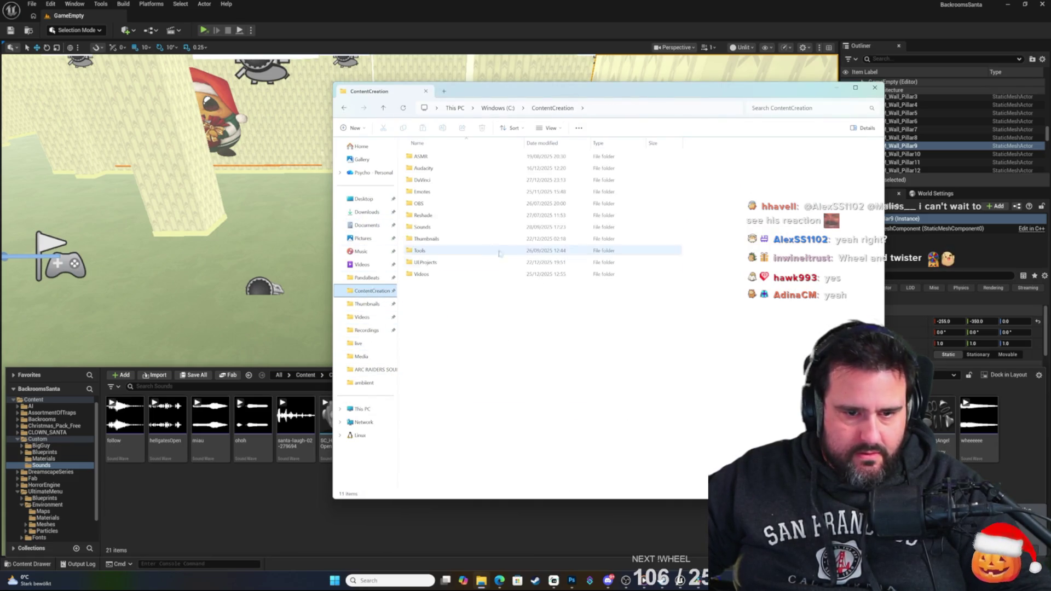
double_click(425, 180)
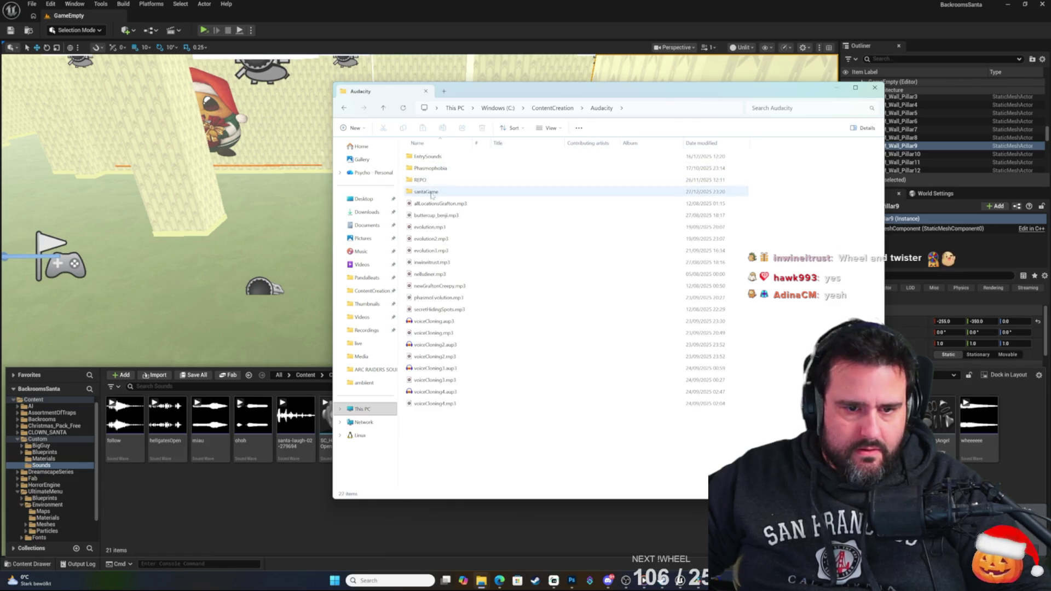
double_click(427, 192)
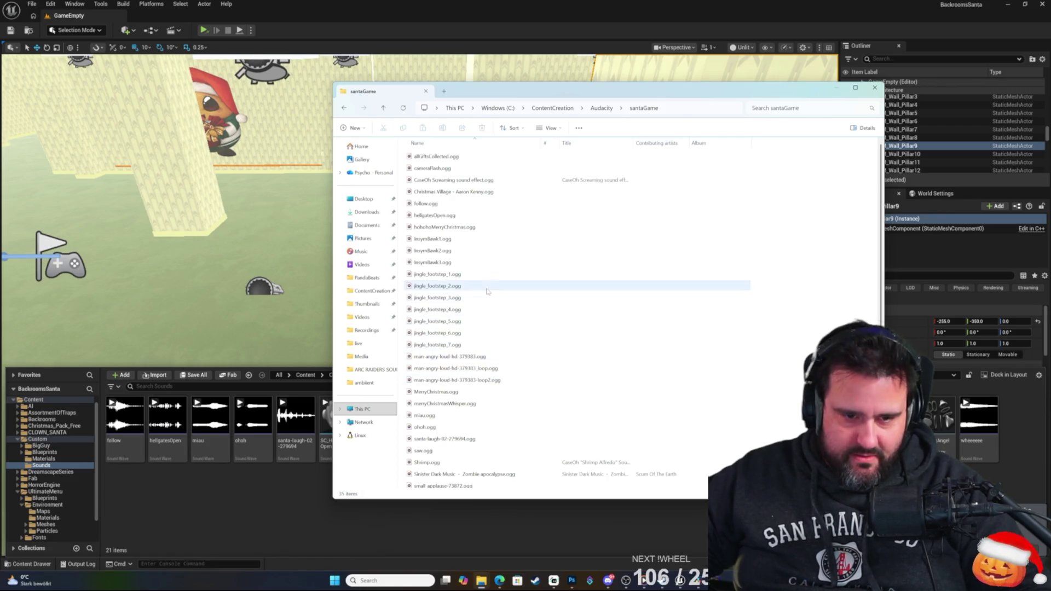
Import the three InsymBawk .ogg clips into Unreal's Custom/Sounds folder
left_click(515, 286)
scroll(514, 285, "down", 2)
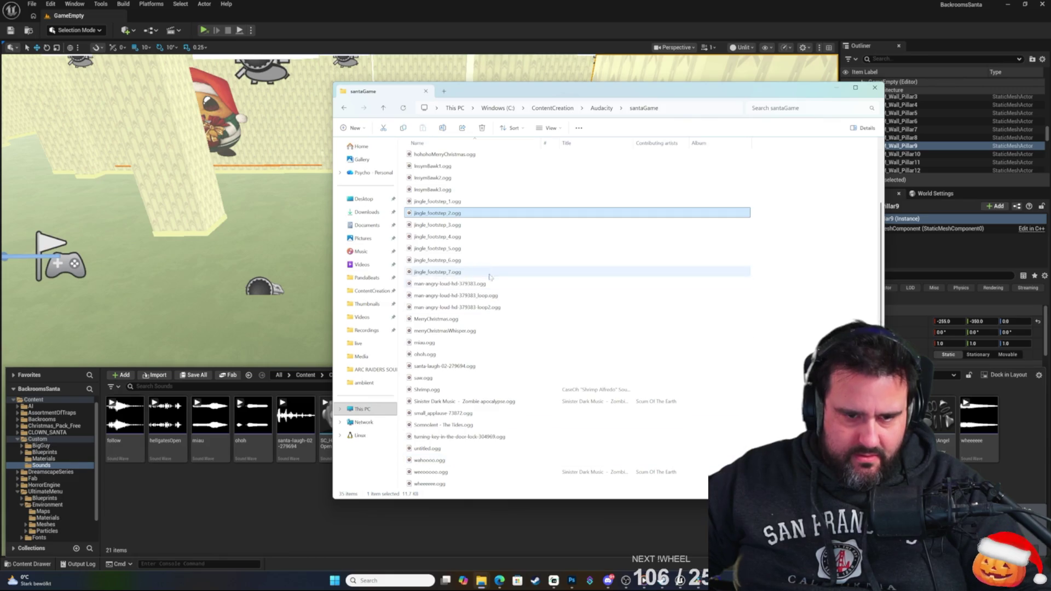
scroll(454, 241, "up", 2)
left_click(446, 239)
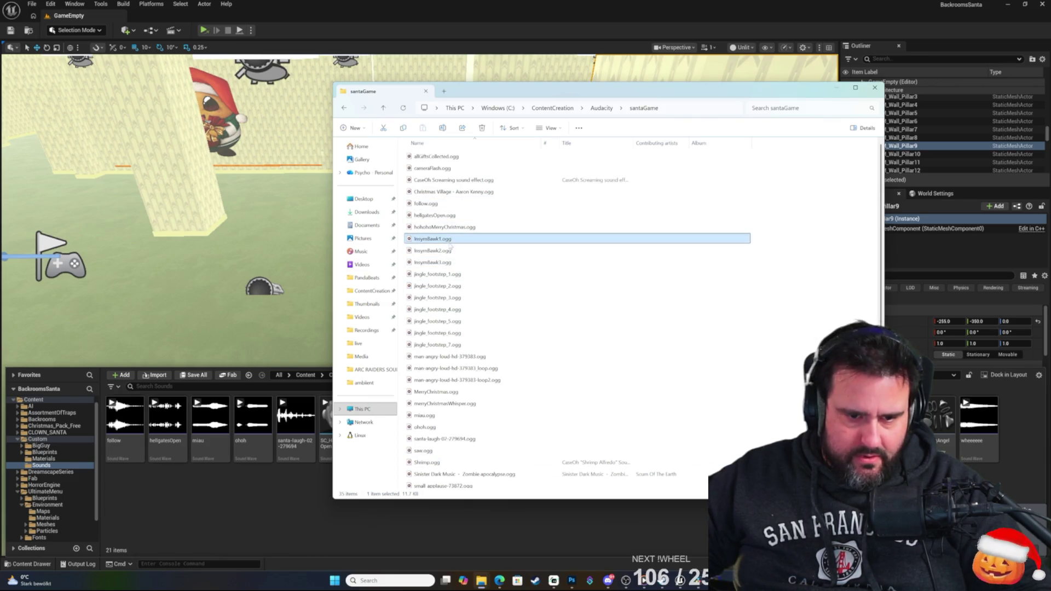
left_click(446, 263, "shift")
left_click_drag(447, 240, 298, 449)
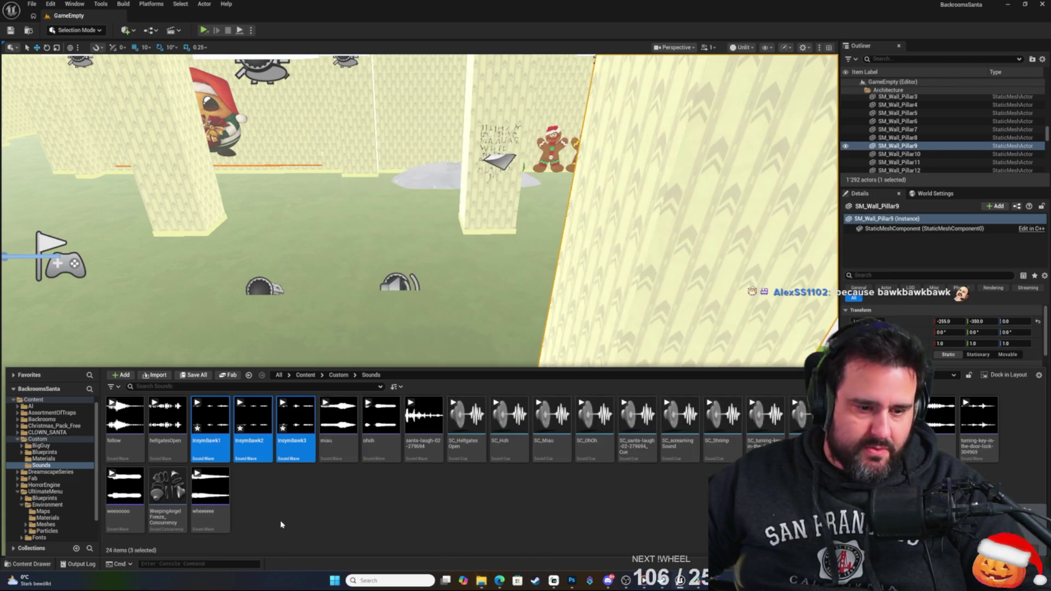
right_click(283, 512)
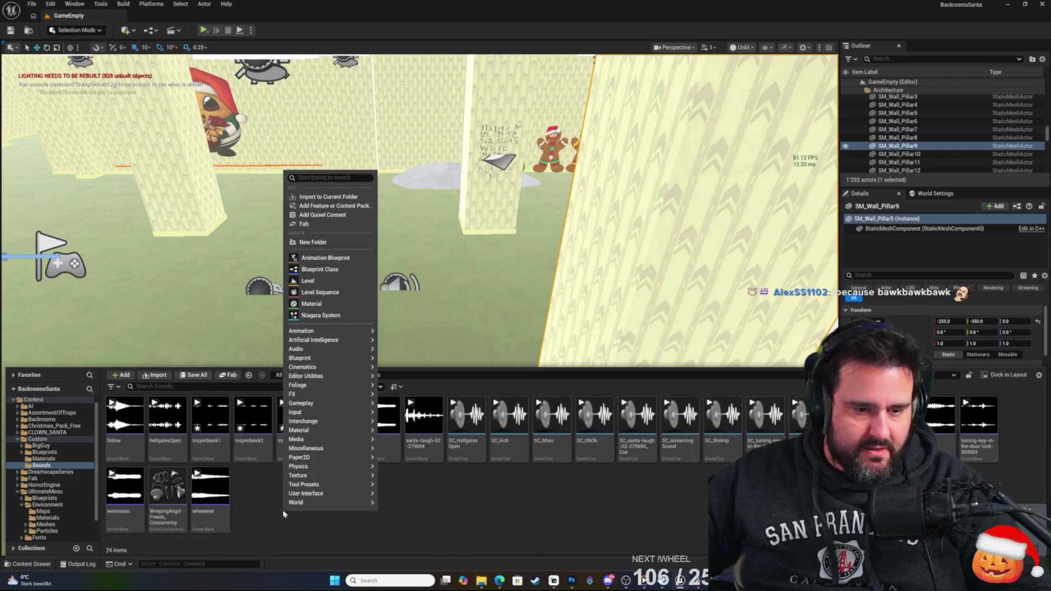
Create a Sound Cue from the InsymBawk1 sound and open it for editing
left_click(211, 432)
right_click(214, 405)
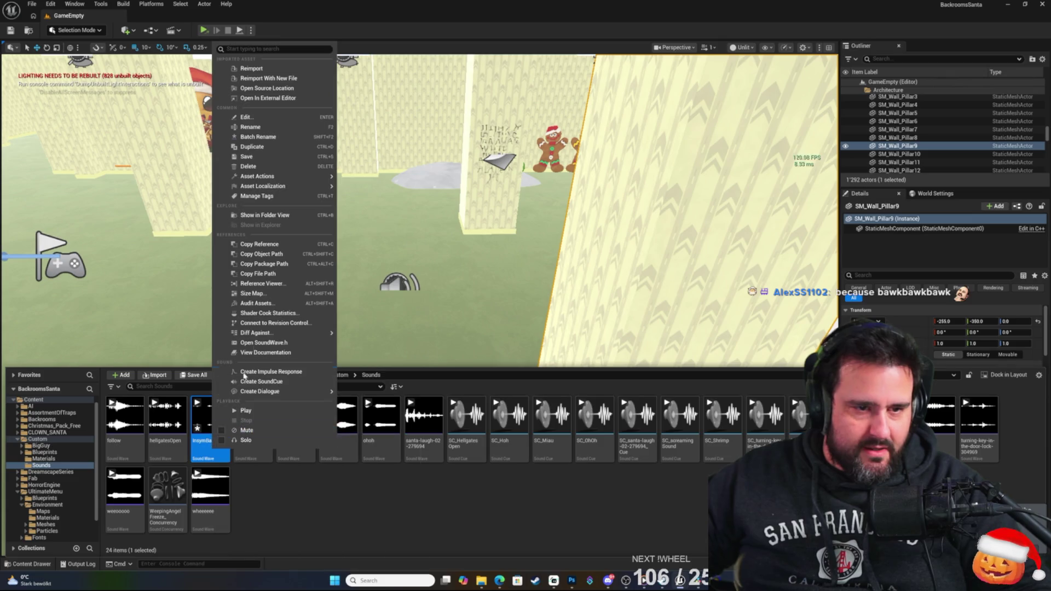
type("create")
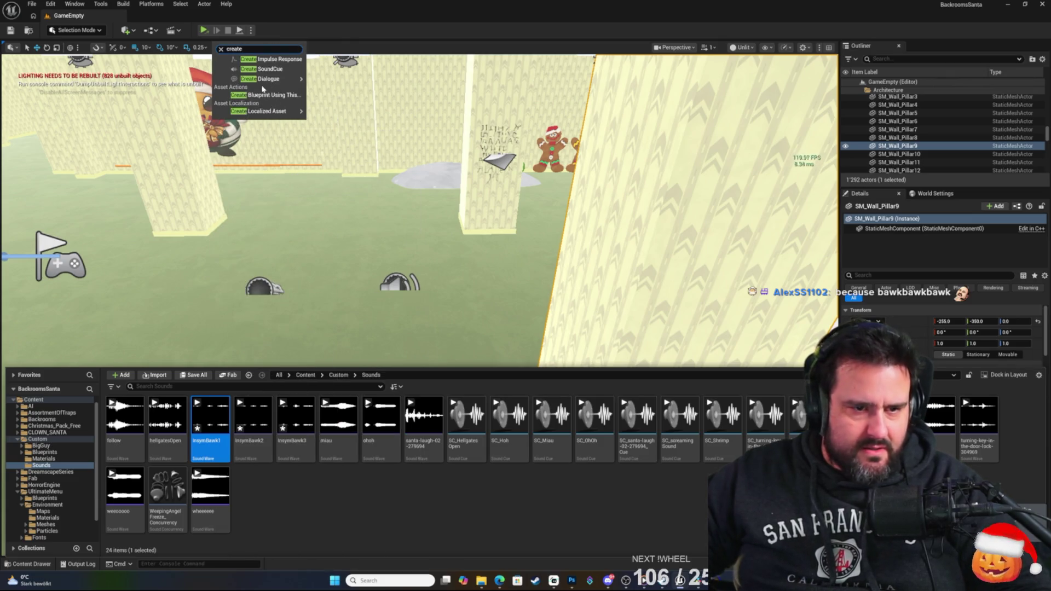
left_click(262, 69)
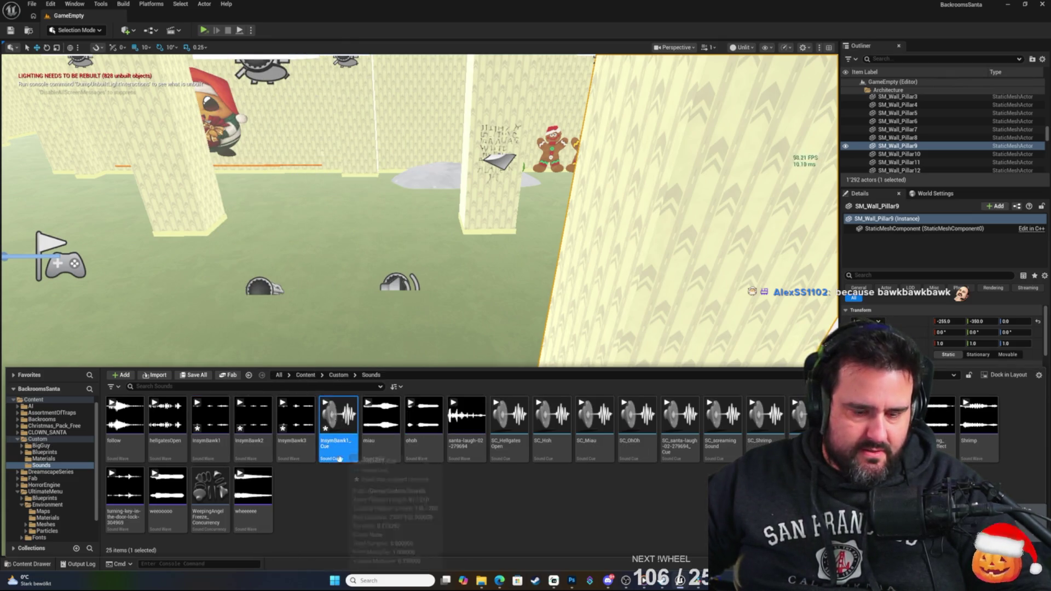
mouse_move(349, 429)
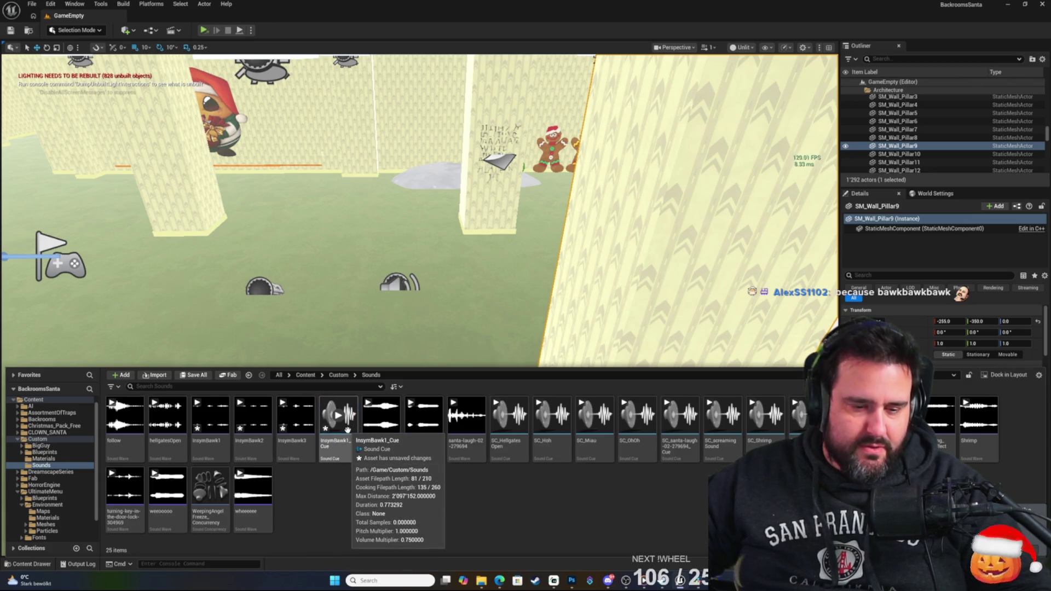
double_click(347, 429)
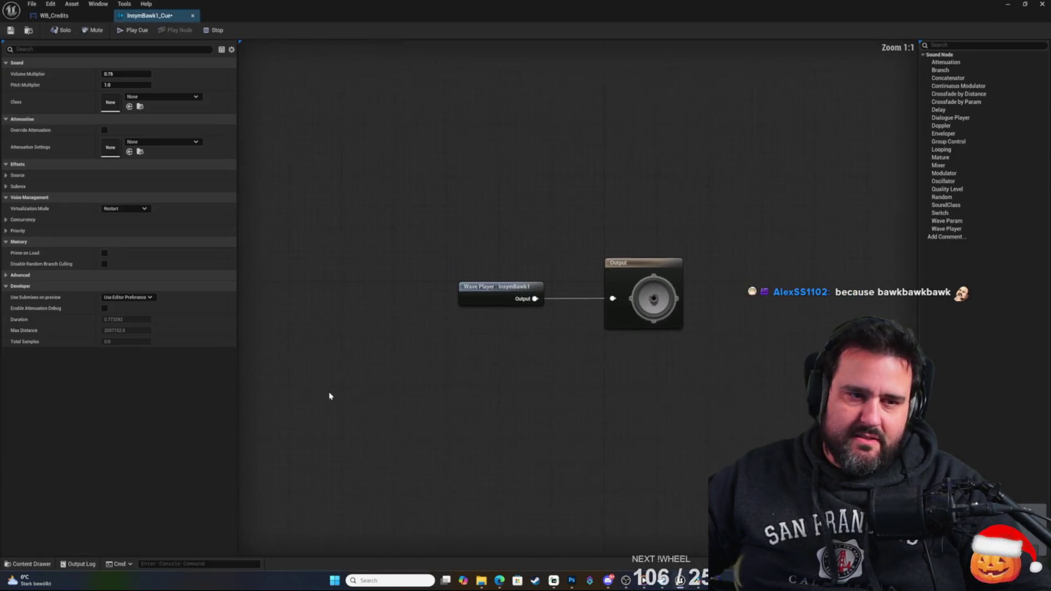
Reposition the InsymBawk1 wave player node in the Sound Cue graph
right_click(544, 406)
right_click(424, 388)
left_click(375, 368)
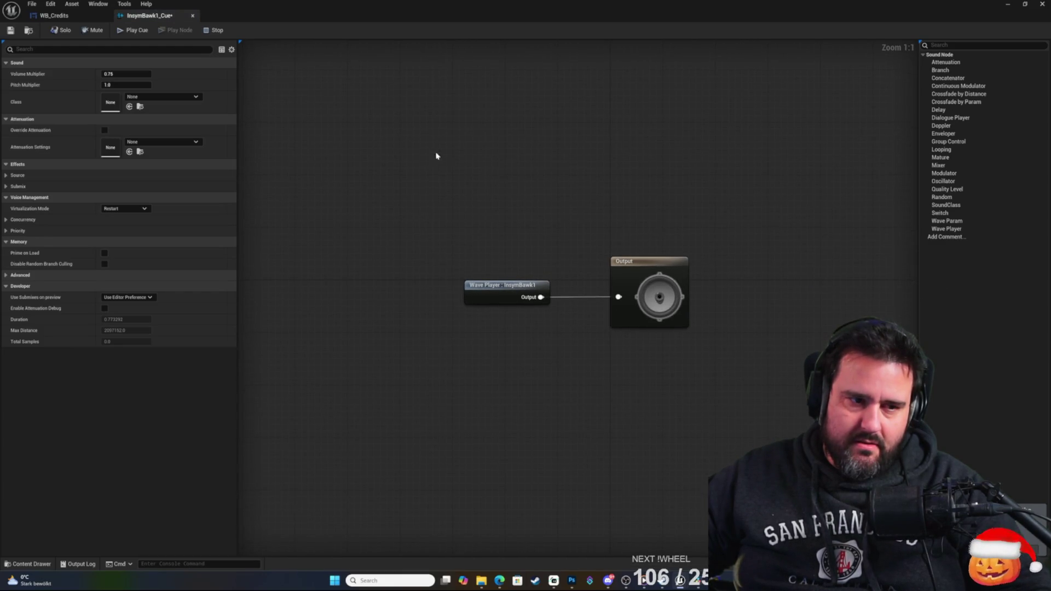
right_click(584, 215)
left_click(524, 177)
left_click_drag(507, 289, 468, 230)
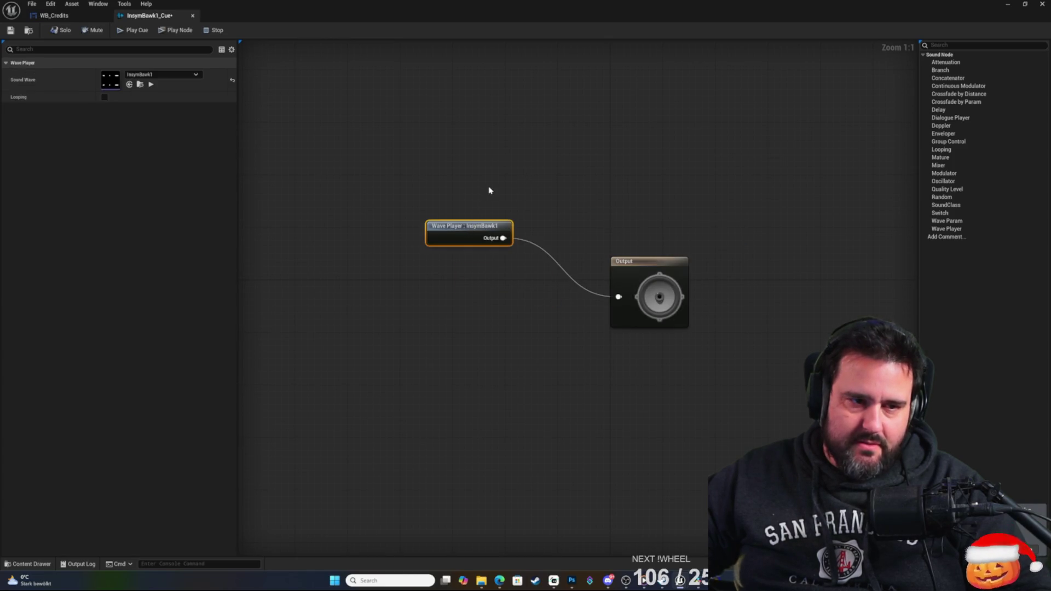
left_click(489, 190)
left_click(440, 224)
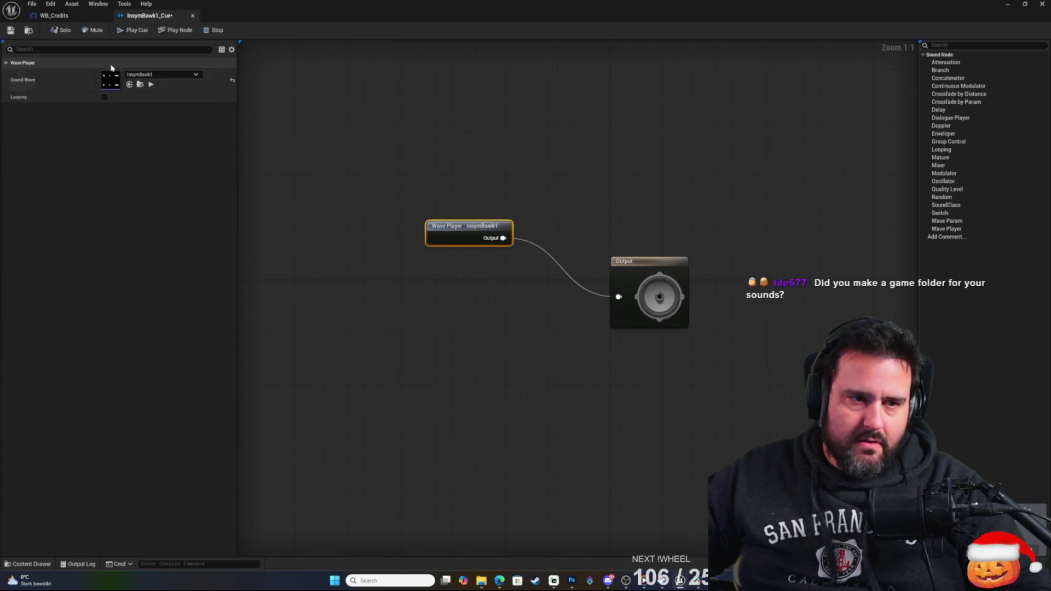
left_click(420, 152)
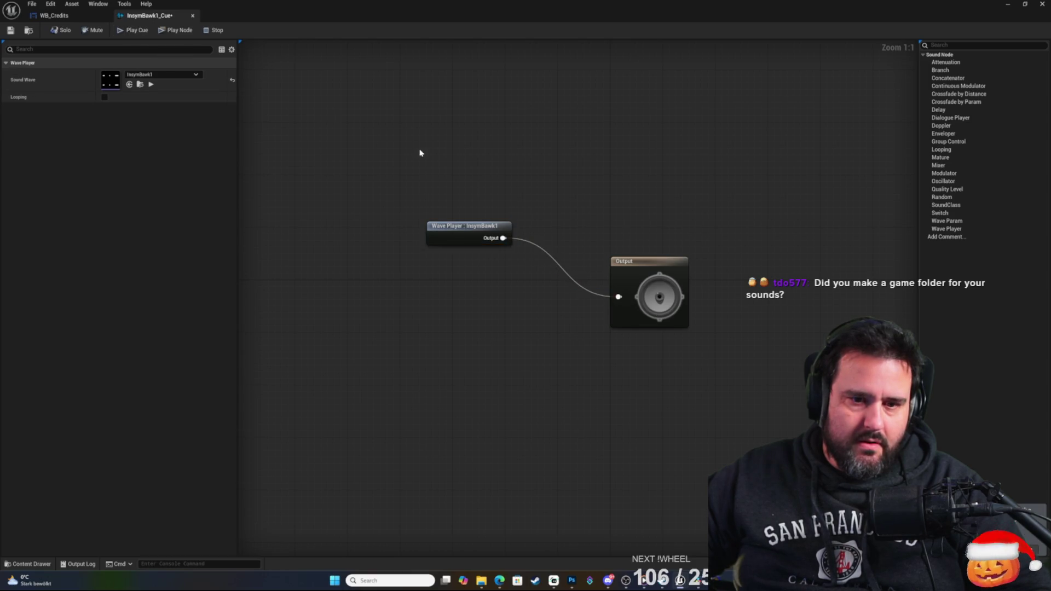
mouse_move(427, 184)
left_mouse_down()
mouse_move(465, 227)
mouse_move(462, 180)
left_mouse_up()
left_click(462, 181)
left_click(457, 229)
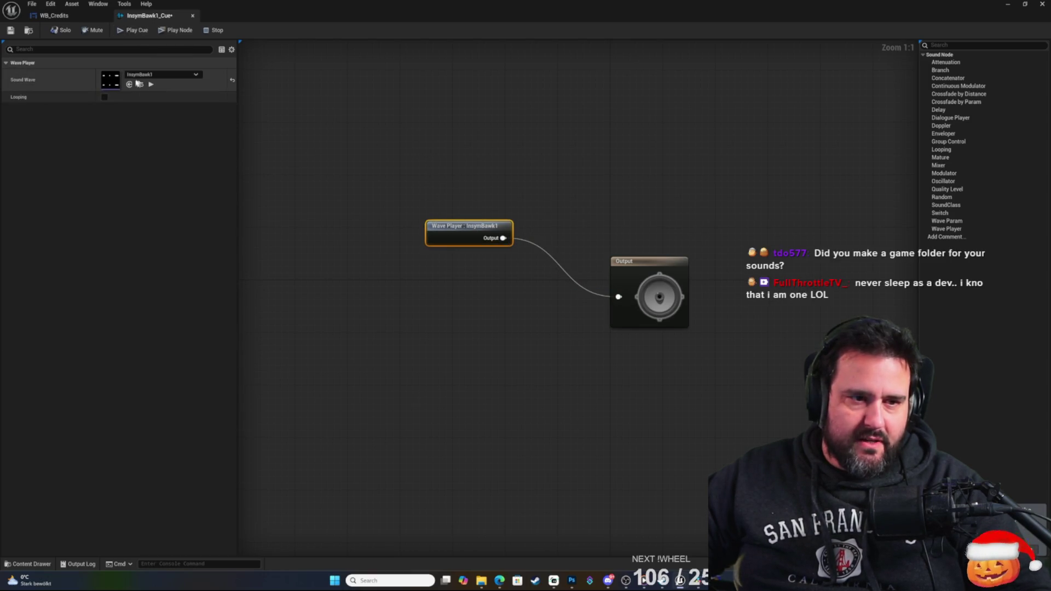
Set the Sound Cue's Volume Multiplier to 1.0
left_click(429, 117)
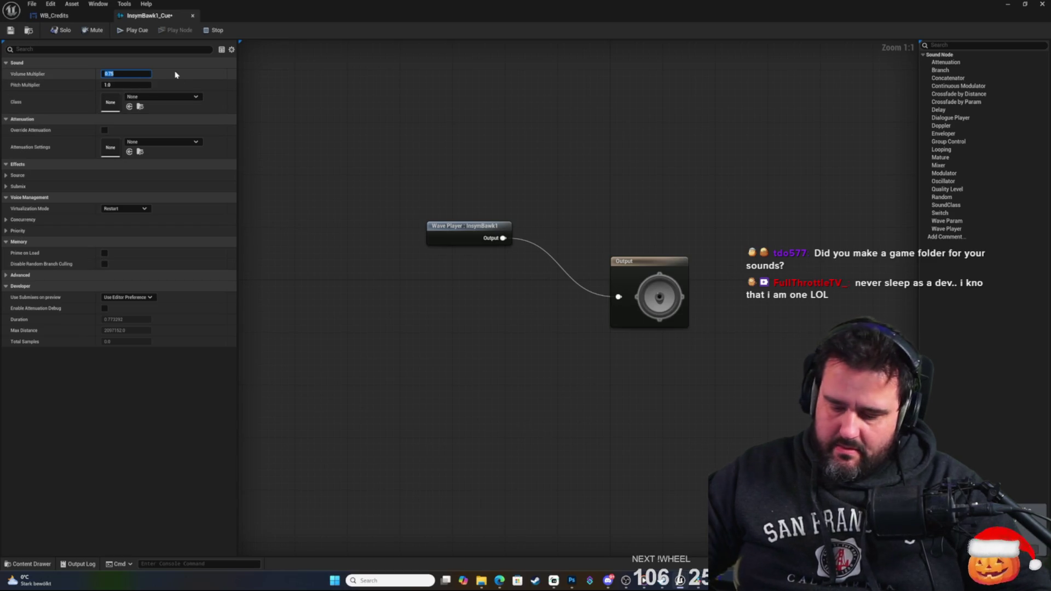
type("1")
key("Return")
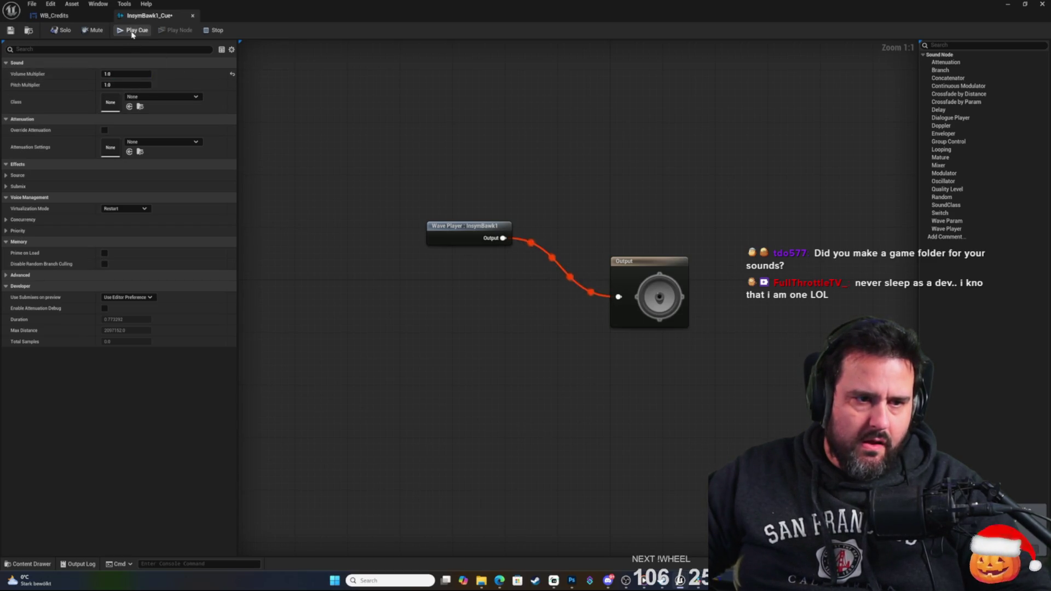
left_click_drag(401, 181, 517, 273)
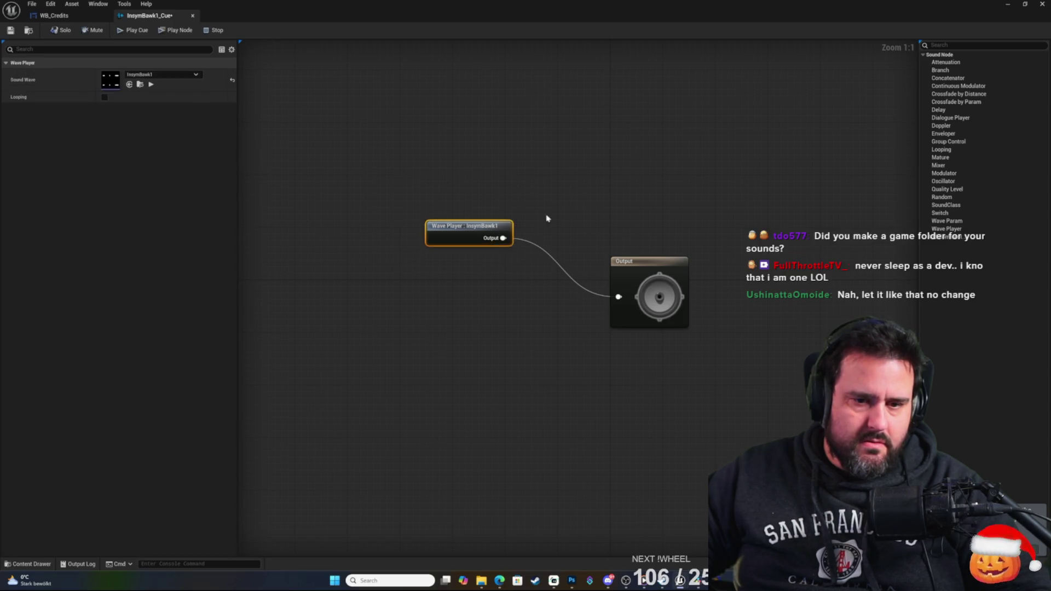
left_click(547, 218)
right_click(525, 179)
left_click(473, 171)
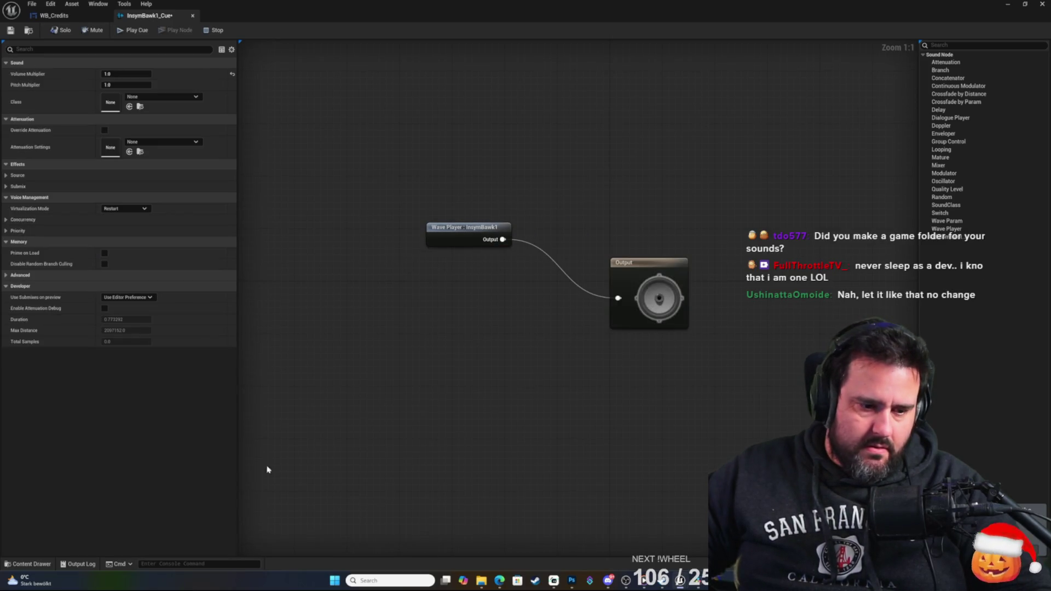
Rename the InsymBawk1_Cue asset to SC_InsymBawk1_Cue
left_click(48, 565)
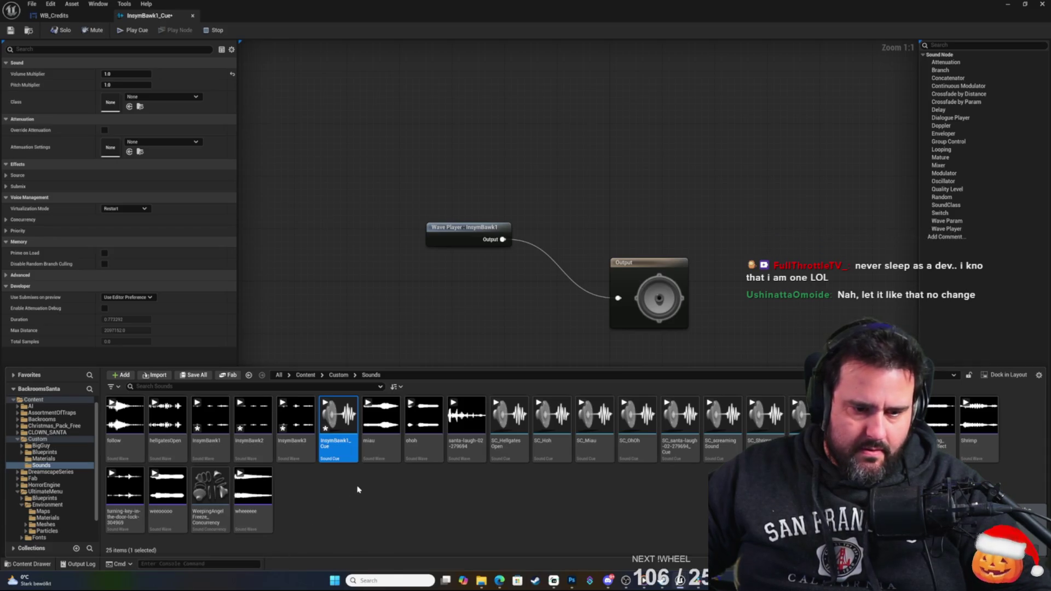
left_click(509, 496)
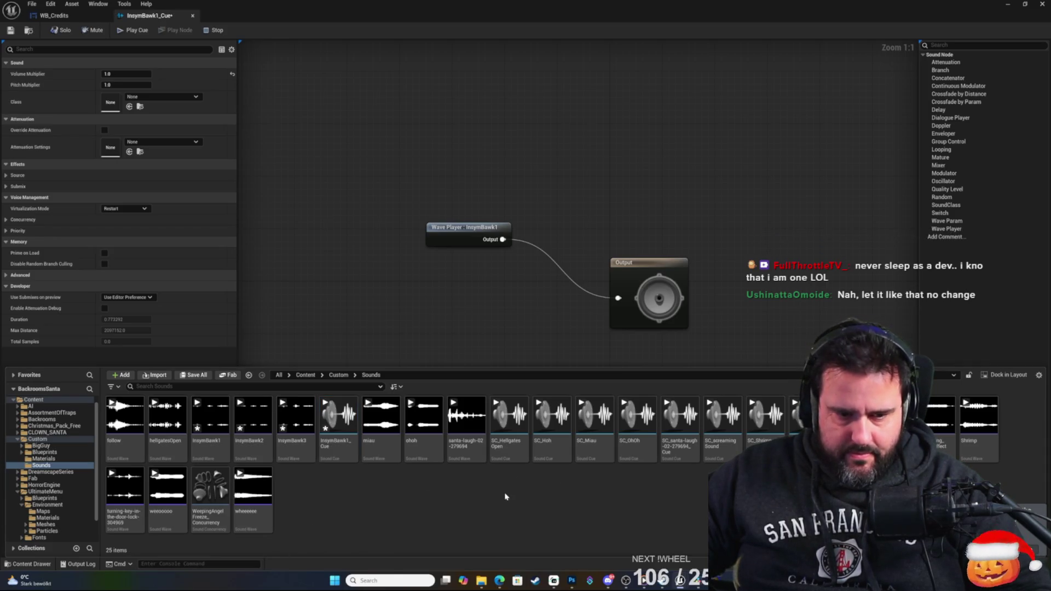
left_click(339, 442)
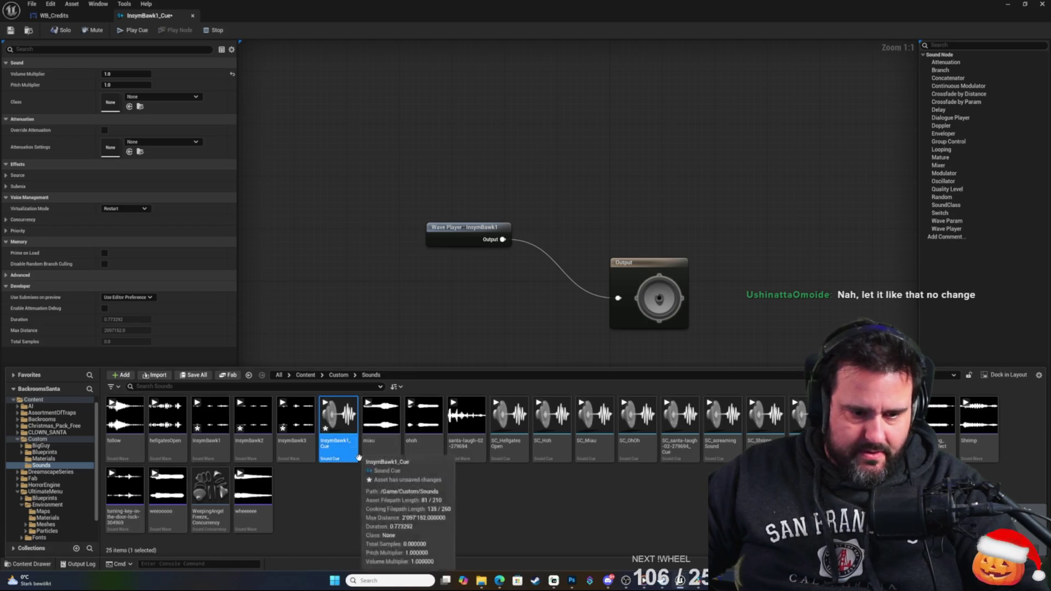
left_click(339, 442)
type("SC_")
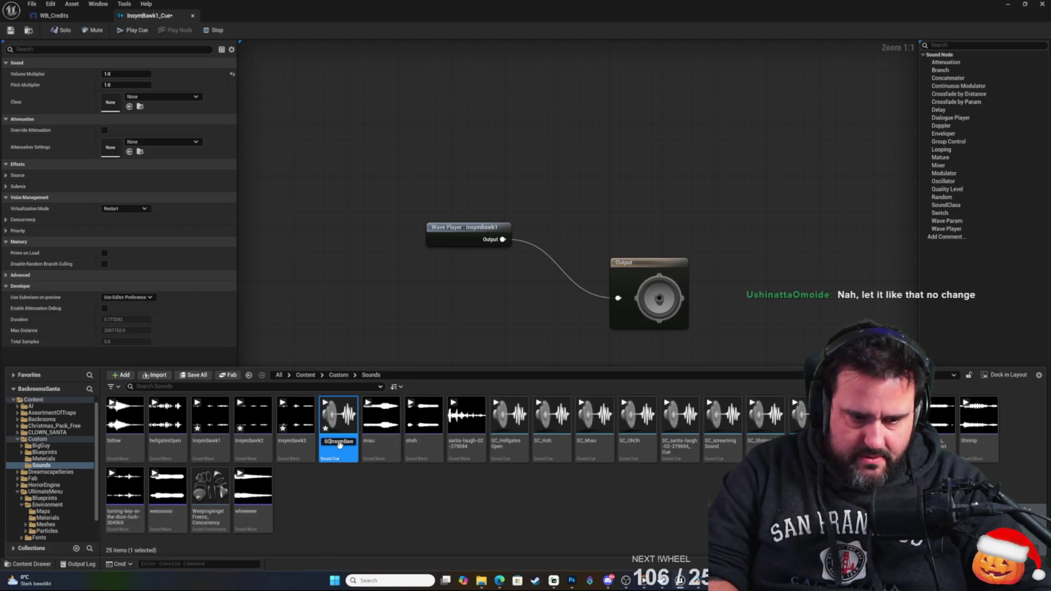
key("Return")
left_click(641, 510)
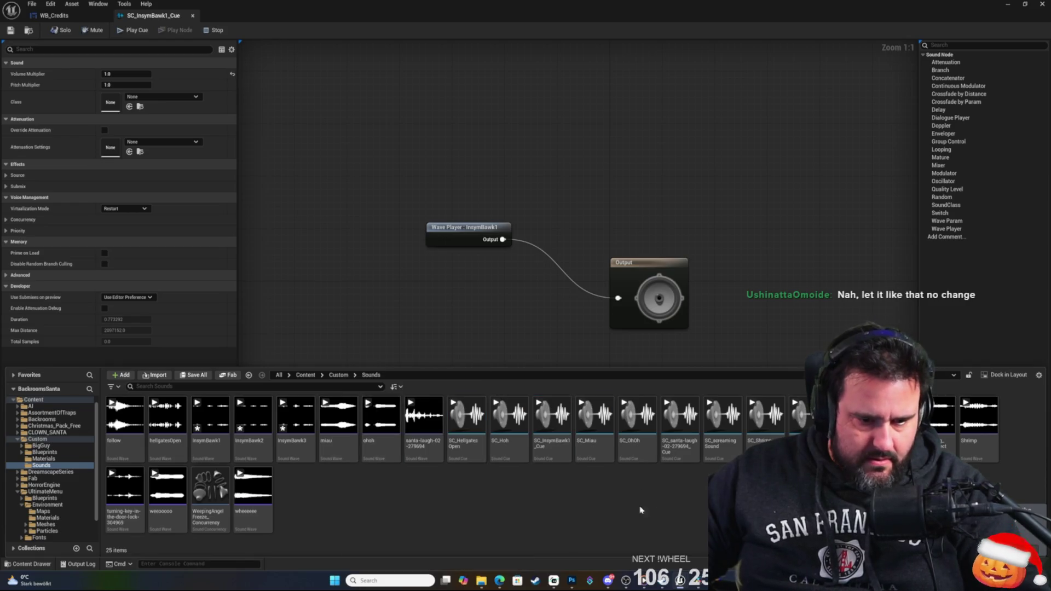
Add InsymBawk2 and InsymBawk3 wave players beneath InsymBawk1 and disconnect the output
left_click(253, 429)
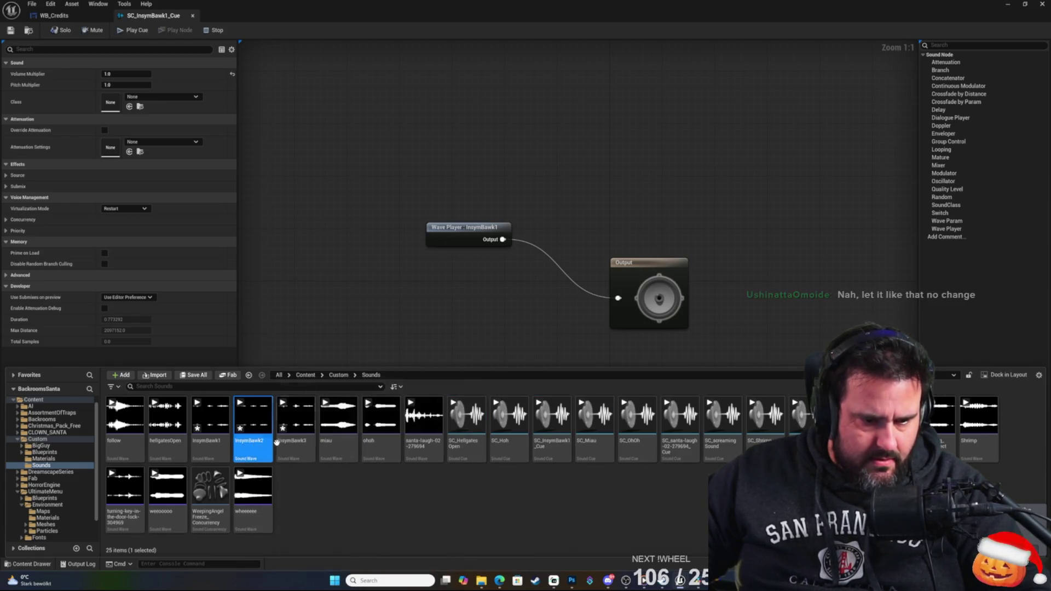
left_click(291, 439, "ctrl")
mouse_move(290, 438)
left_mouse_down()
mouse_move(346, 312)
mouse_move(385, 284)
left_mouse_up()
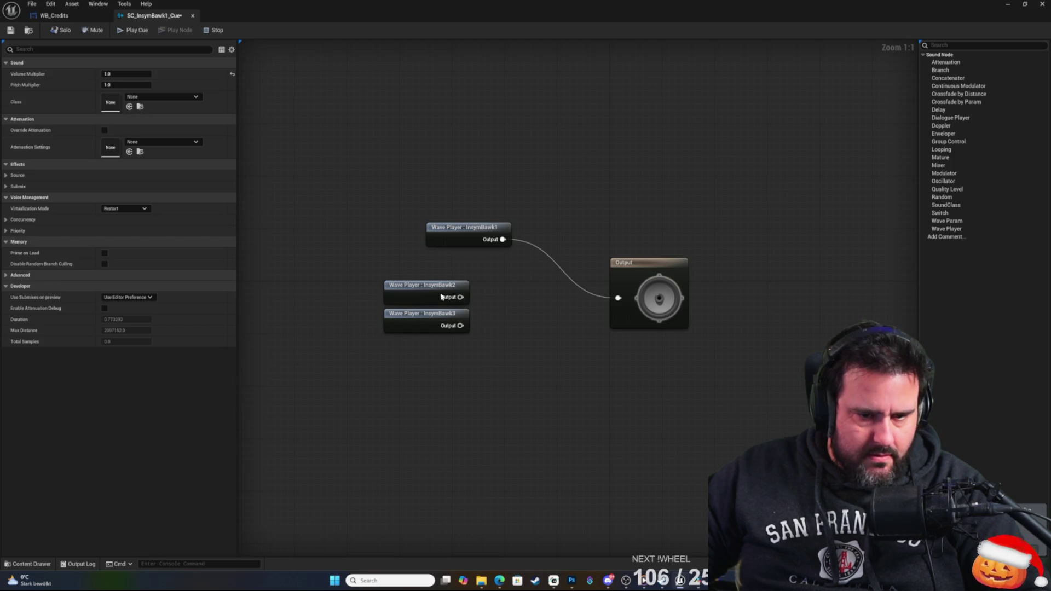
mouse_move(498, 377)
left_mouse_down()
mouse_move(382, 278)
mouse_move(494, 274)
mouse_move(443, 260)
left_mouse_up()
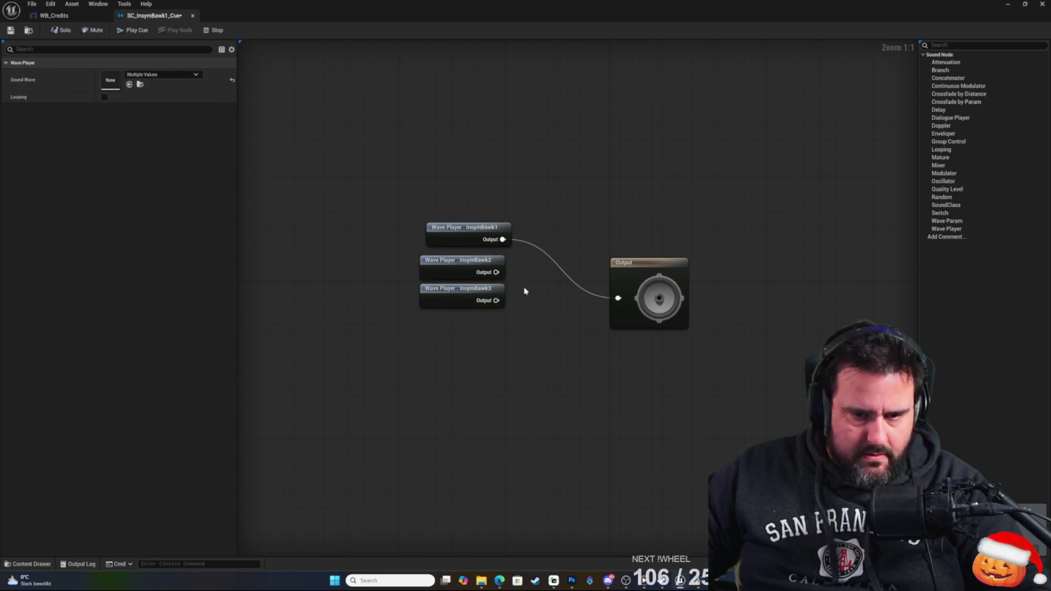
mouse_move(496, 300)
left_mouse_down()
mouse_move(508, 276)
mouse_move(615, 296)
mouse_move(516, 307)
left_mouse_up()
left_click_drag(618, 256, 679, 254)
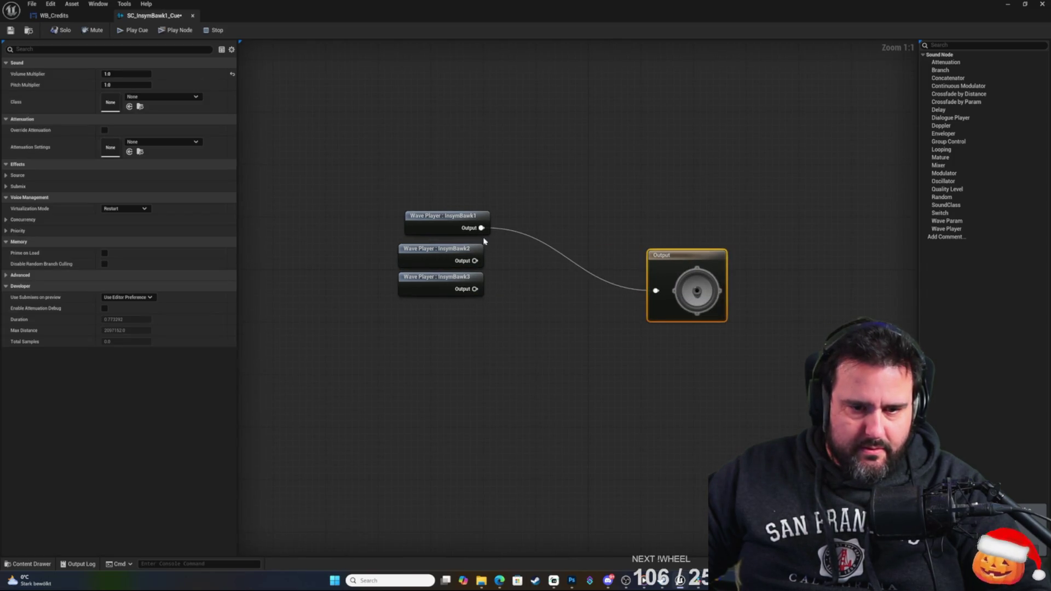
Route all three wave players through a three-input Random node into the cue output
mouse_move(532, 213)
left_mouse_down()
mouse_move(579, 235)
mouse_move(575, 267)
mouse_move(539, 295)
left_mouse_up()
type("random")
key("Return")
left_click_drag(564, 268, 571, 248)
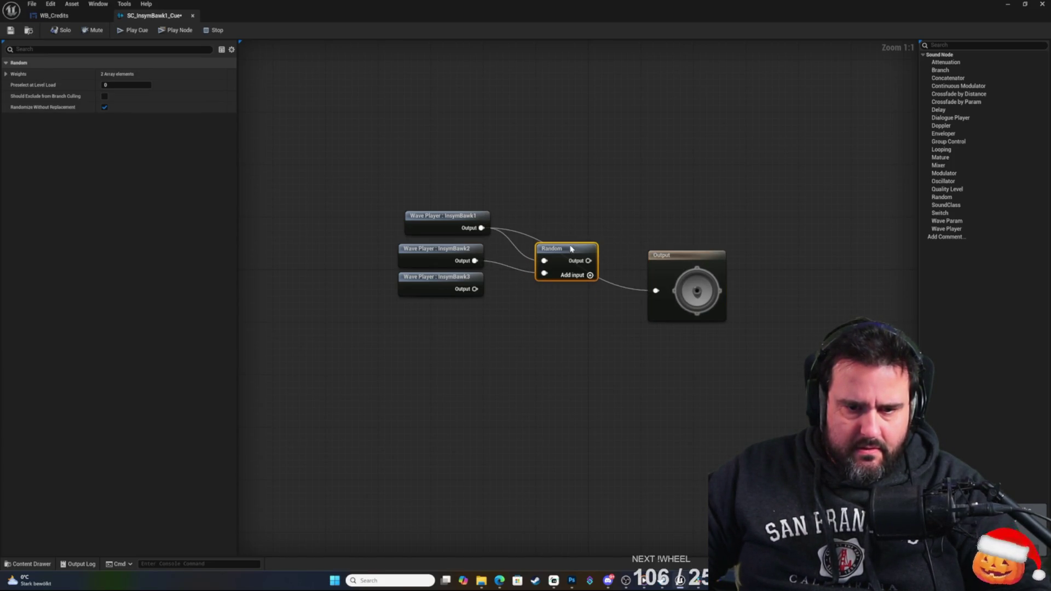
mouse_move(475, 289)
left_mouse_down()
mouse_move(539, 276)
mouse_move(553, 295)
mouse_move(517, 269)
left_mouse_up()
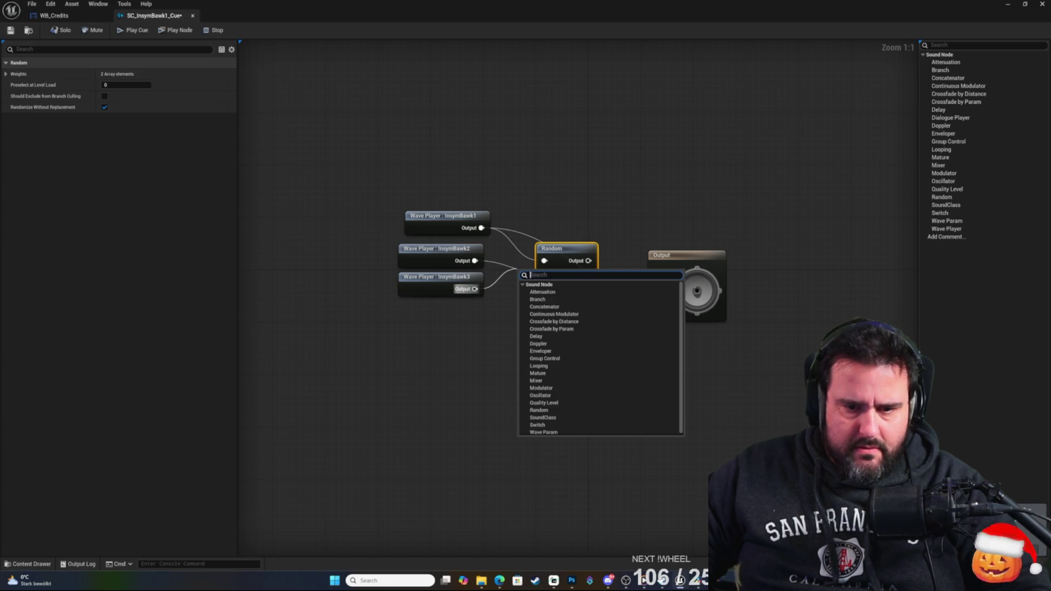
left_click(592, 241)
left_click(591, 274)
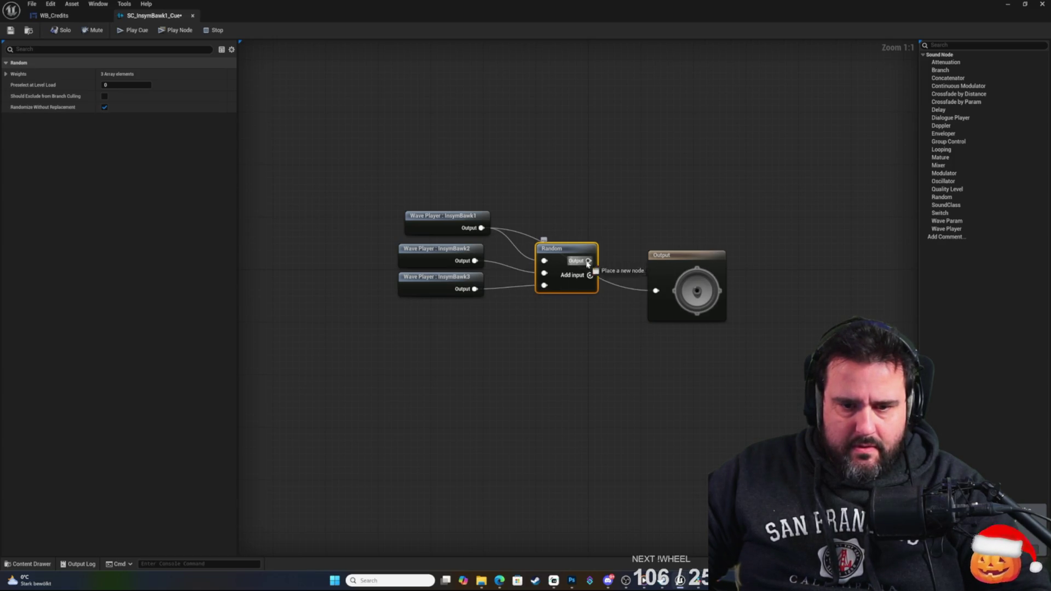
left_click_drag(588, 265, 655, 291)
left_click(513, 208)
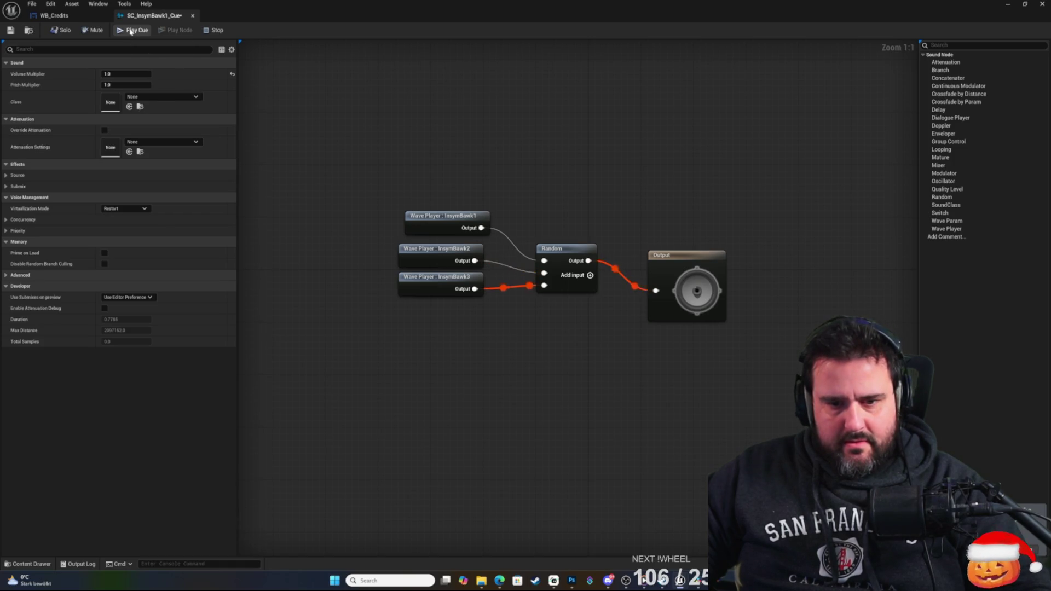
Preview the cue repeatedly to hear the random voice variations
left_click(130, 31)
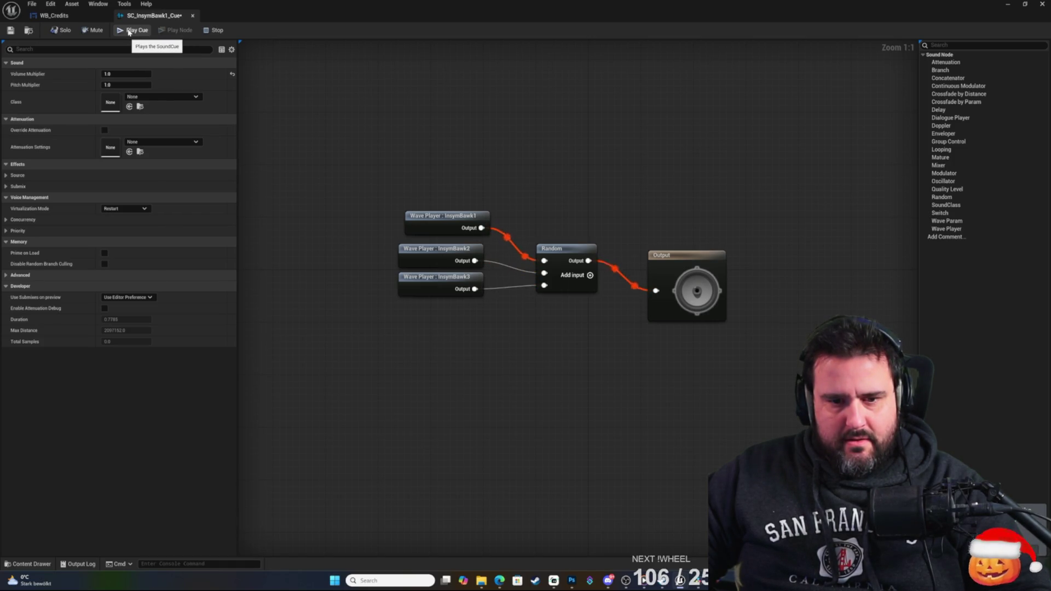
left_click(130, 31)
left_click(128, 32)
left_click(128, 31)
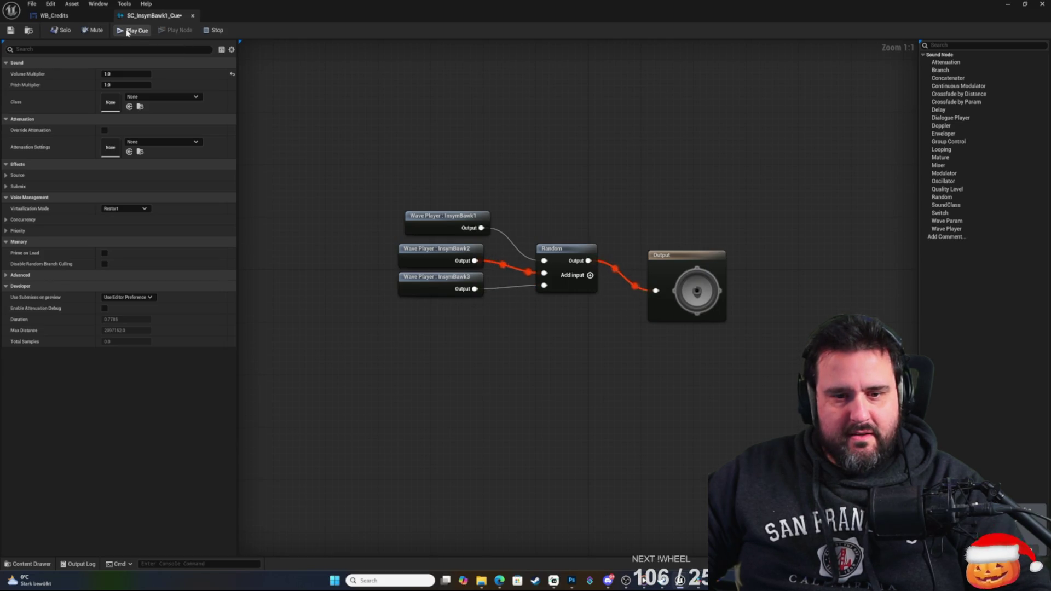
left_click(127, 31)
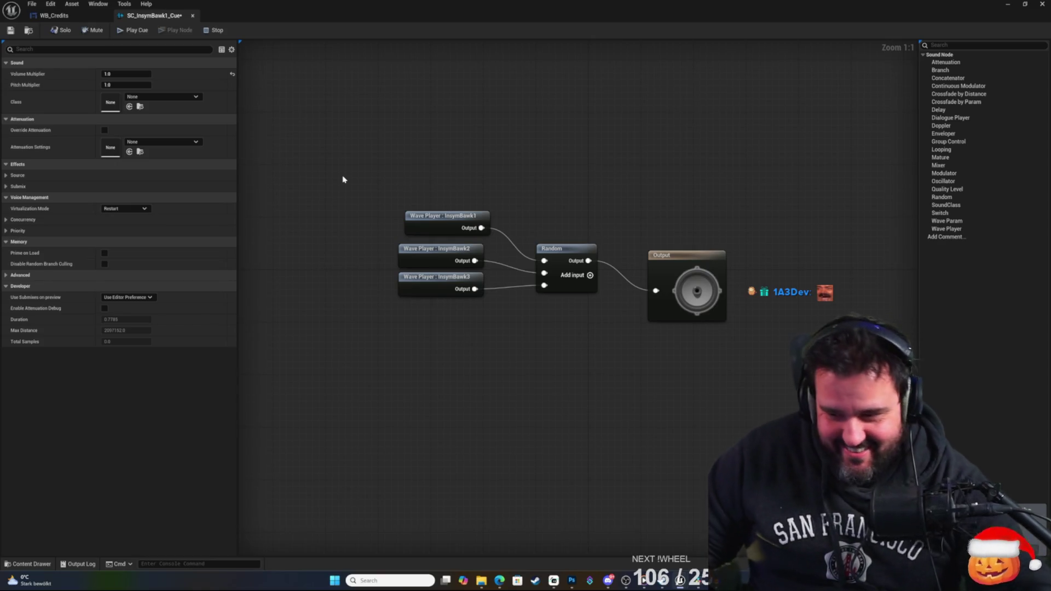
Save the Sound Cue and bring up the Sounds folder in the Content Drawer
key("ctrl+s")
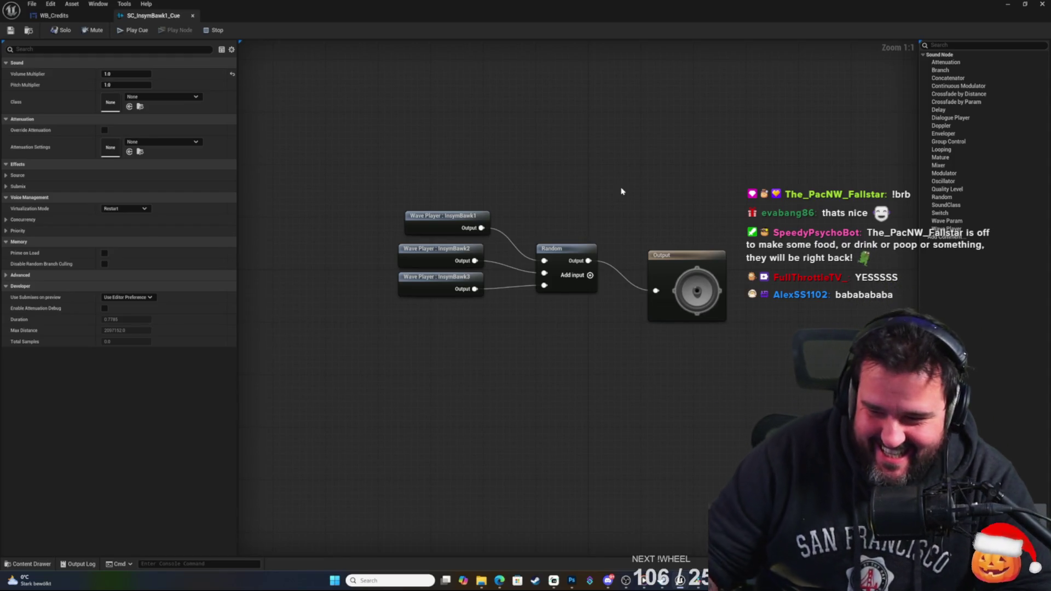
right_click(620, 190)
key("Escape")
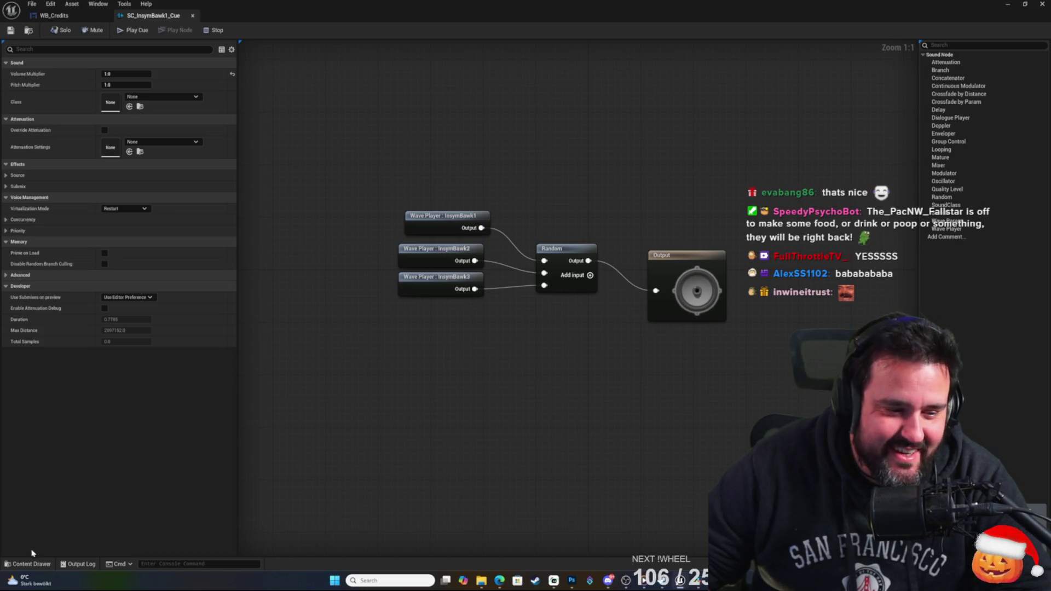
left_click(30, 563)
scroll(49, 478, "up", 1)
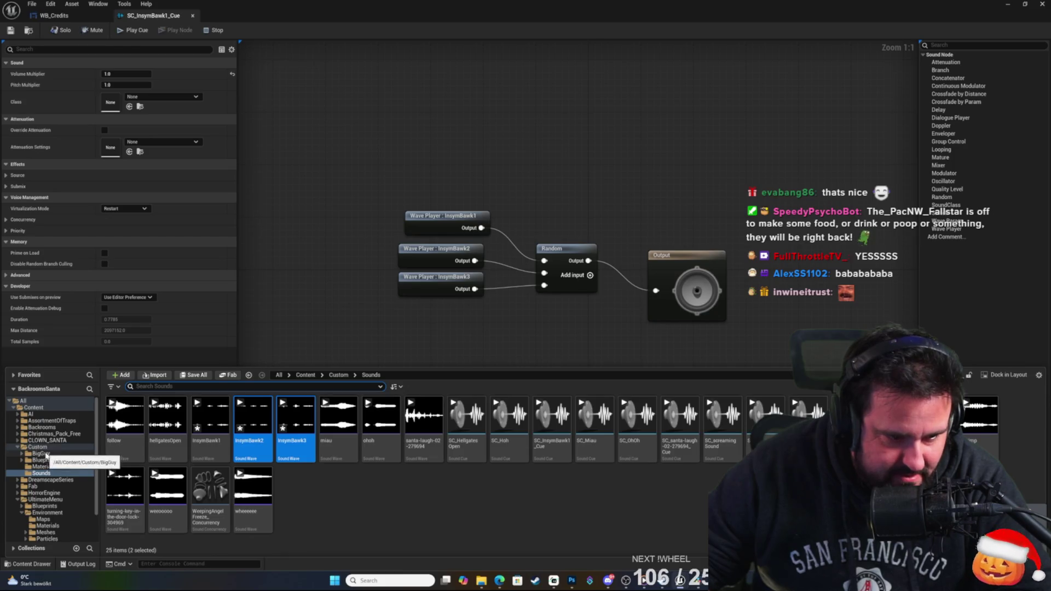
Open the BP_Gift Blueprint from the BigGuy/Blueprints folder
left_click(42, 453)
left_click(38, 462)
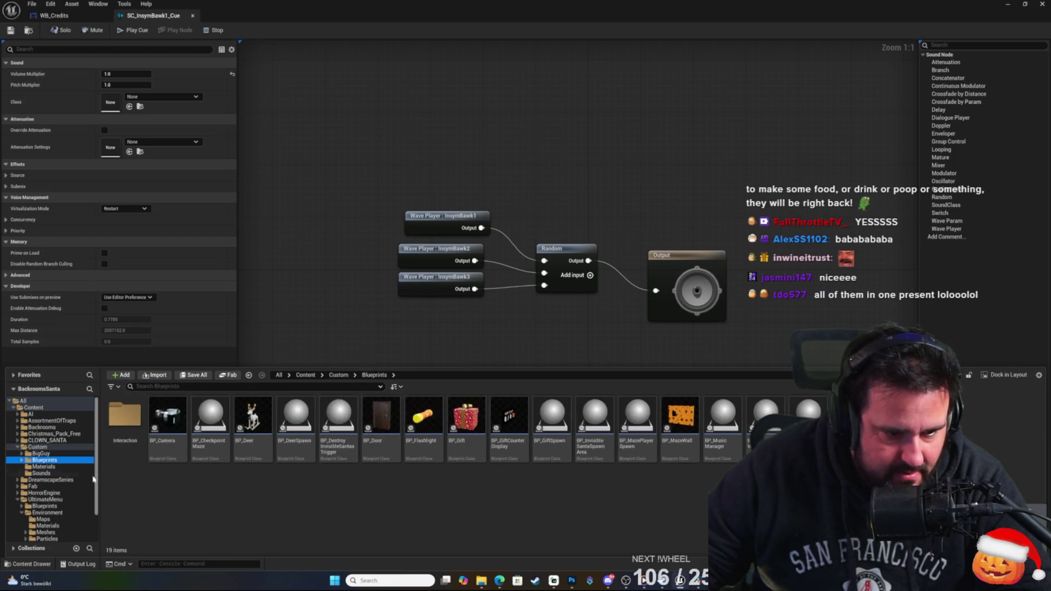
double_click(466, 420)
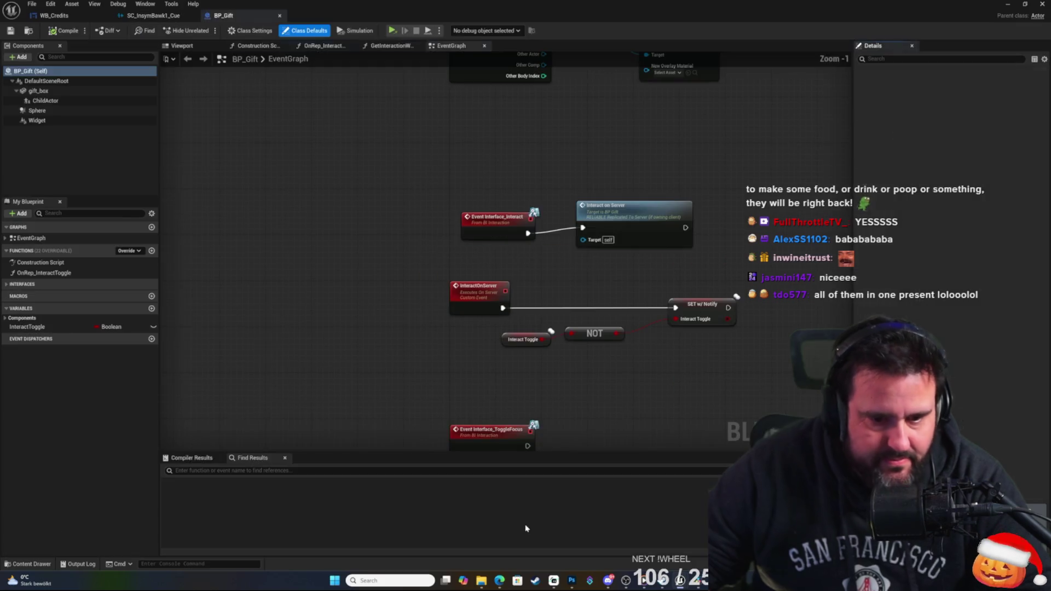
mouse_move(386, 259)
left_mouse_down()
mouse_move(421, 336)
mouse_move(410, 329)
mouse_move(422, 307)
mouse_move(409, 366)
mouse_move(403, 130)
mouse_move(450, 244)
mouse_move(414, 291)
left_mouse_up()
scroll(410, 330, "down", 1)
Add an Event ActorBeginOverlap node to BP_Gift's Event Graph
right_click(389, 285)
type("overlap")
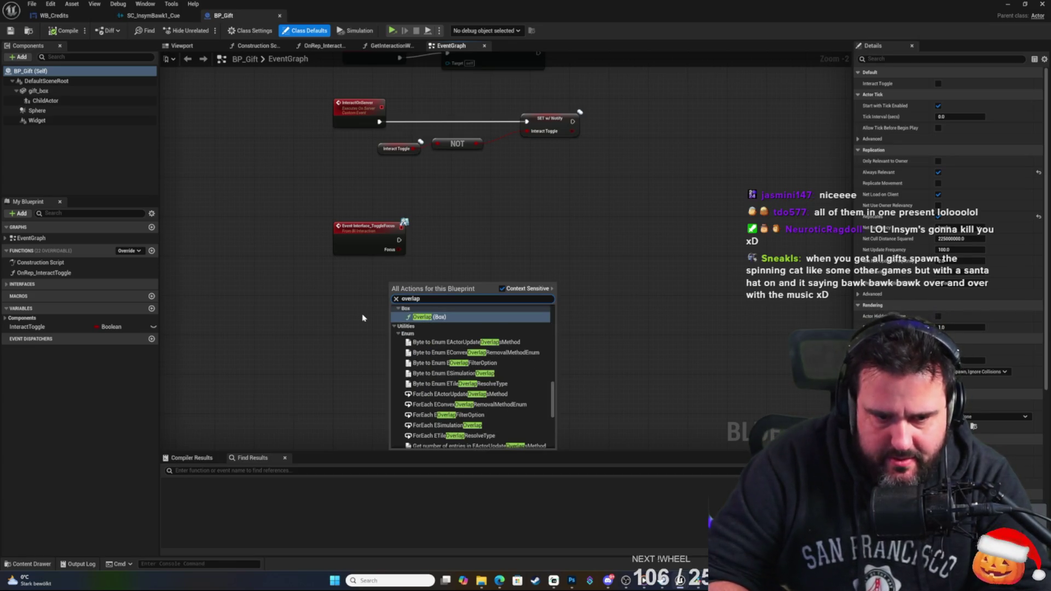
key("BackSpace")
key("BackSpace")
key("BackSpace")
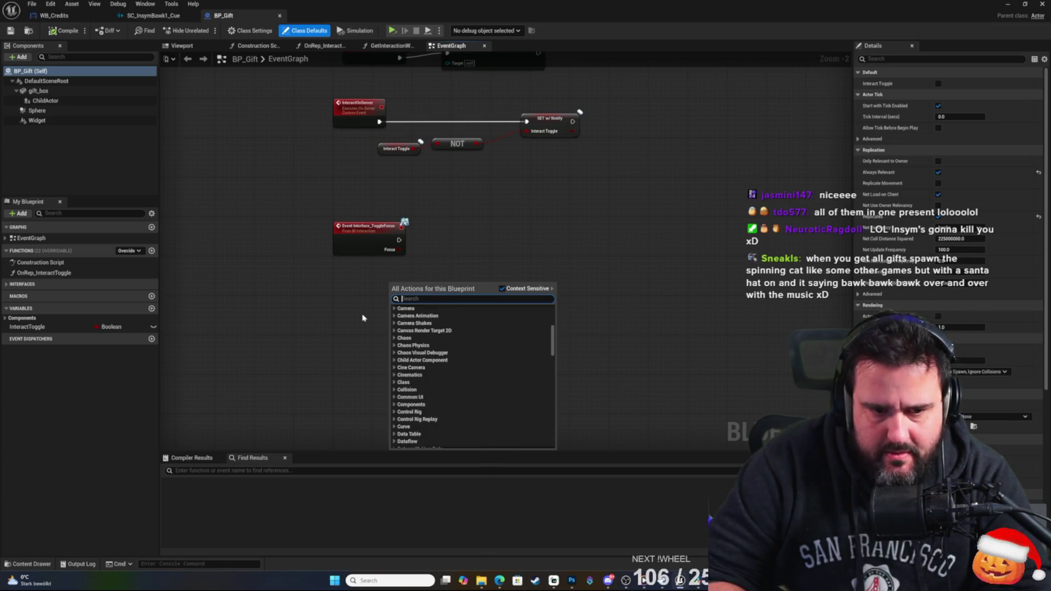
type("on overlap")
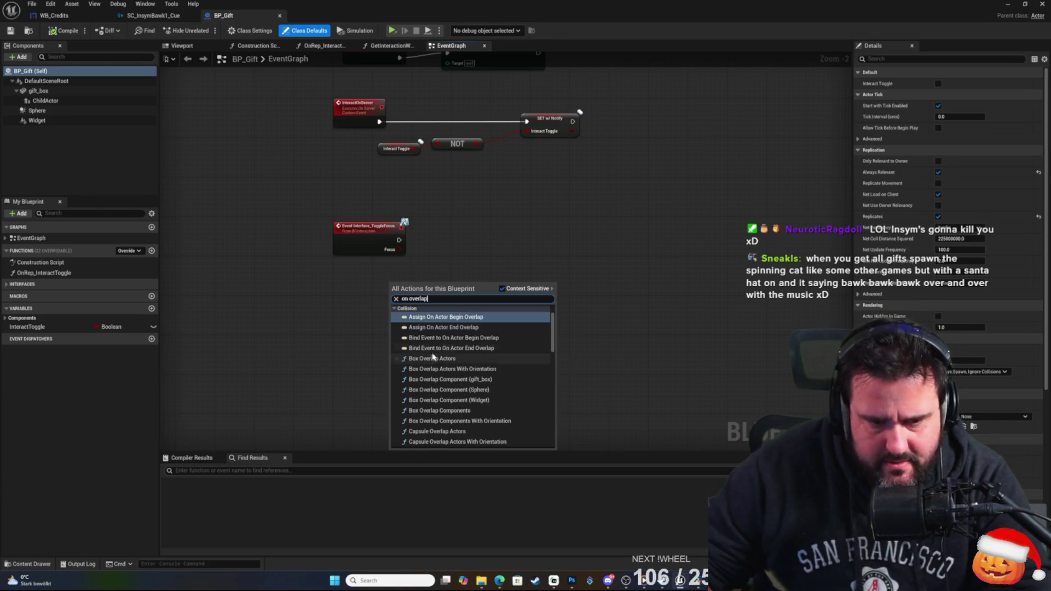
scroll(432, 356, "down", 5)
left_click(480, 248)
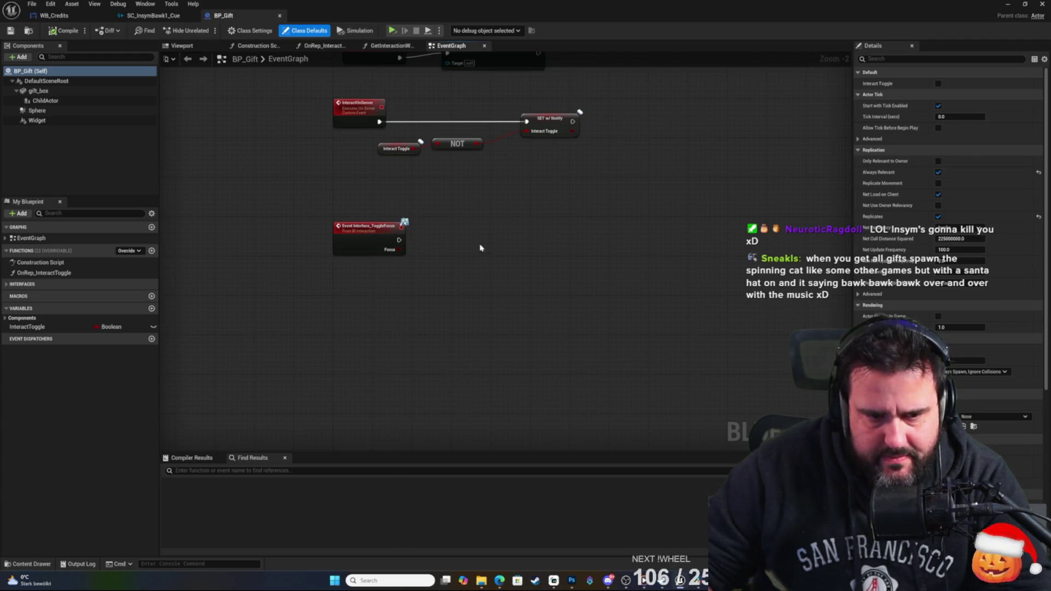
right_click(446, 290)
type("even")
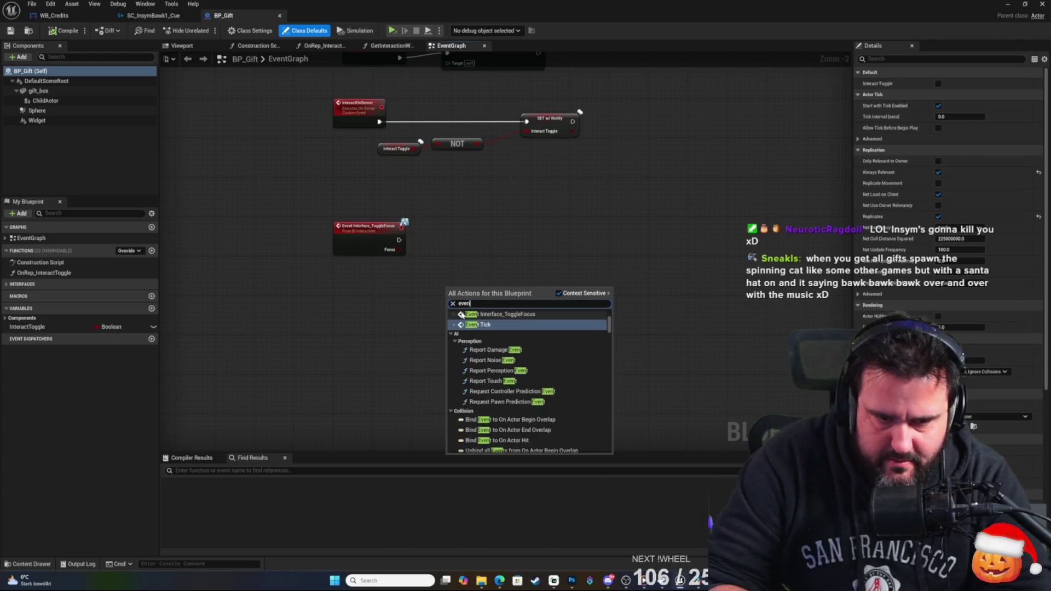
type("t over")
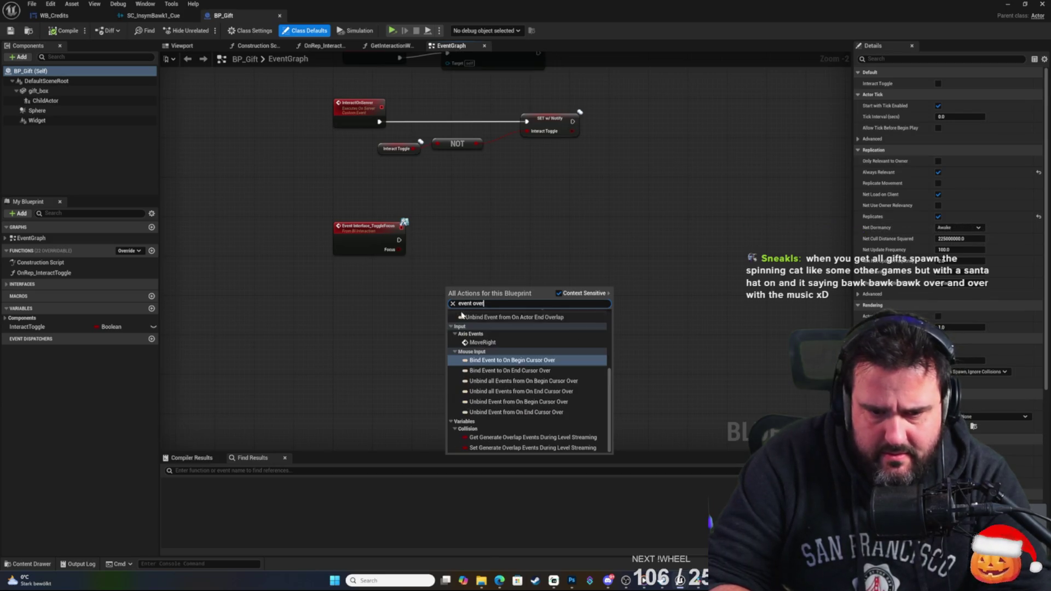
type("lap")
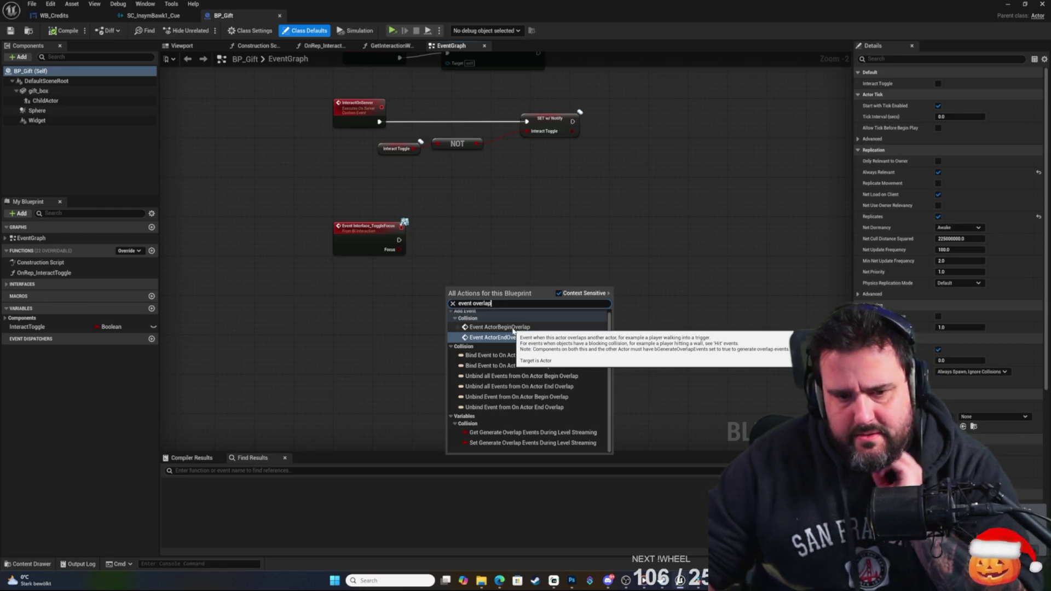
left_click(513, 330)
scroll(511, 327, "up", 2)
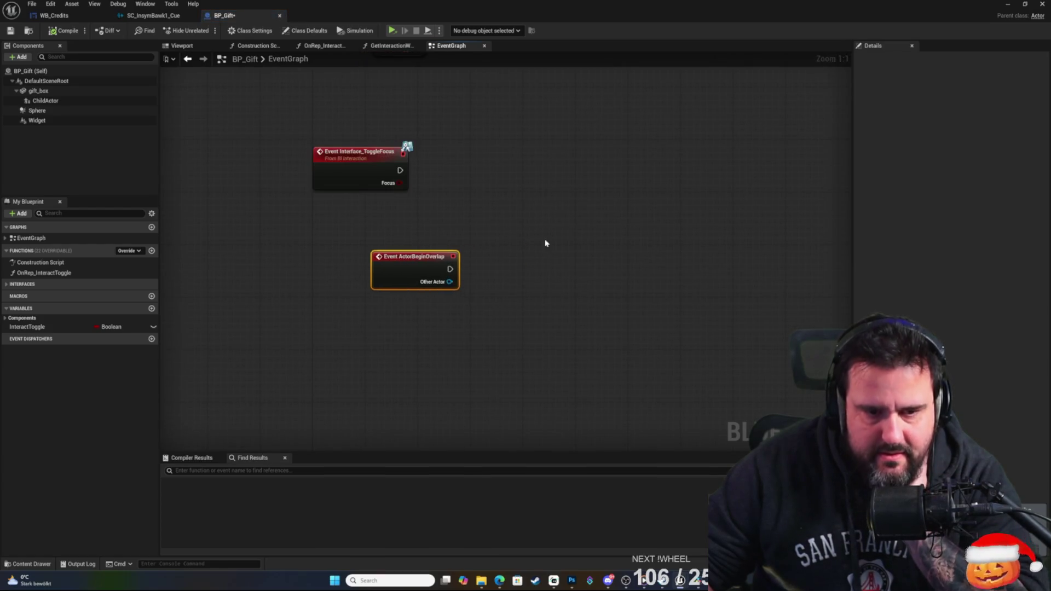
mouse_move(545, 243)
left_mouse_down()
mouse_move(511, 404)
mouse_move(526, 325)
mouse_move(528, 363)
mouse_move(424, 329)
left_mouse_up()
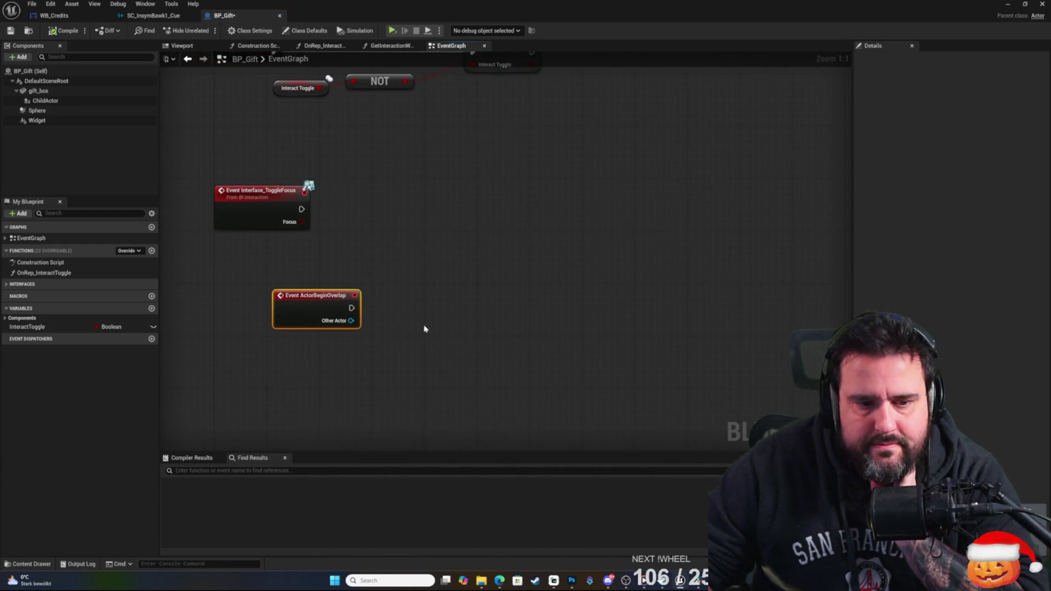
left_click(424, 328)
Connect a Play Sound at Location node to the overlap event
left_click_drag(443, 281, 444, 280)
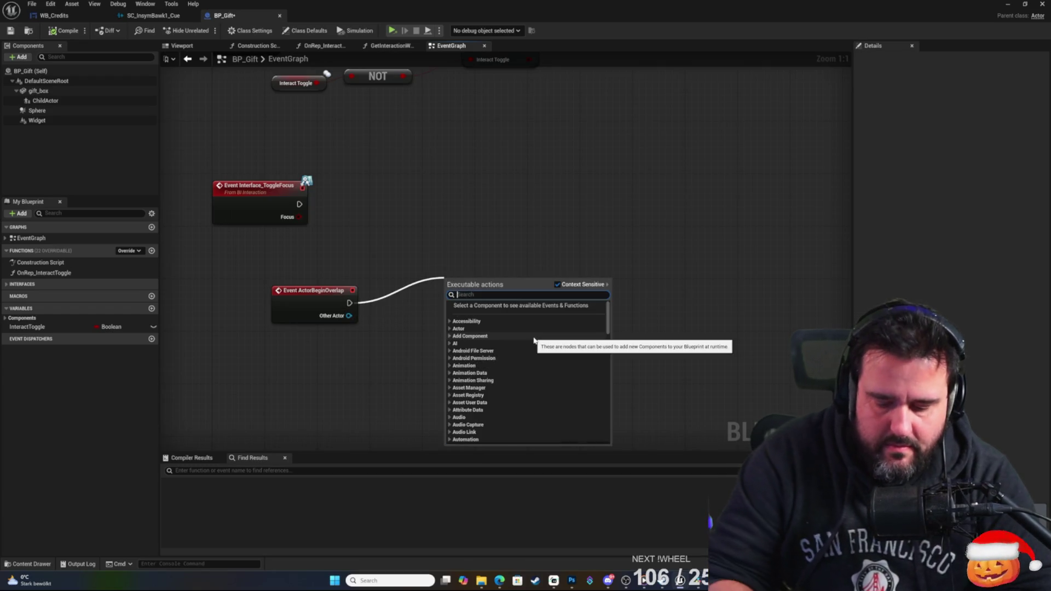
type("playsoun")
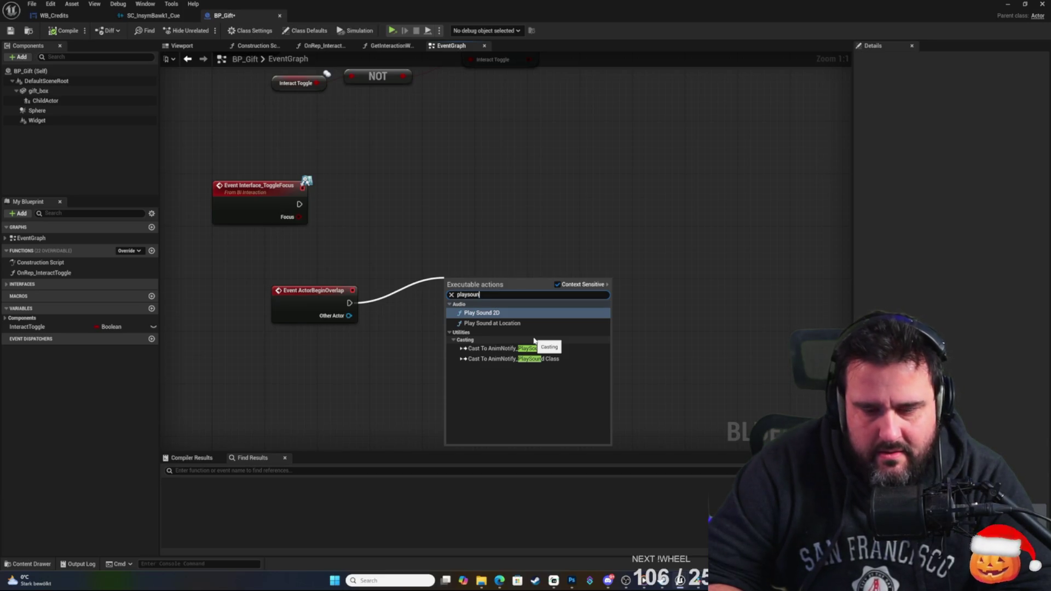
left_click(500, 323)
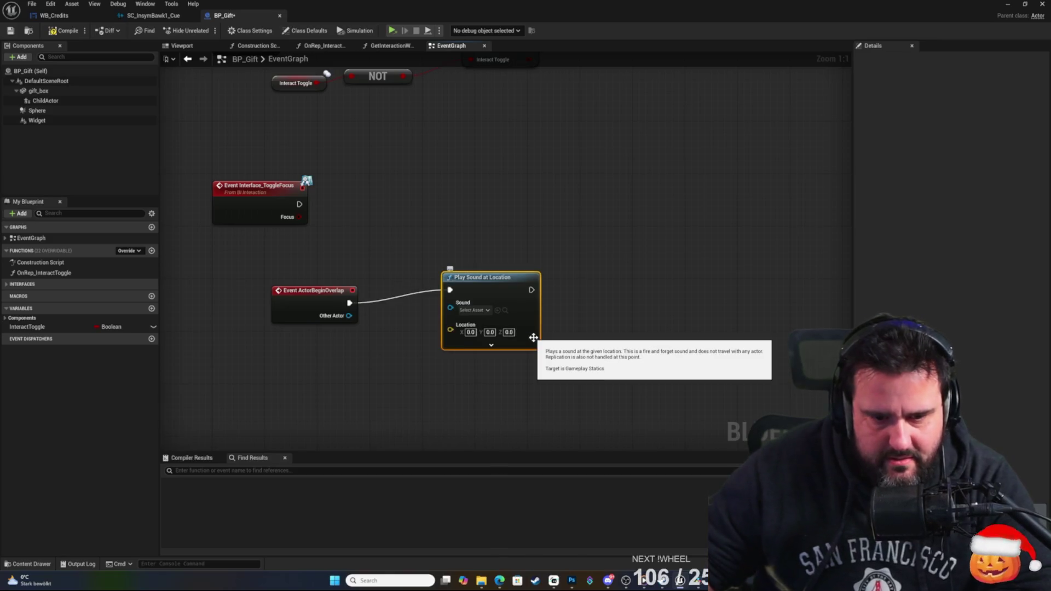
left_click_drag(486, 296, 519, 282)
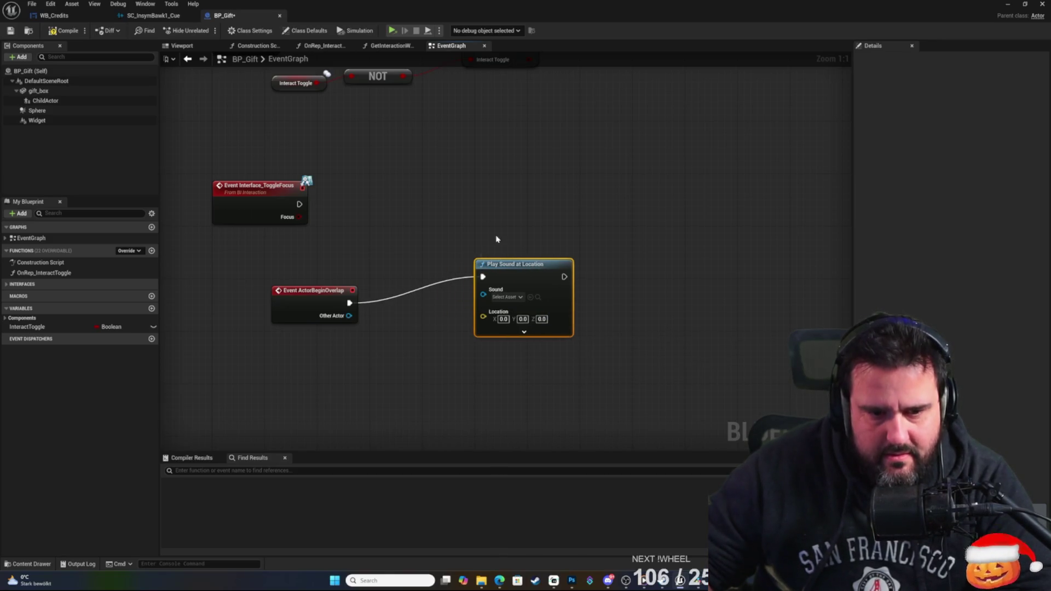
Feed Self's Get Actor Location into Play Sound at Location's Location pin
right_click(361, 353)
type("self")
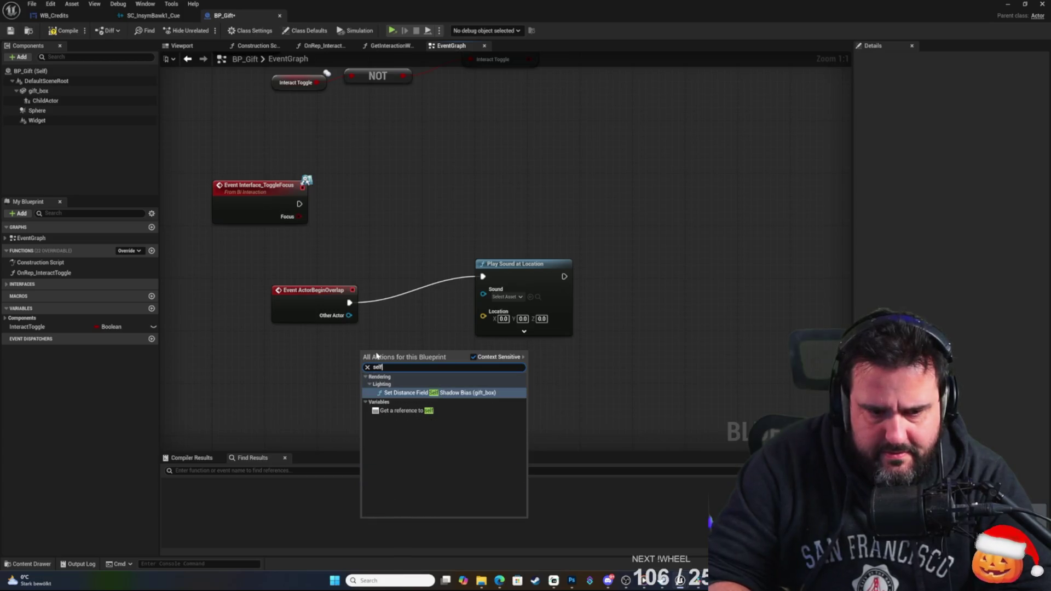
key("Down")
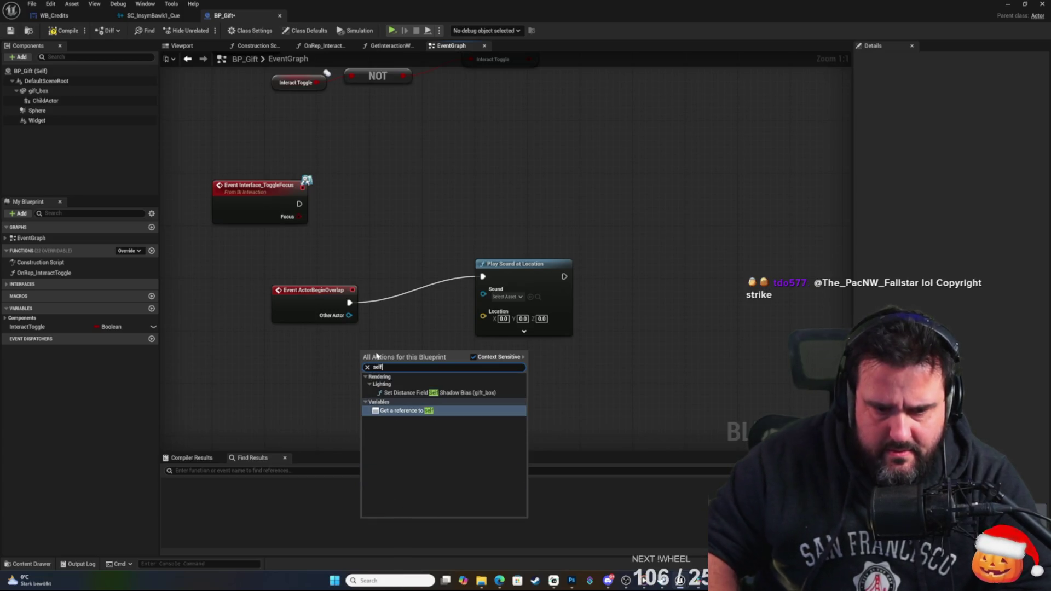
key("Return")
mouse_move(355, 353)
left_mouse_down()
mouse_move(315, 359)
mouse_move(424, 377)
left_mouse_up()
type("get actor loca")
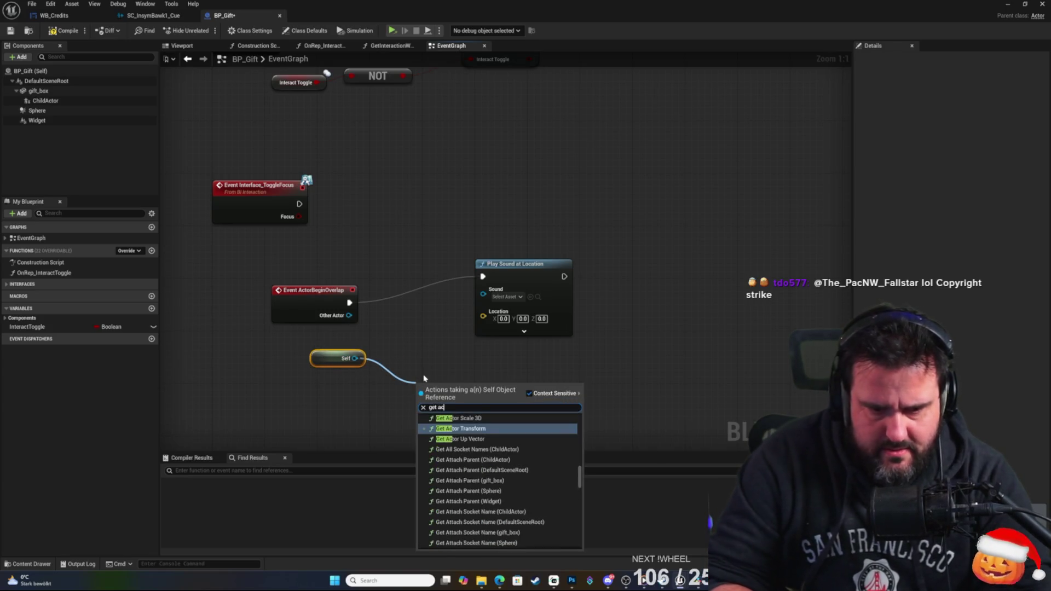
key("Return")
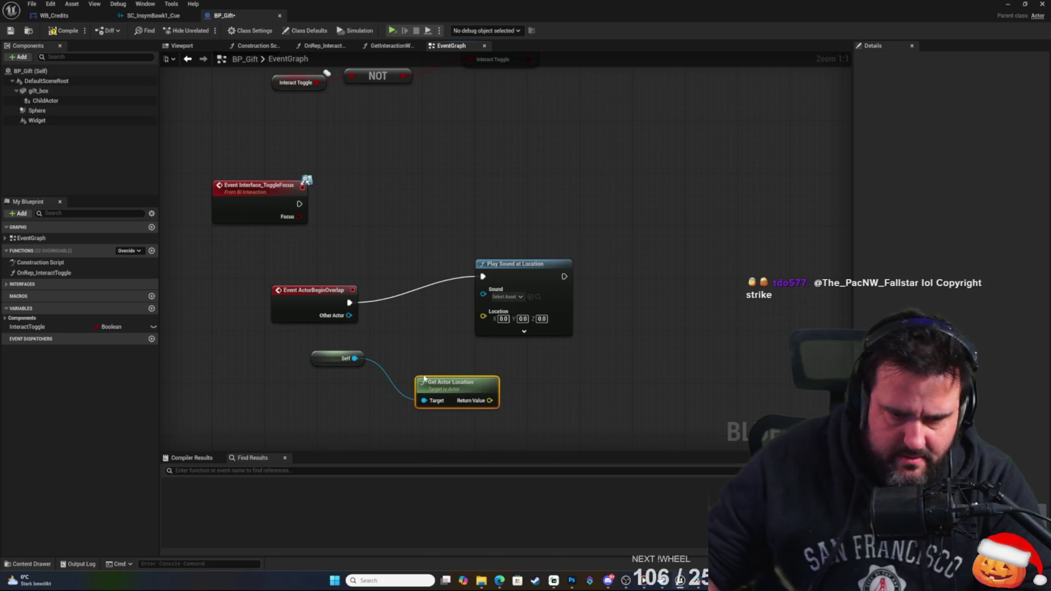
left_click_drag(525, 267, 597, 274)
left_click_drag(490, 400, 556, 323)
left_click_drag(474, 384, 488, 344)
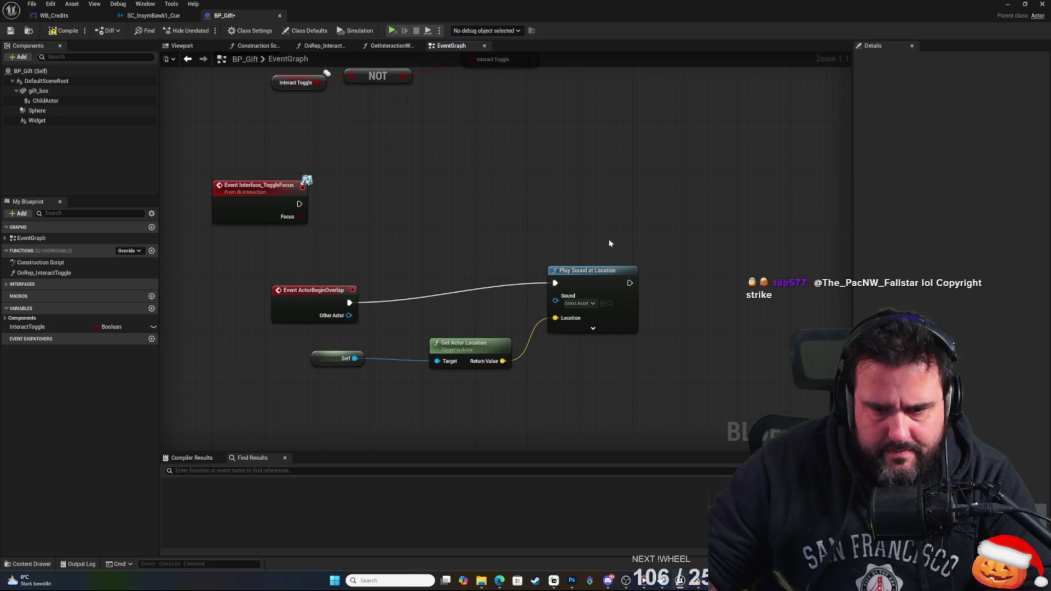
Set the sound to SC_InsymBawk1_Cue and compile the Blueprint
left_click(579, 303)
type("sc_")
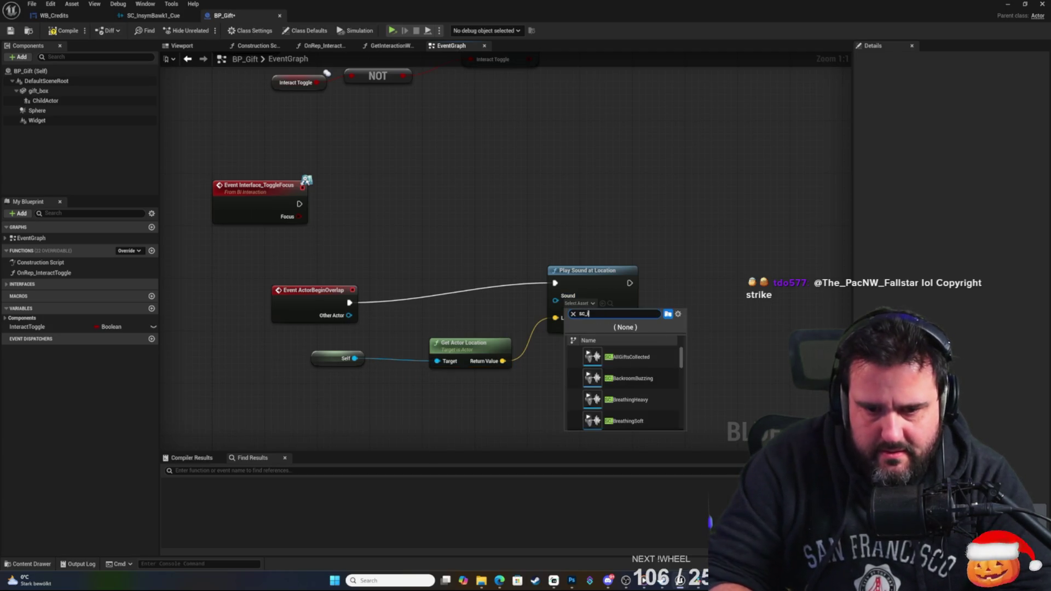
type("ins")
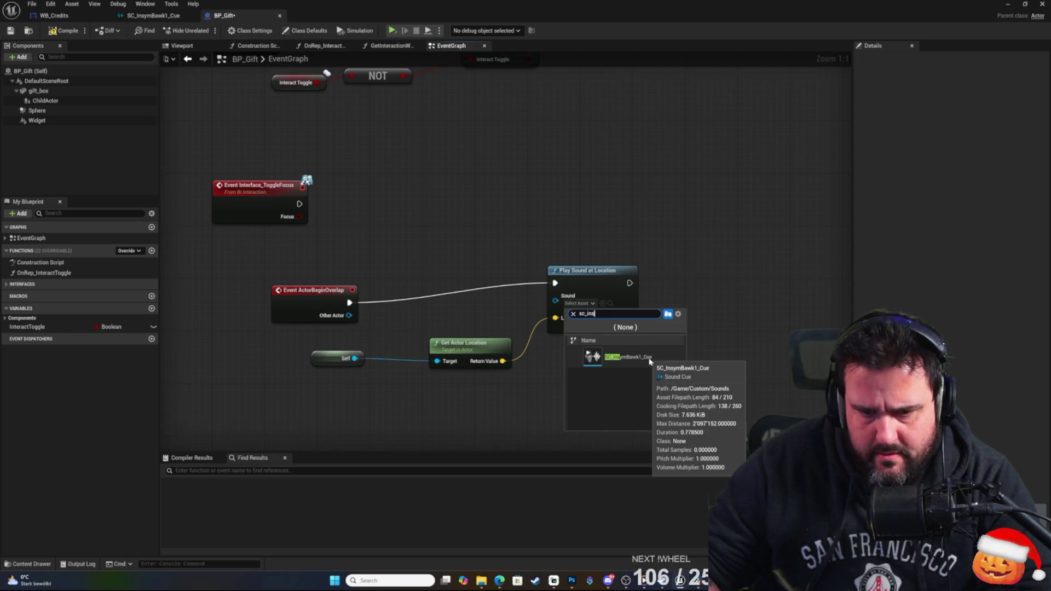
left_click(629, 356)
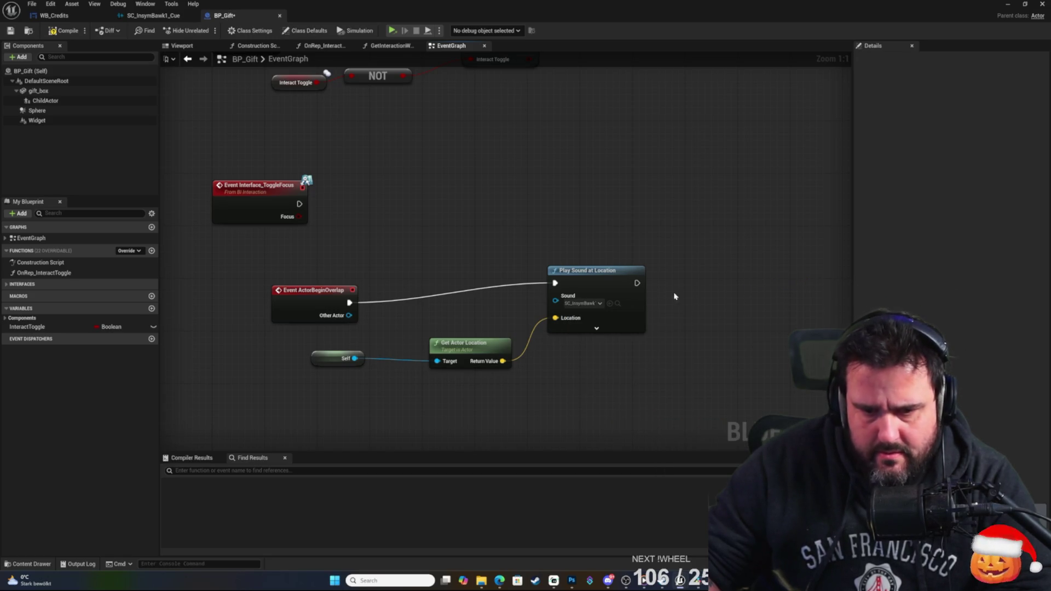
left_click(64, 32)
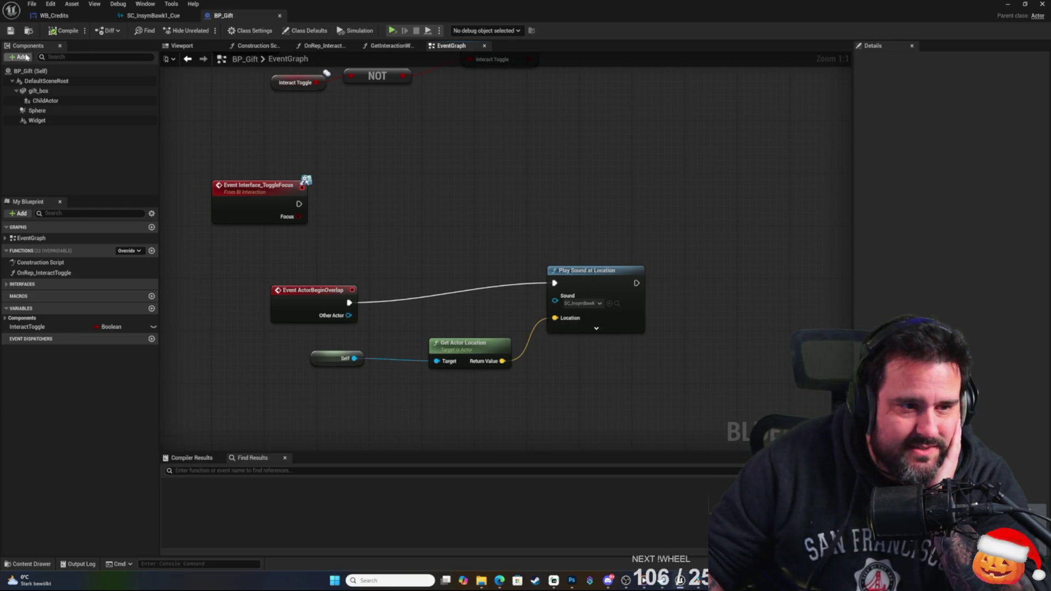
left_click(26, 72)
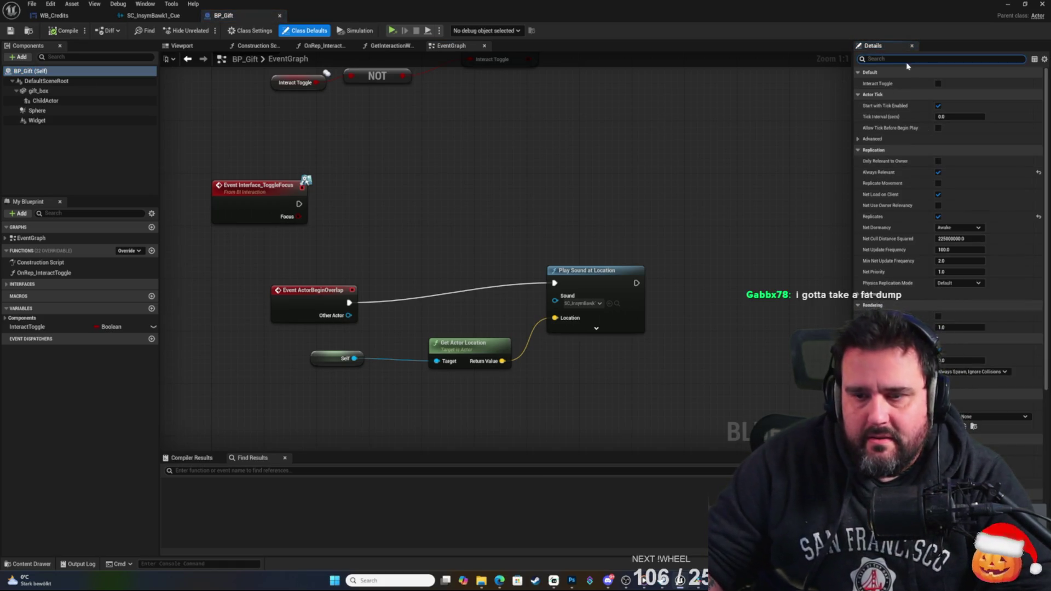
Tick Generate Overlap Events During Level Streaming in BP_Gift's defaults and save it
type("overlap")
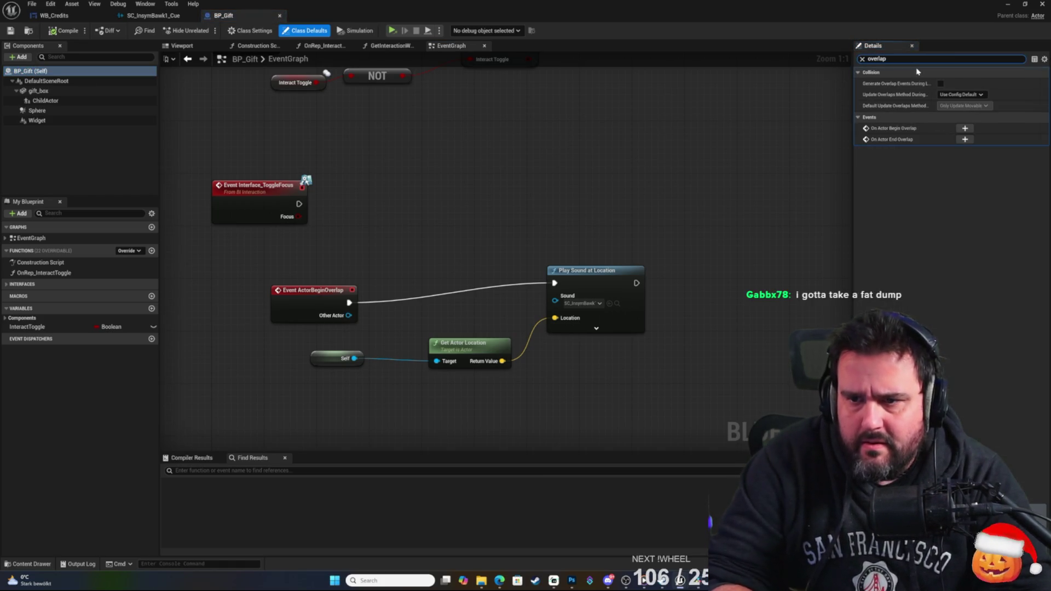
left_click(940, 84)
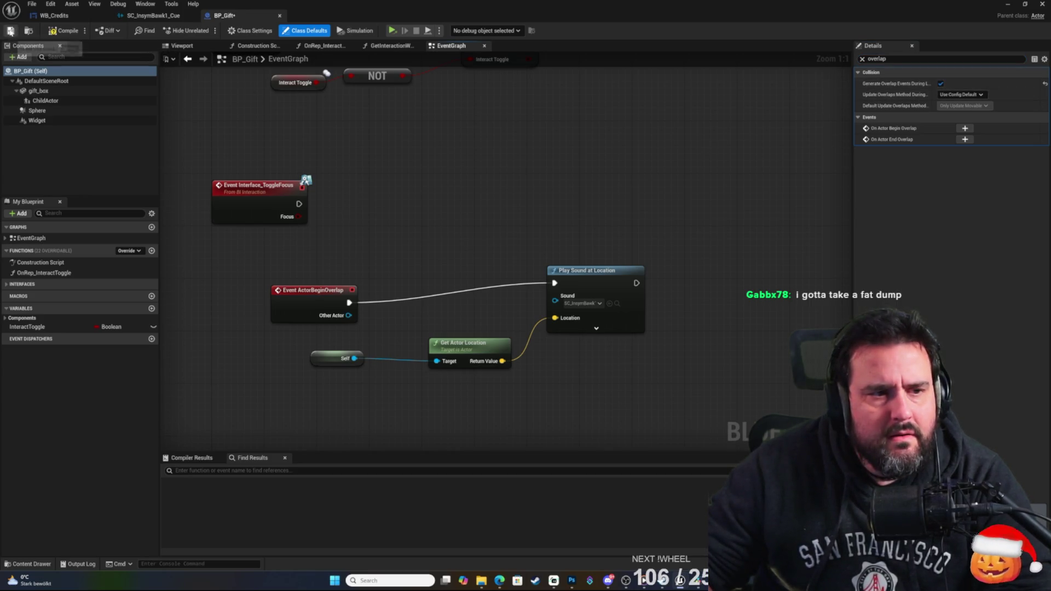
left_click(10, 30)
double_click(996, 9)
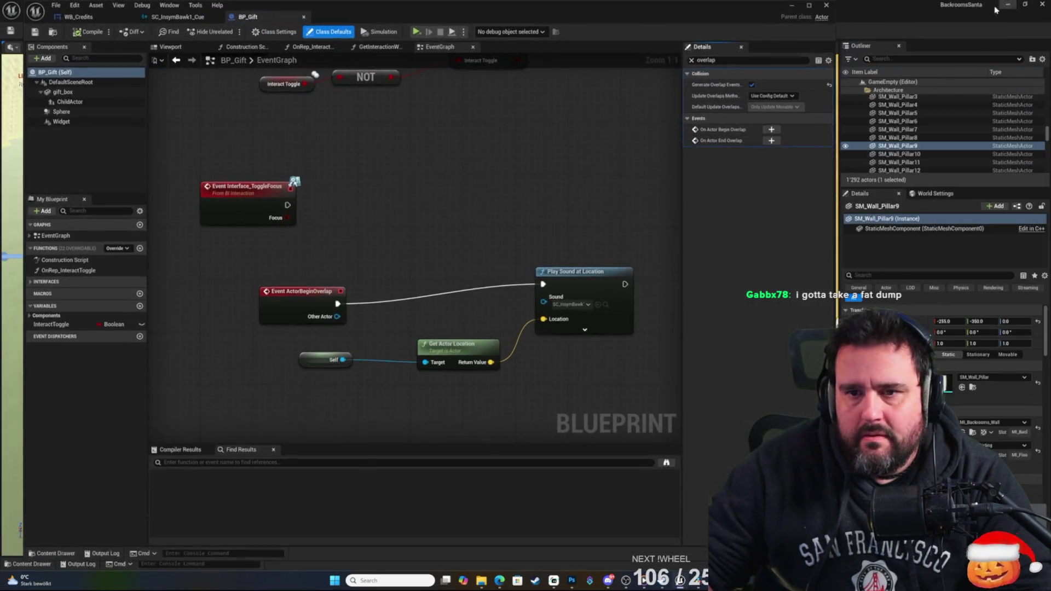
Save all content including the three InsymBawk sounds, then launch the game to its main menu
left_click(793, 8)
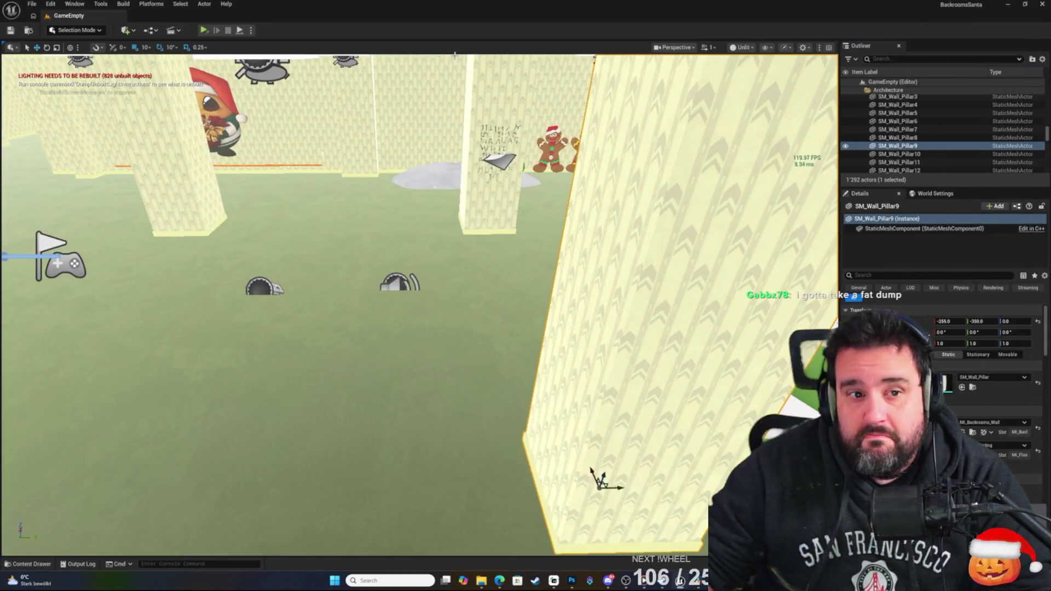
key("ctrl+shift+s")
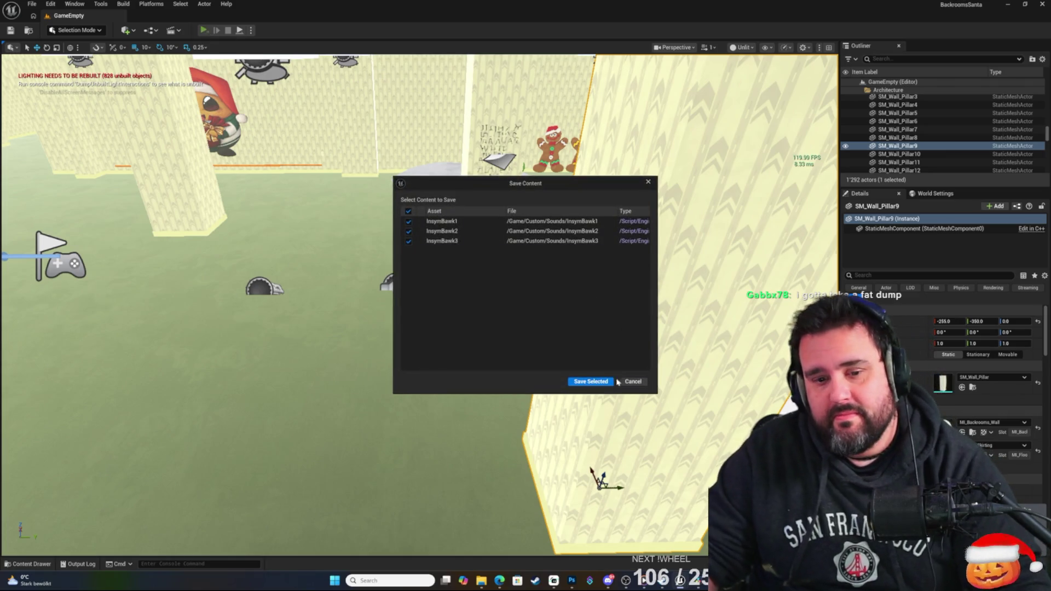
left_click(591, 381)
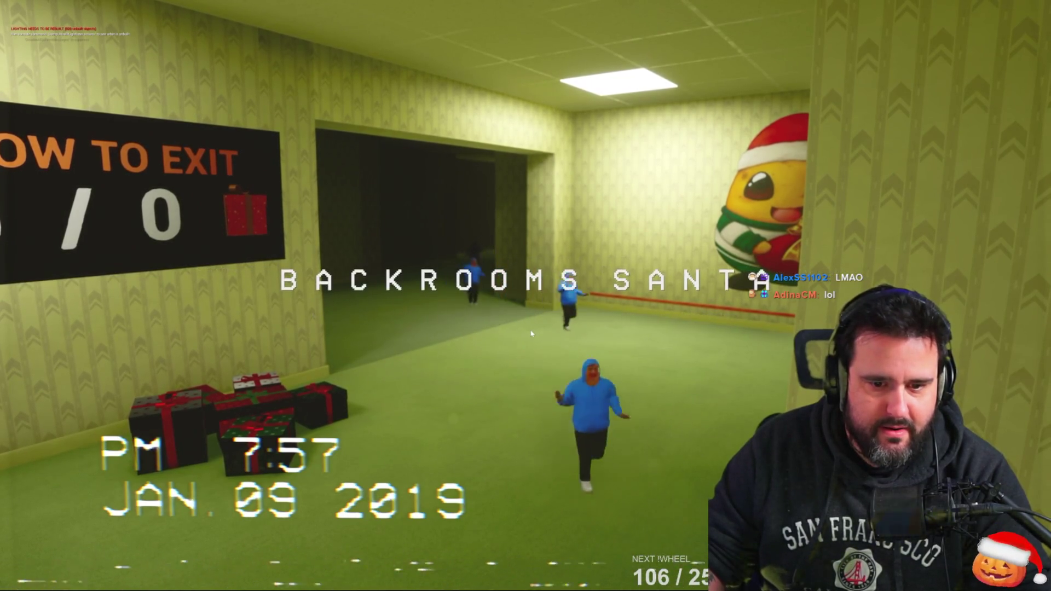
key("Return")
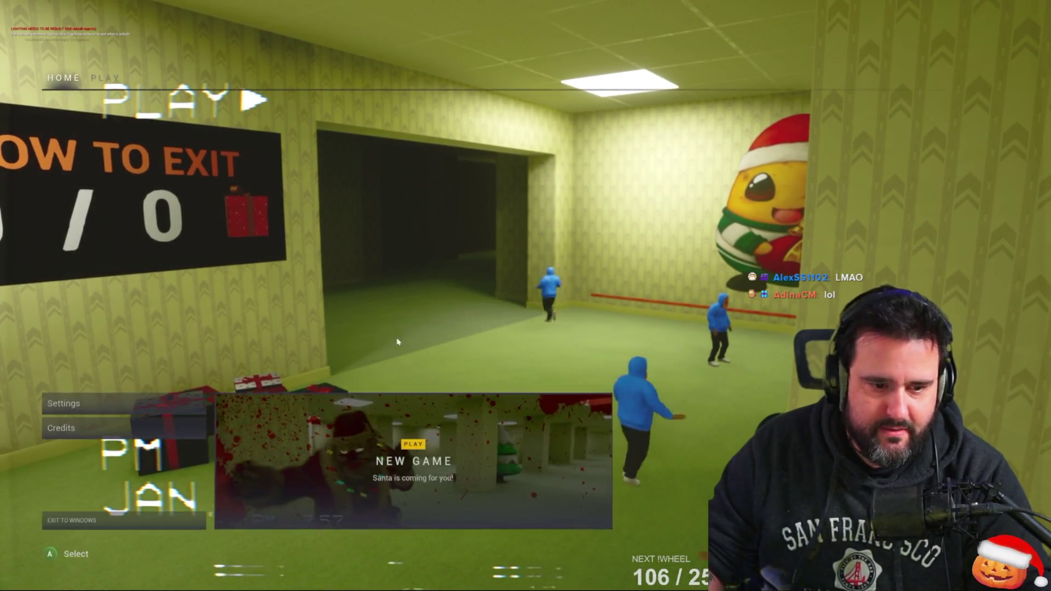
Exit the game to Windows and open the MenuLevel map from UltimateMenu/Environment/Maps
left_click(197, 515)
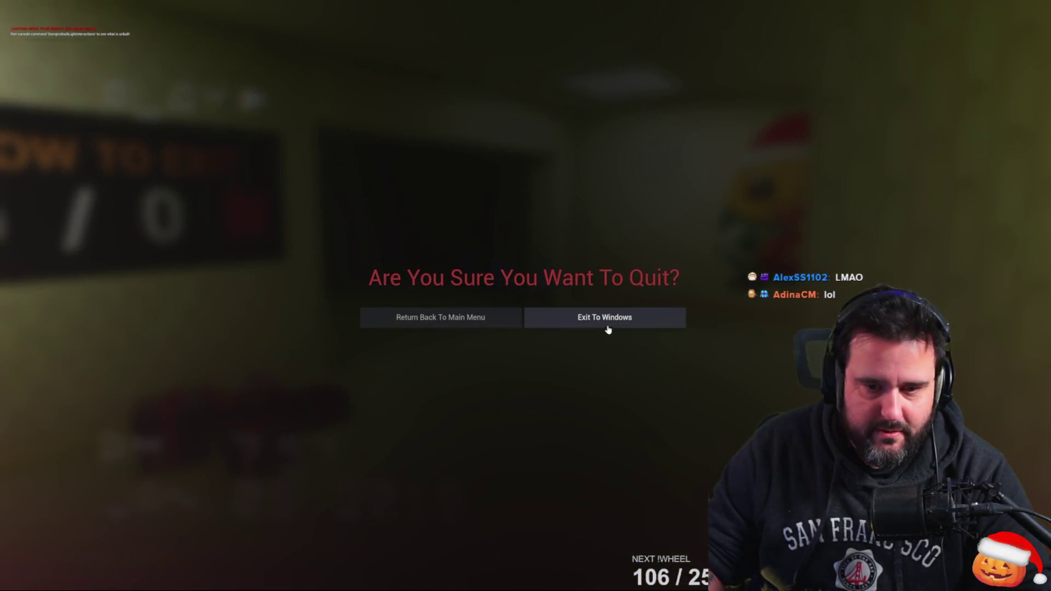
left_click(661, 325)
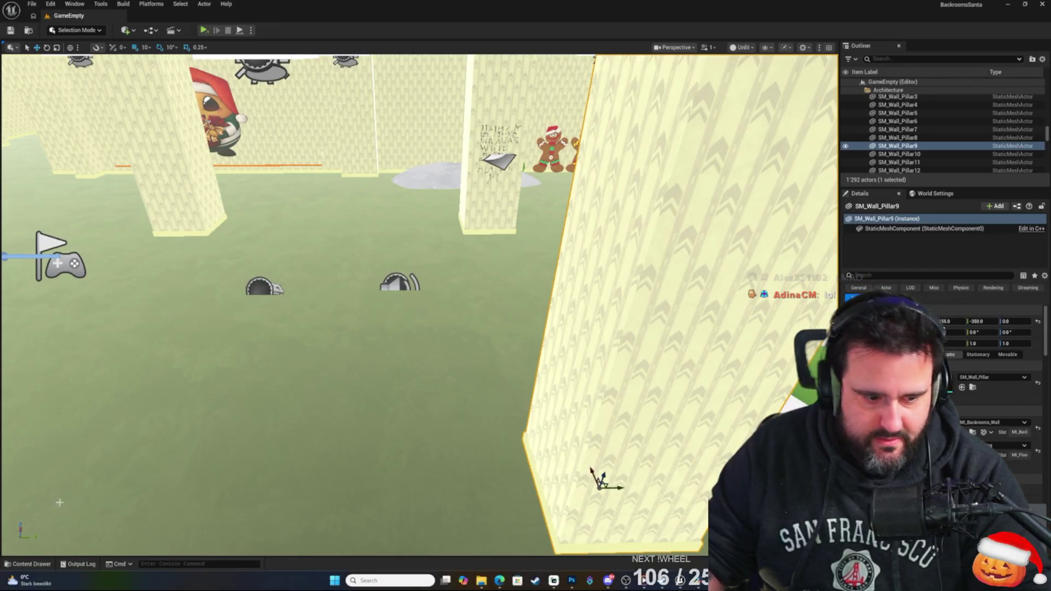
left_click(26, 564)
scroll(51, 486, "down", 3)
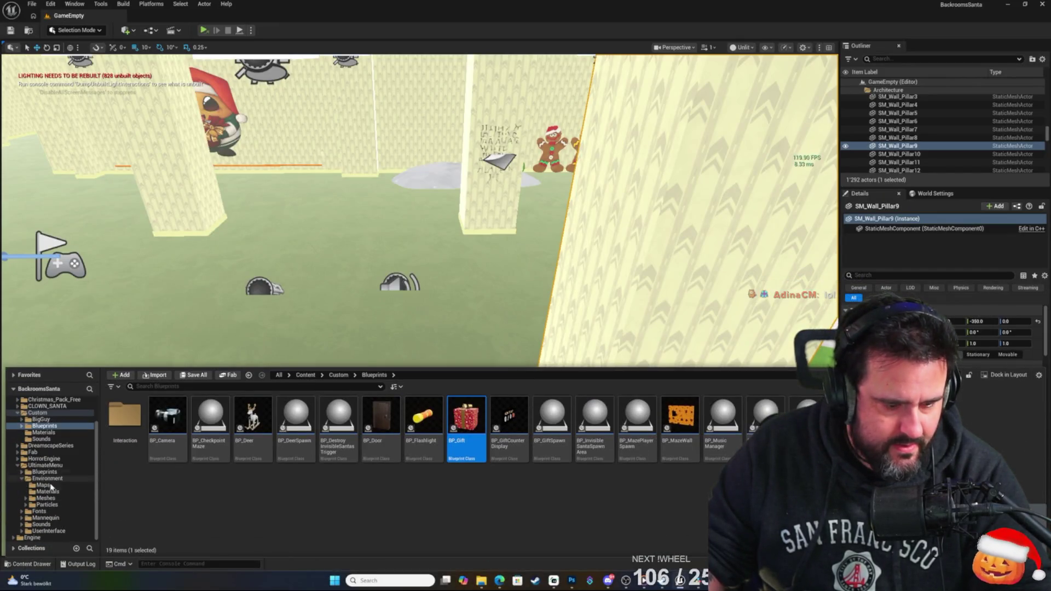
left_click(39, 486)
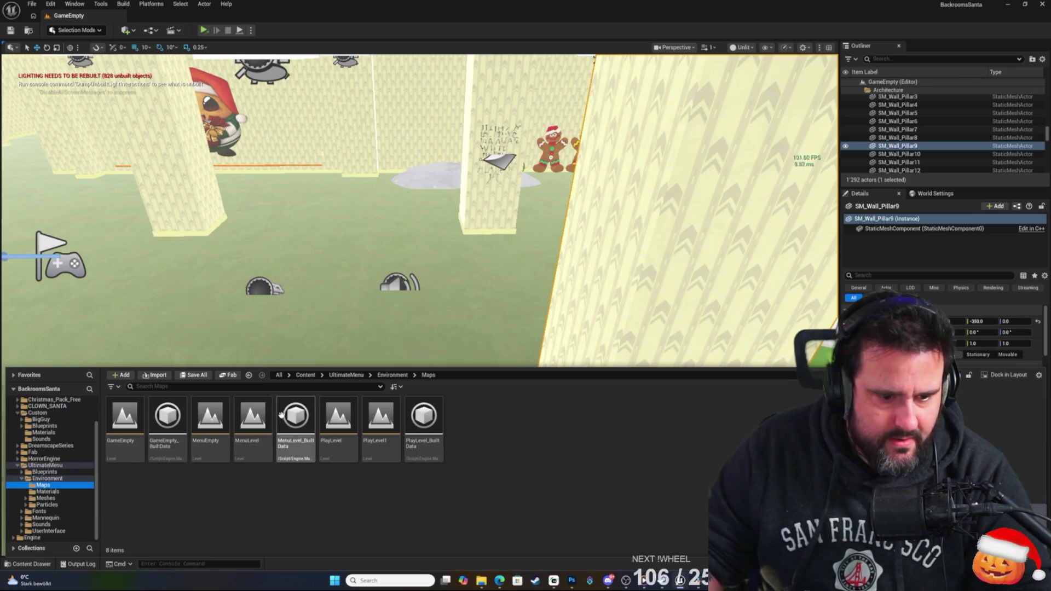
double_click(253, 421)
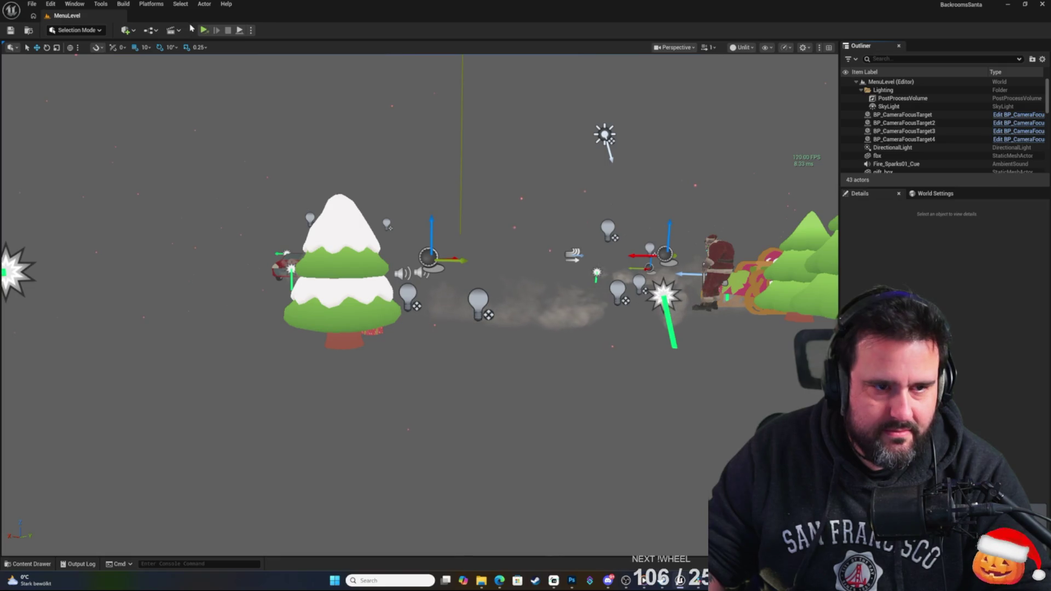
Launch the game in a standalone window
left_click(33, 4)
left_click(60, 126)
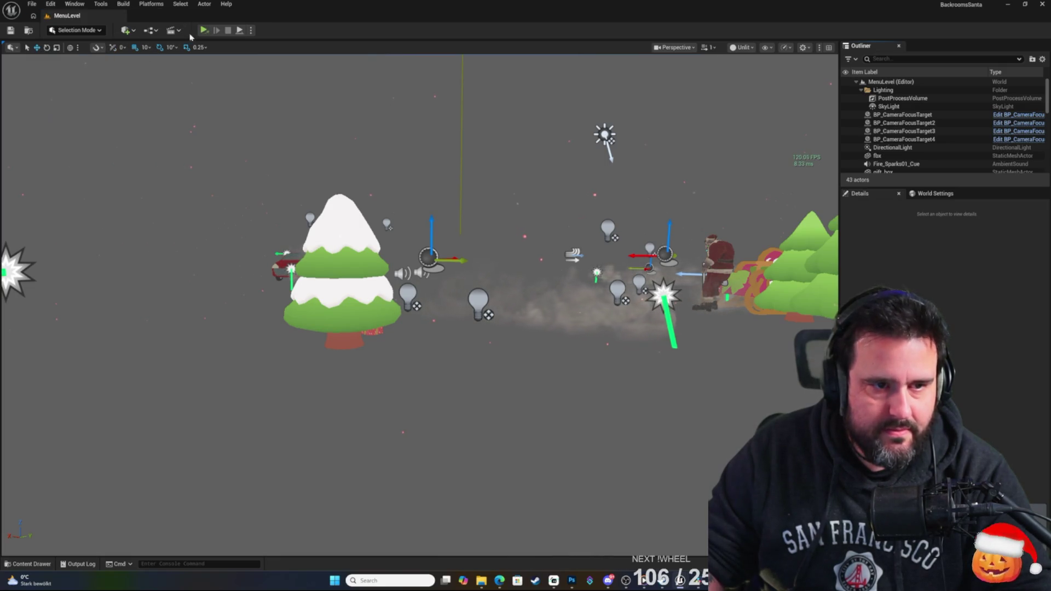
left_click(204, 30)
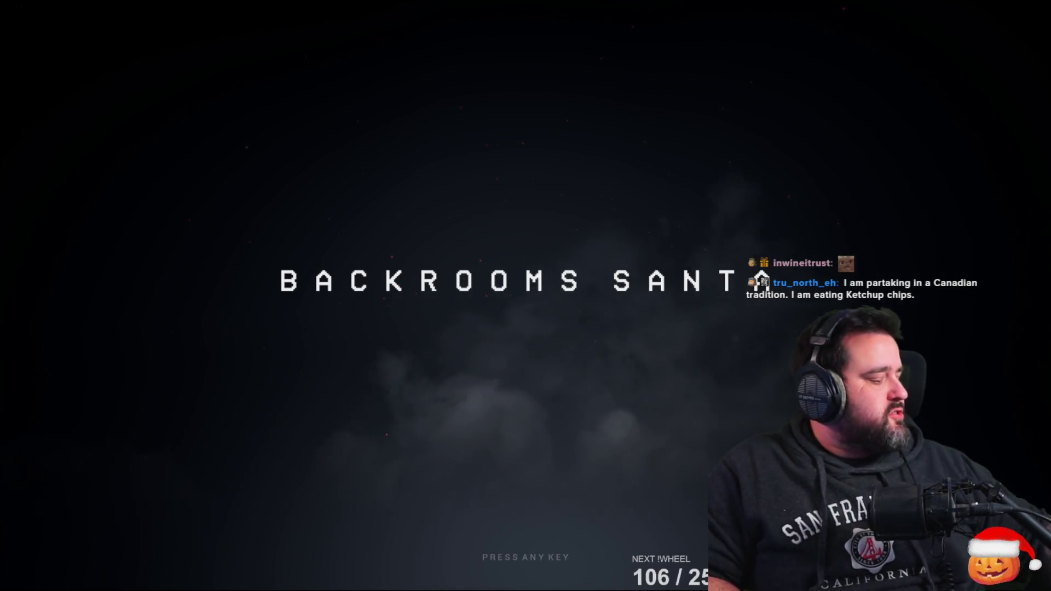
Pass the title screen, back out of Settings, and start a New Game past the story intro
key("Return")
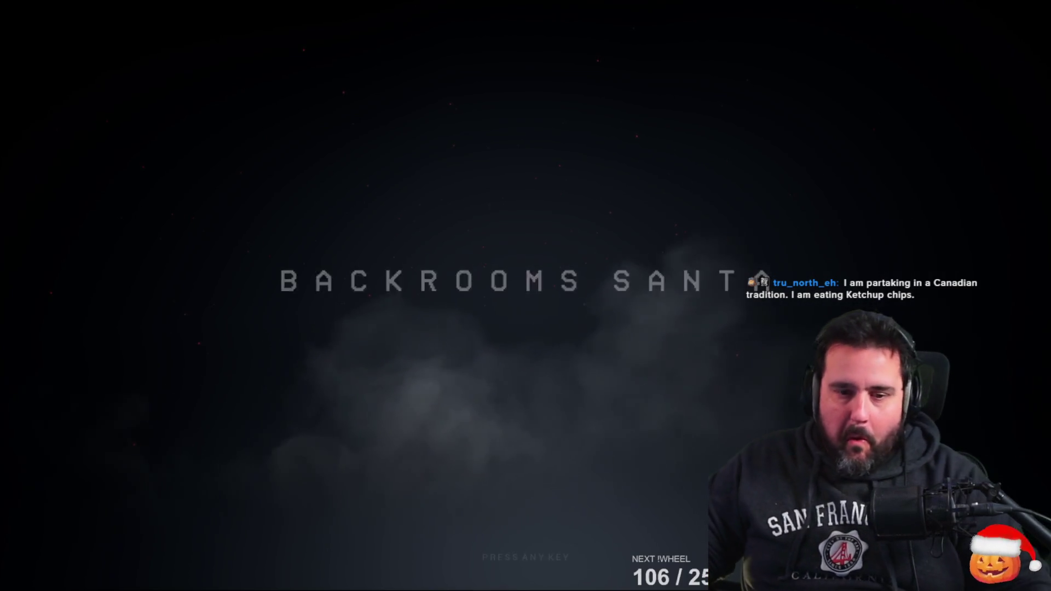
key("Escape")
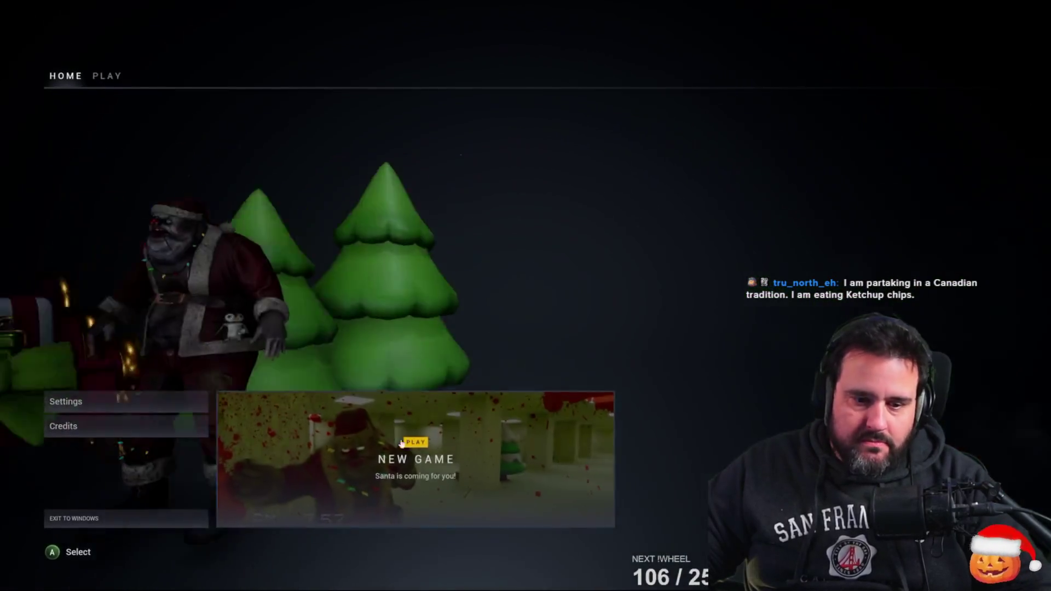
left_click(467, 437)
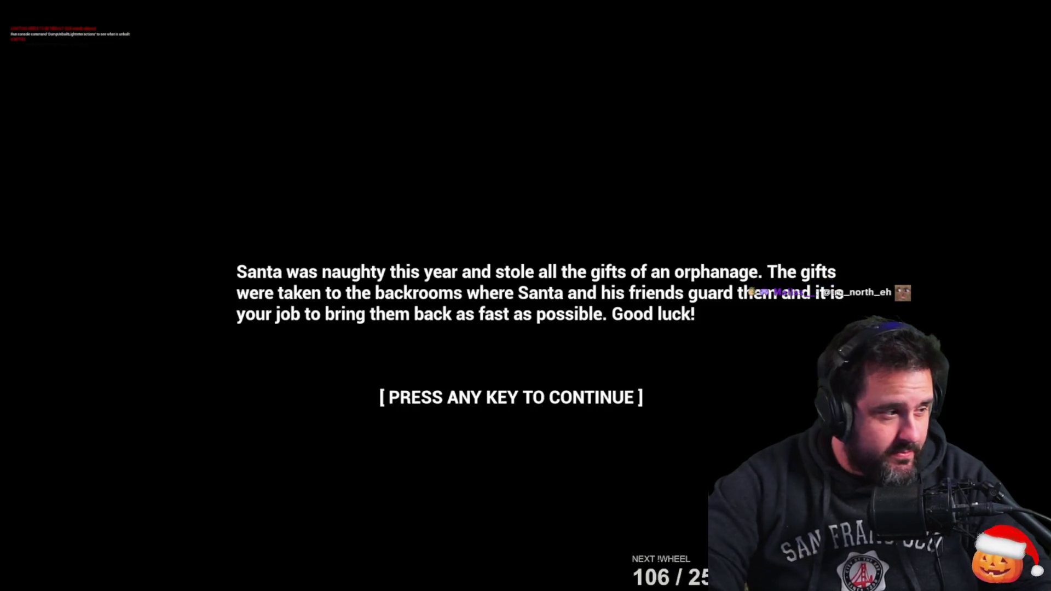
key("space")
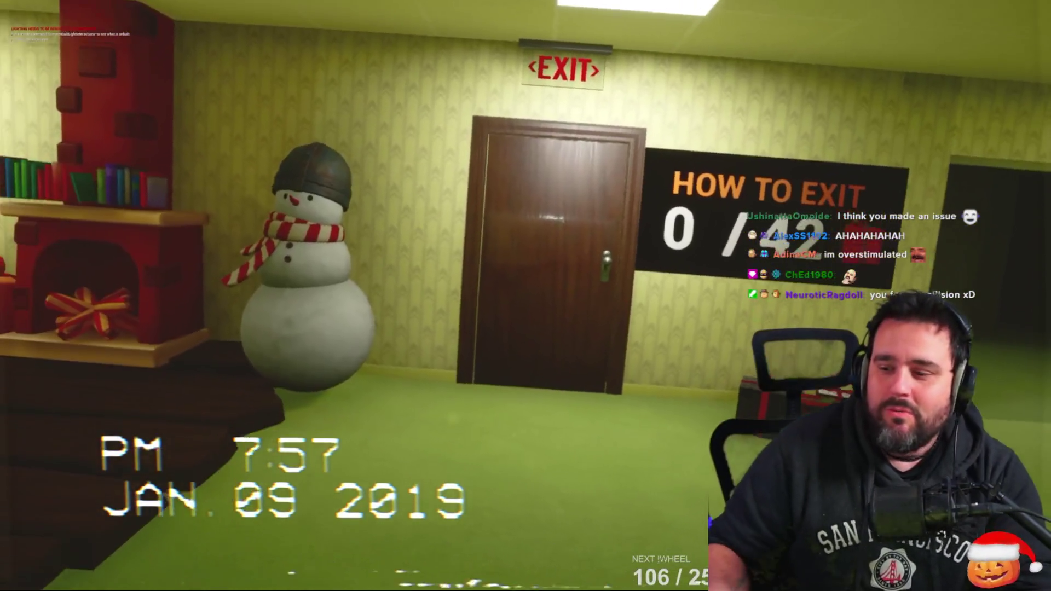
Walk with WASD through the pillared rooms past the tree, sleigh and presents
key("s")
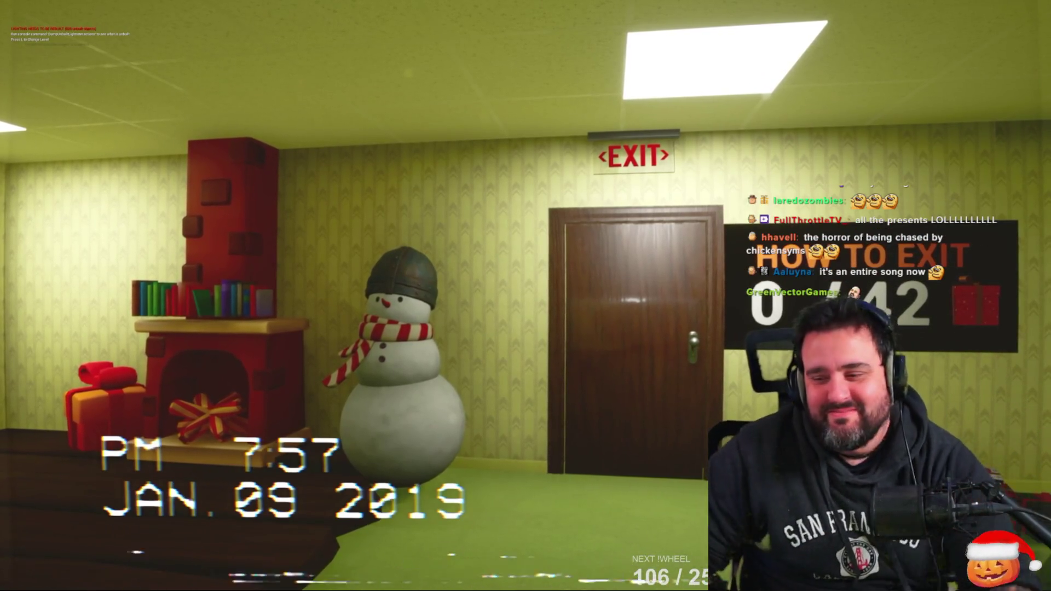
mouse_move(526, 296)
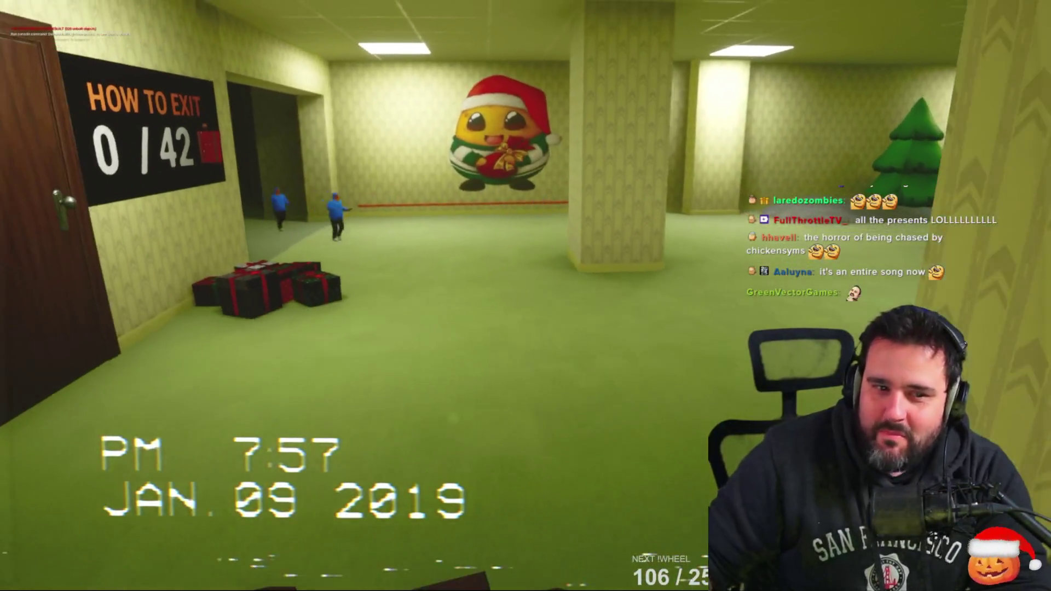
key("w")
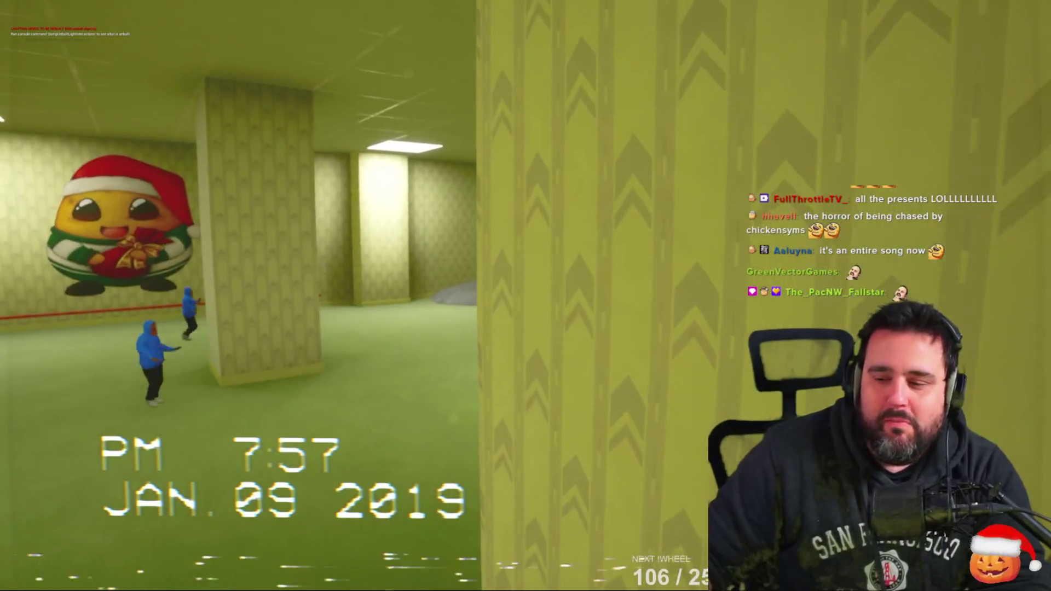
key("a")
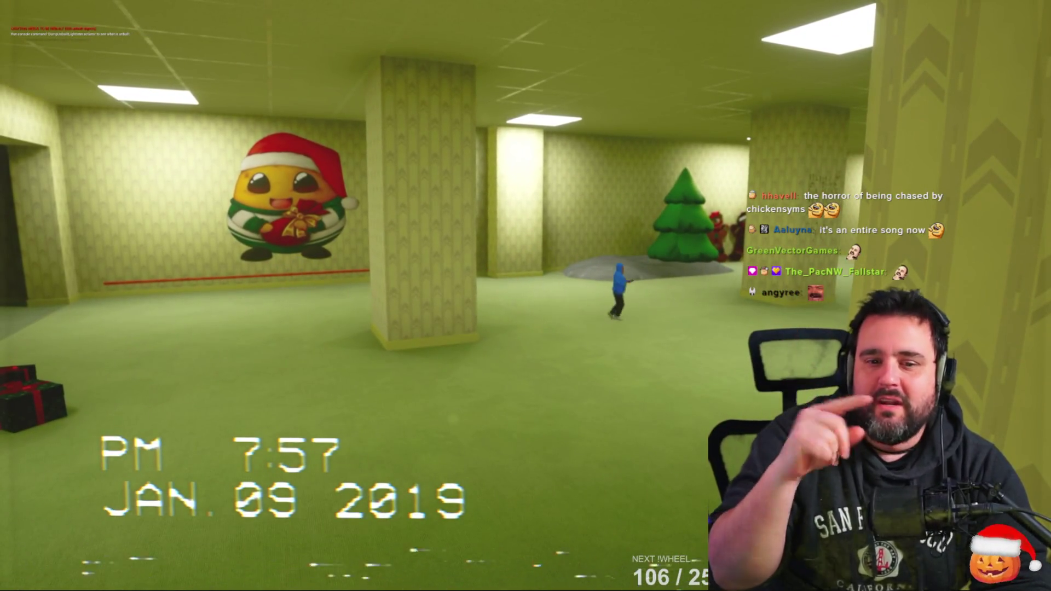
key("w")
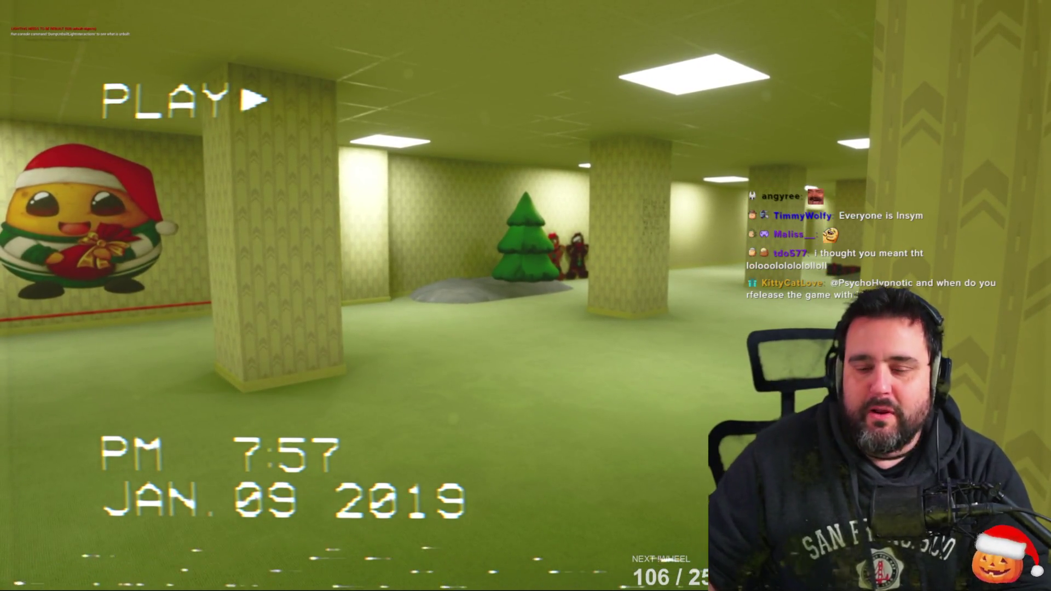
key("w")
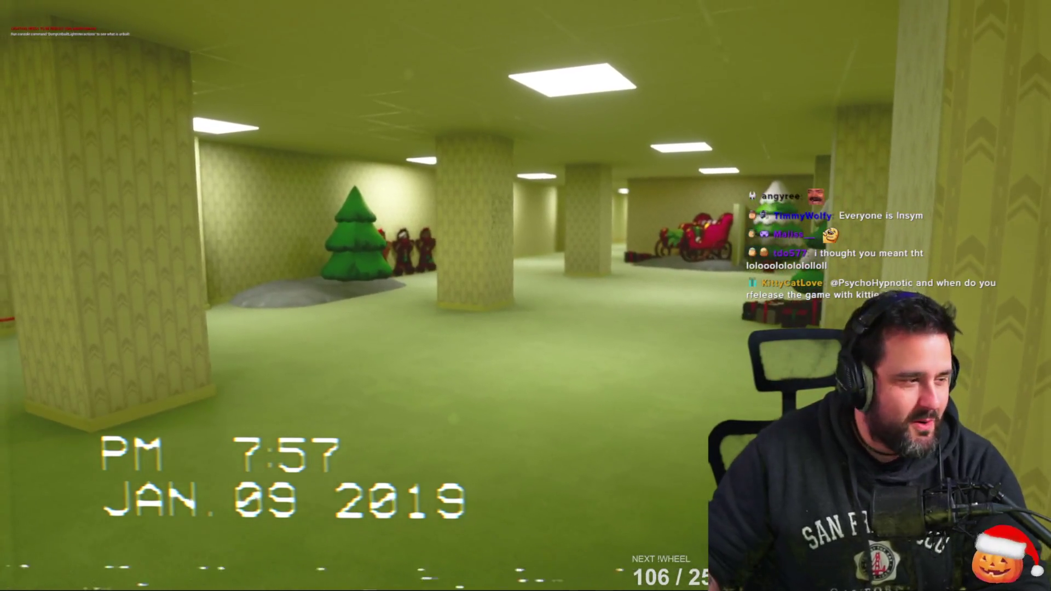
key("w")
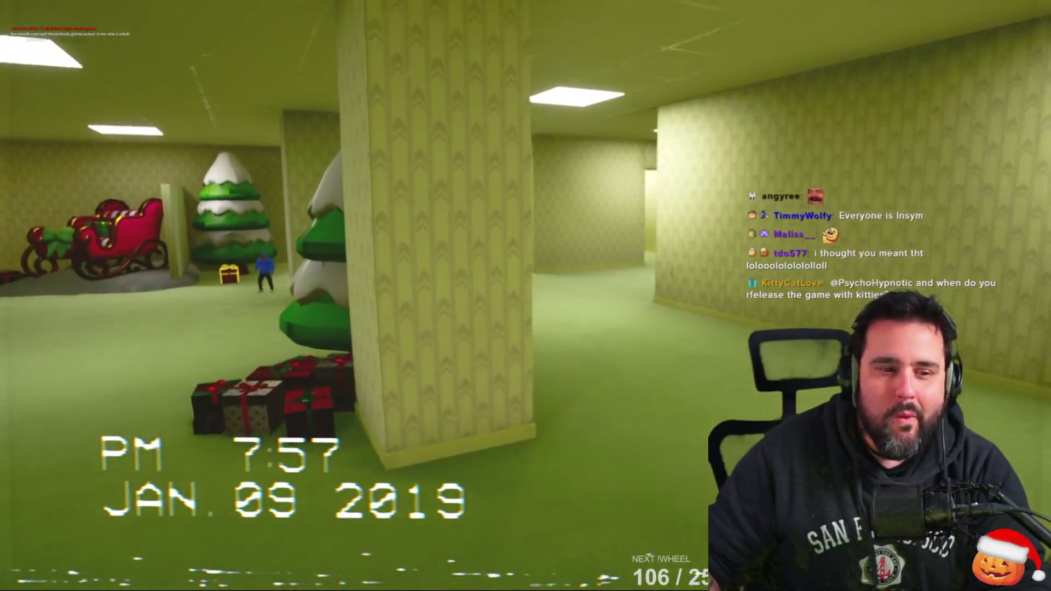
key("a")
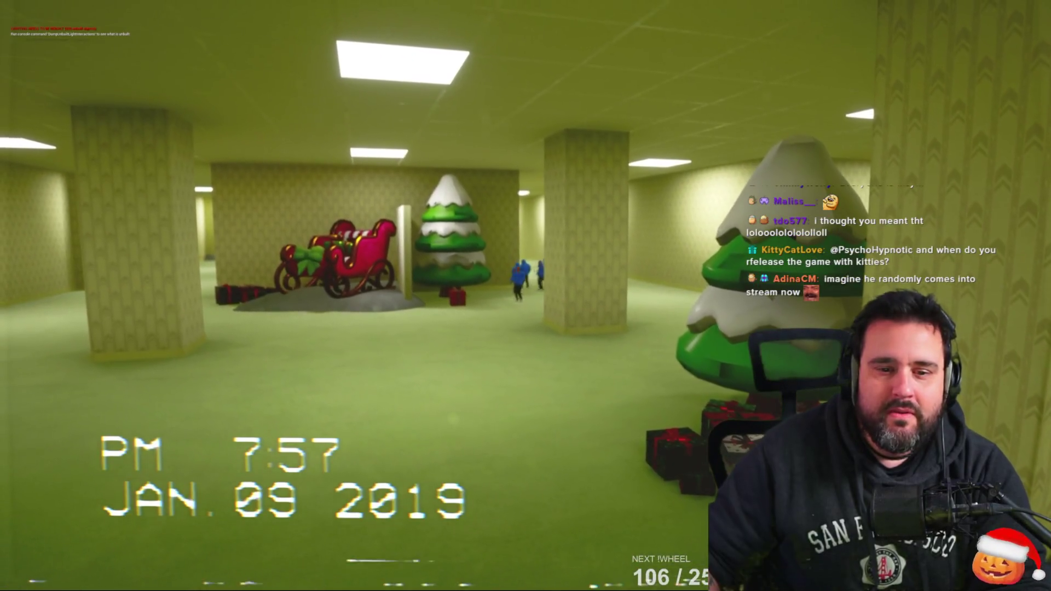
key("a")
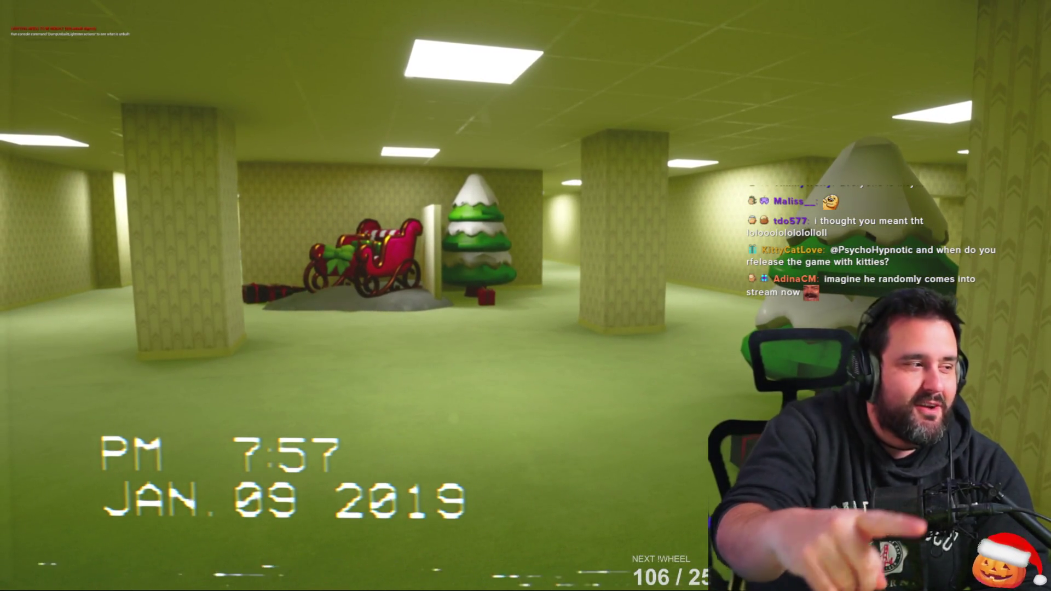
key("a")
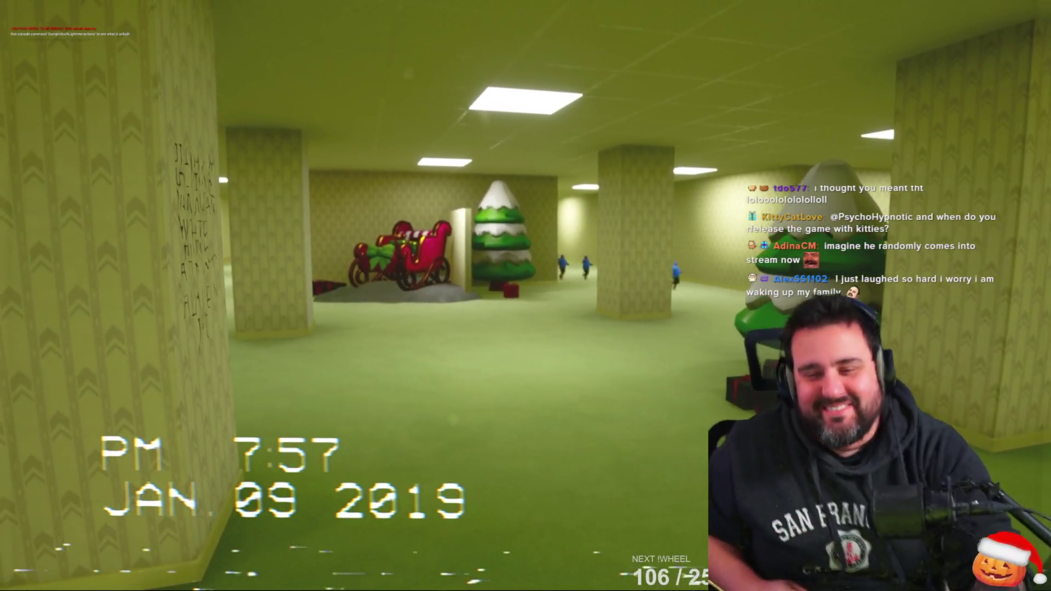
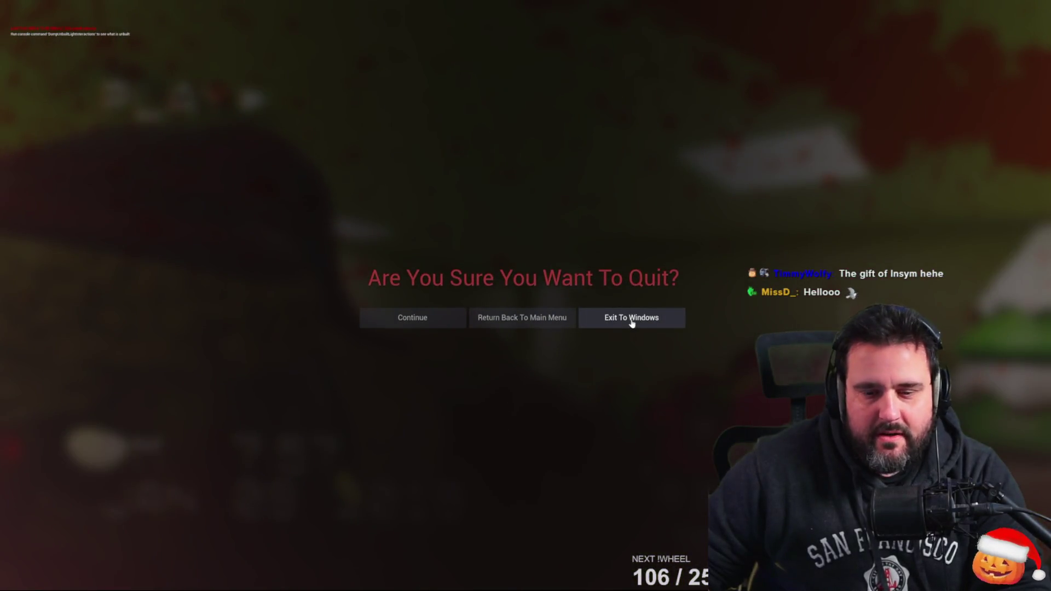
Exit the playtest to Windows and return to the BP_Gift Blueprint's viewport preview
left_click(632, 323)
key("alt+Tab")
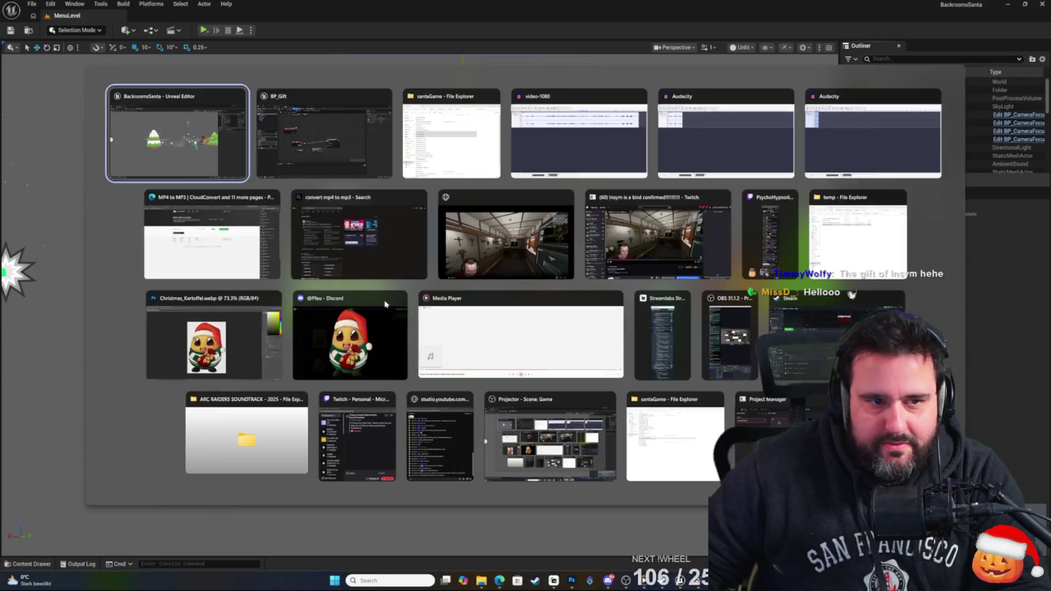
key("alt+Tab")
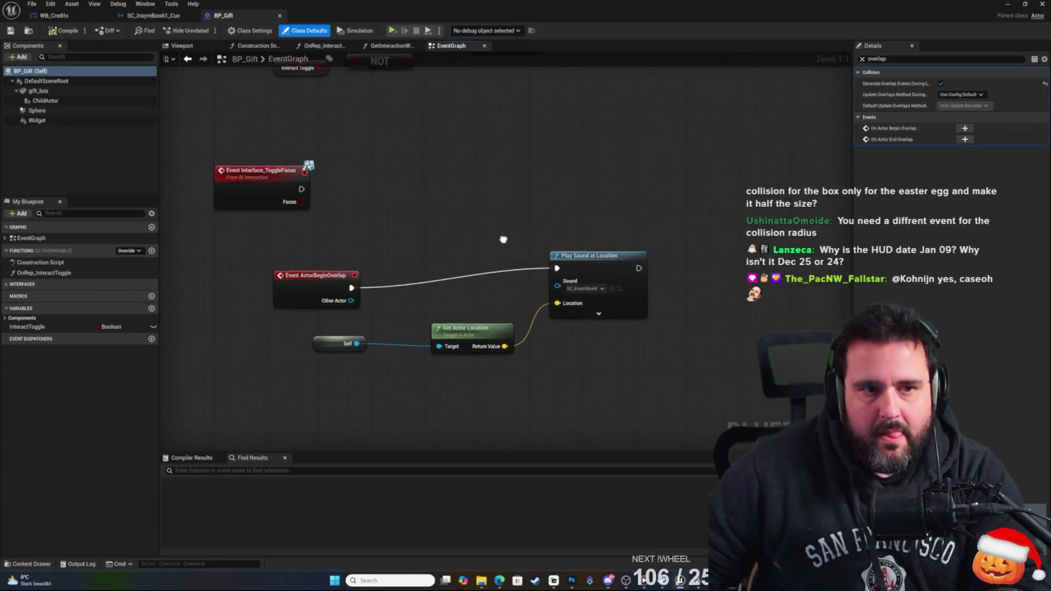
left_click(179, 46)
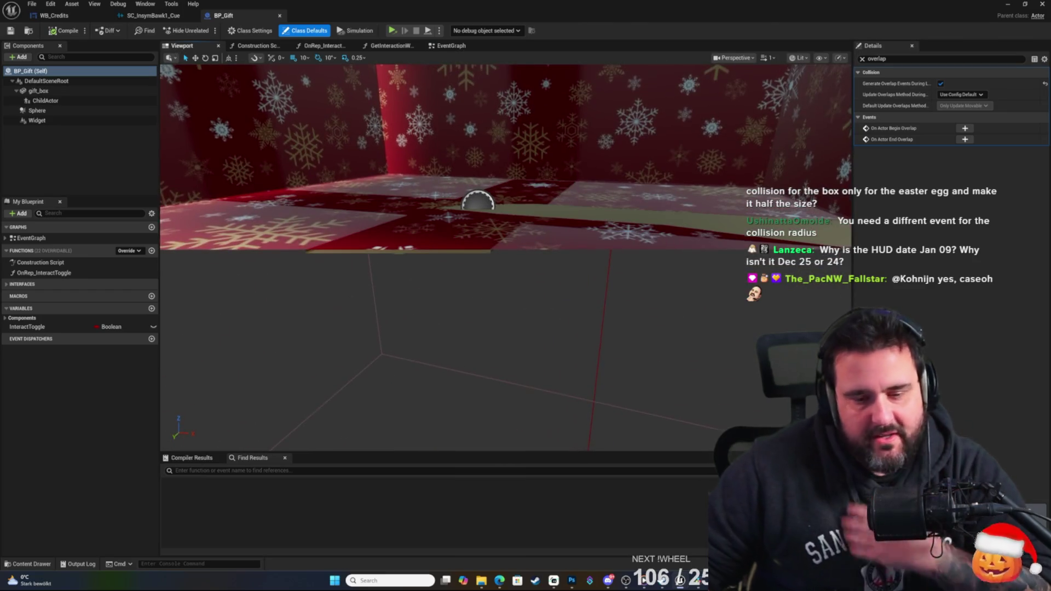
Frame the gift and inspect its interaction sphere and BP_Gift's overlap settings
scroll(466, 257, "up", 5)
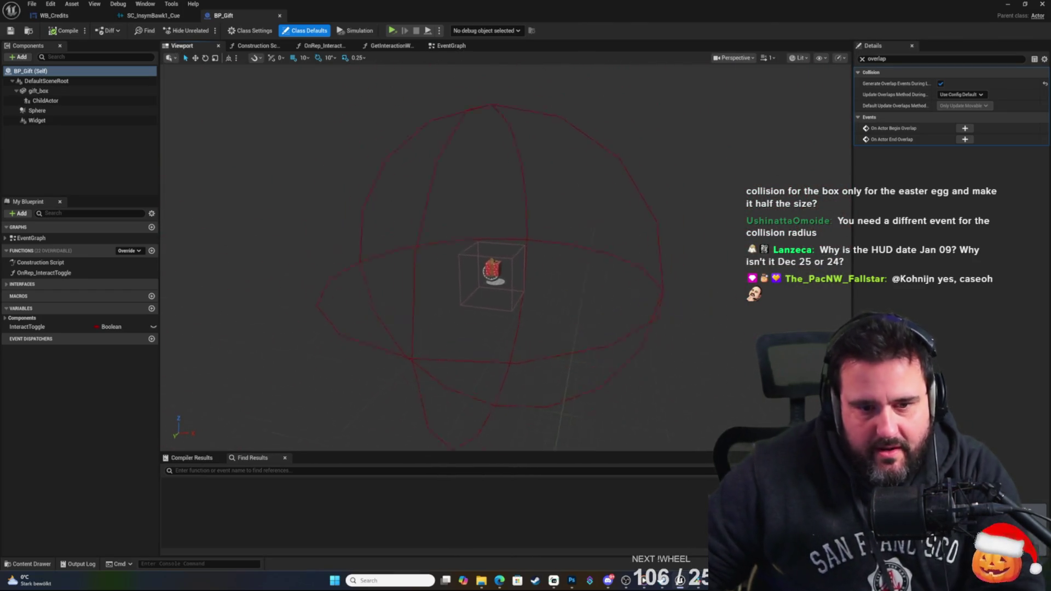
left_click_drag(449, 208, 463, 205)
left_click(498, 168)
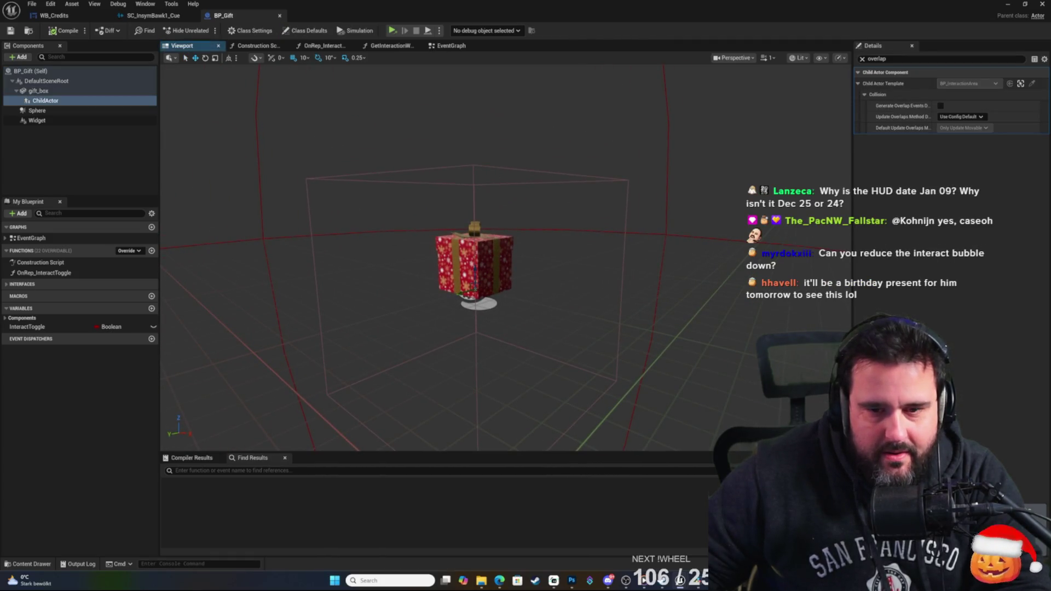
key("f")
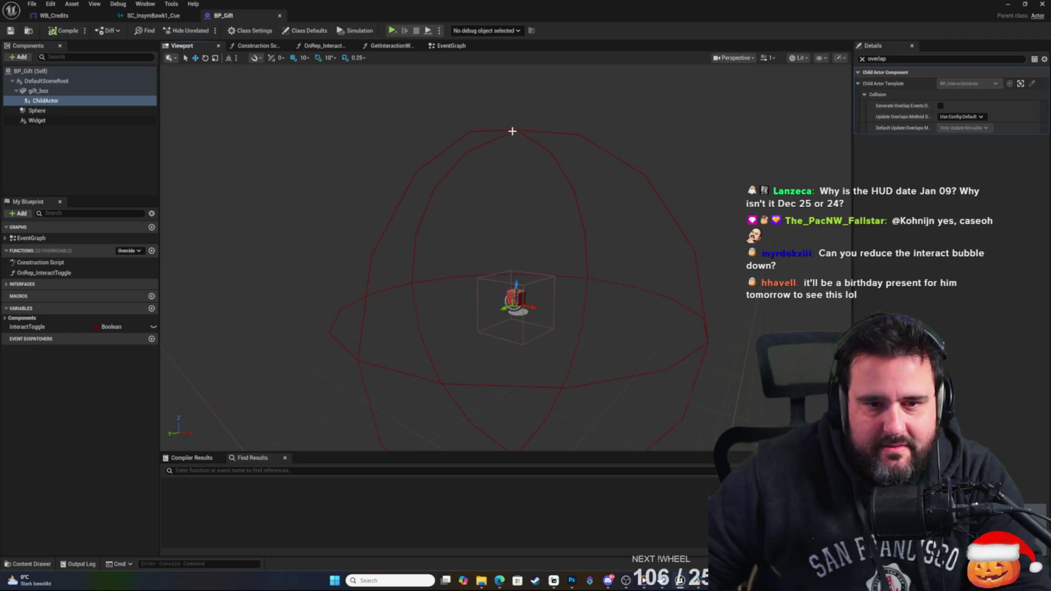
left_click(512, 131)
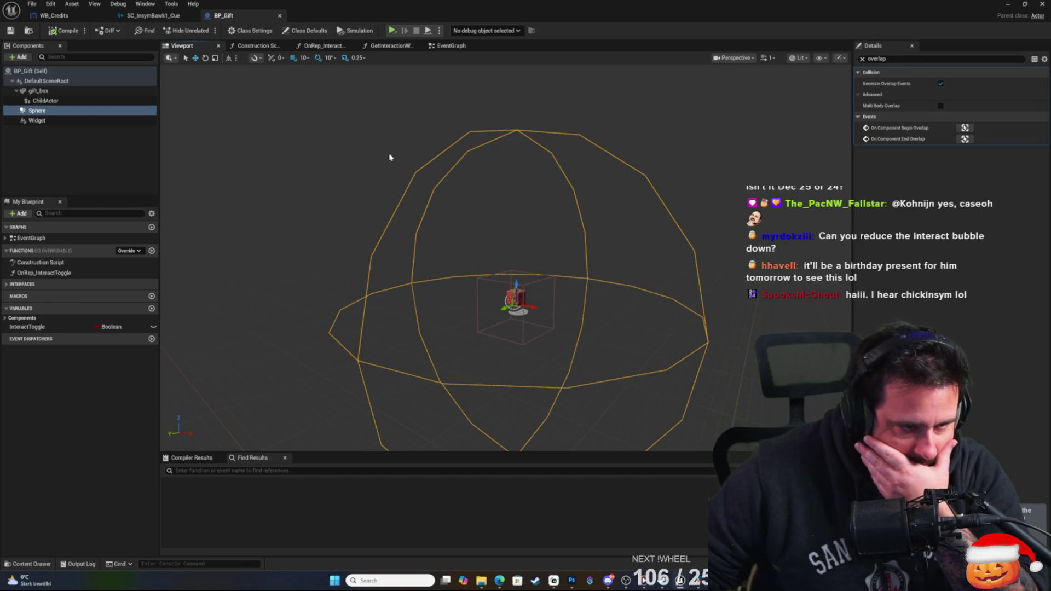
left_click(36, 72)
left_click(940, 85)
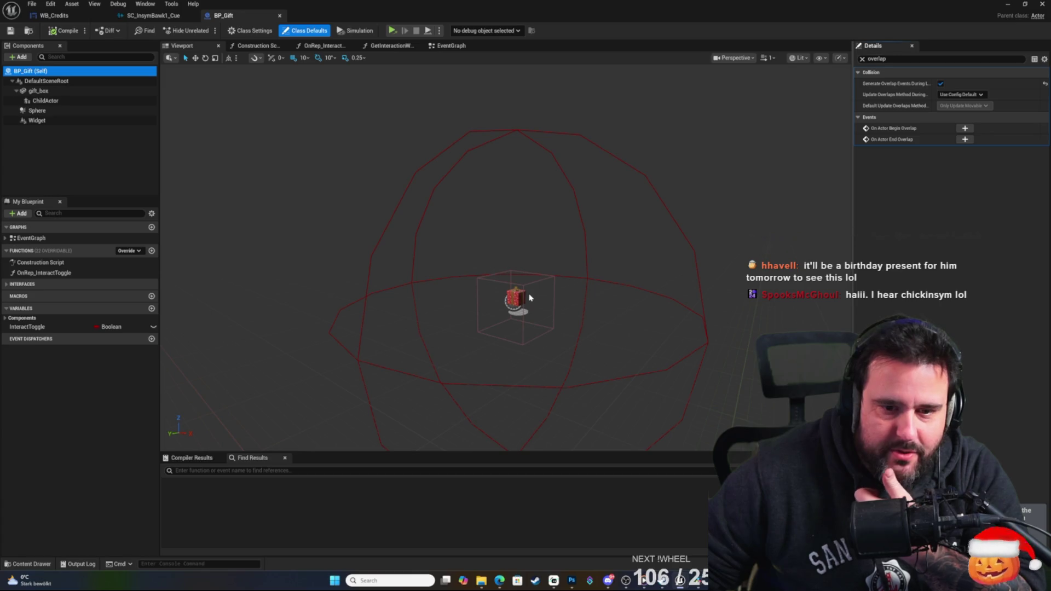
Select gift_box and add an On Component Begin Overlap event for it
left_click(39, 93)
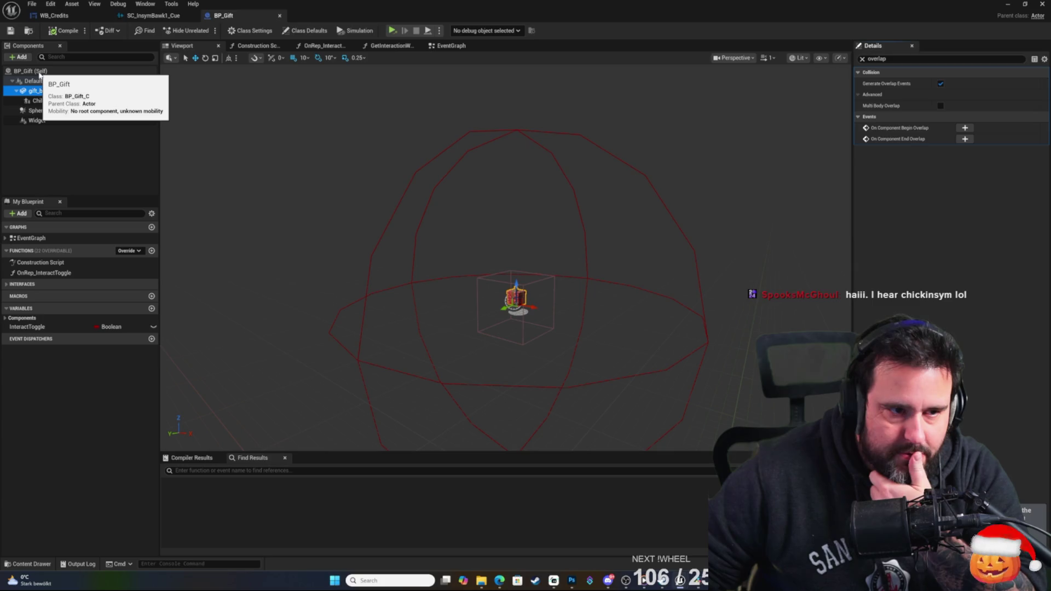
left_click(39, 75)
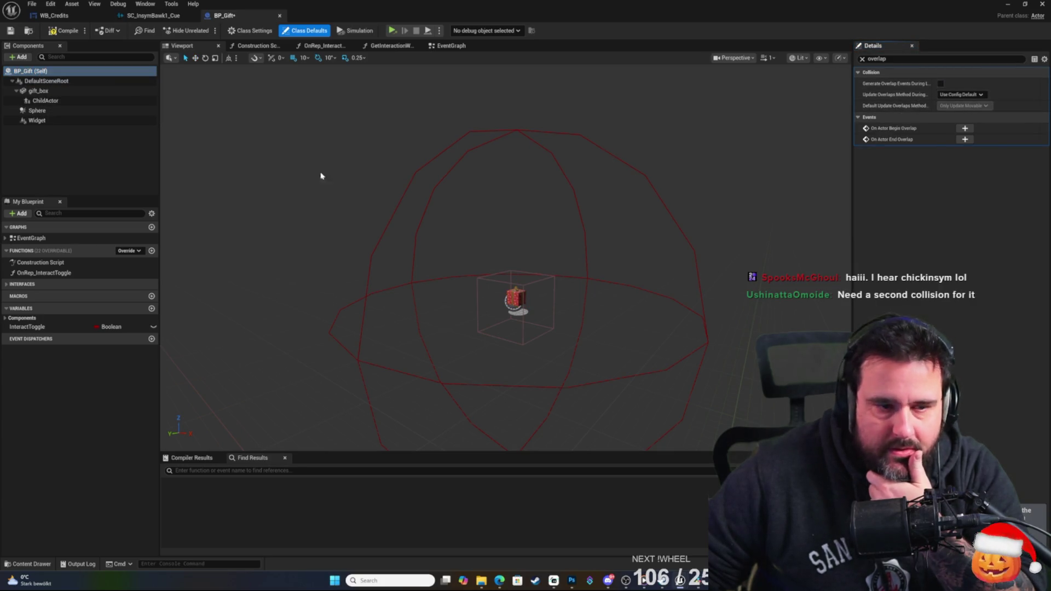
left_click(38, 90)
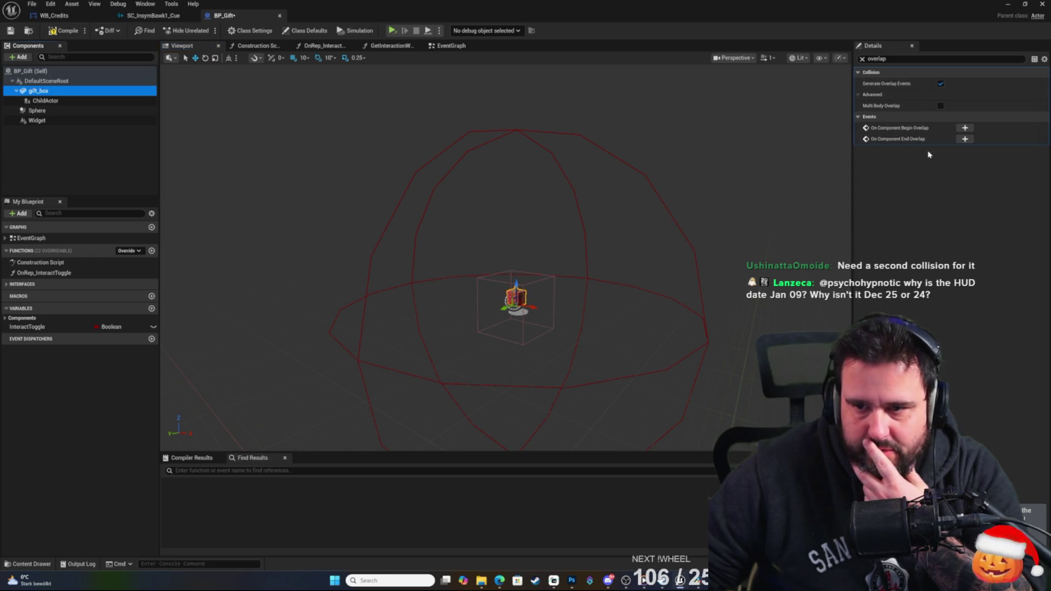
left_click(965, 128)
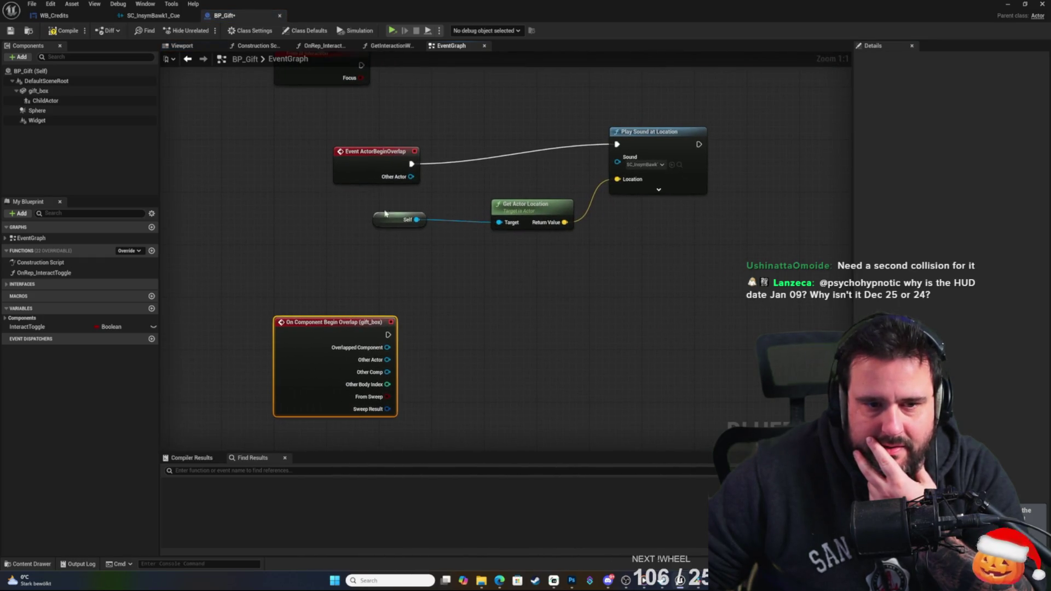
Delete Event ActorBeginOverlap and wire the gift_box overlap event into Play Sound at Location
left_click(367, 155)
key("Delete")
left_click_drag(383, 112, 698, 218)
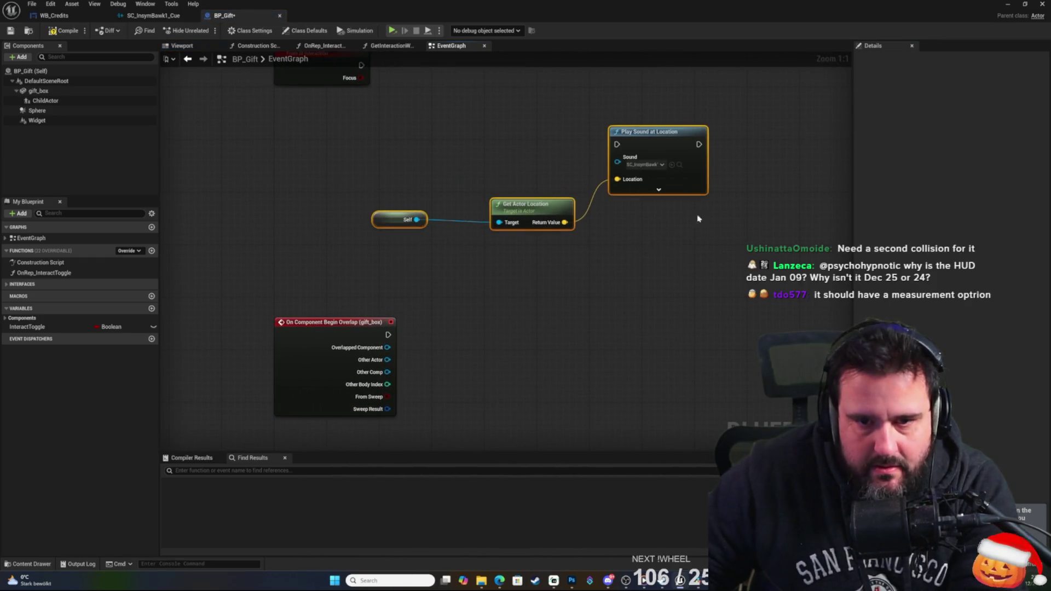
mouse_move(665, 136)
left_mouse_down()
mouse_move(682, 338)
mouse_move(672, 354)
left_mouse_up()
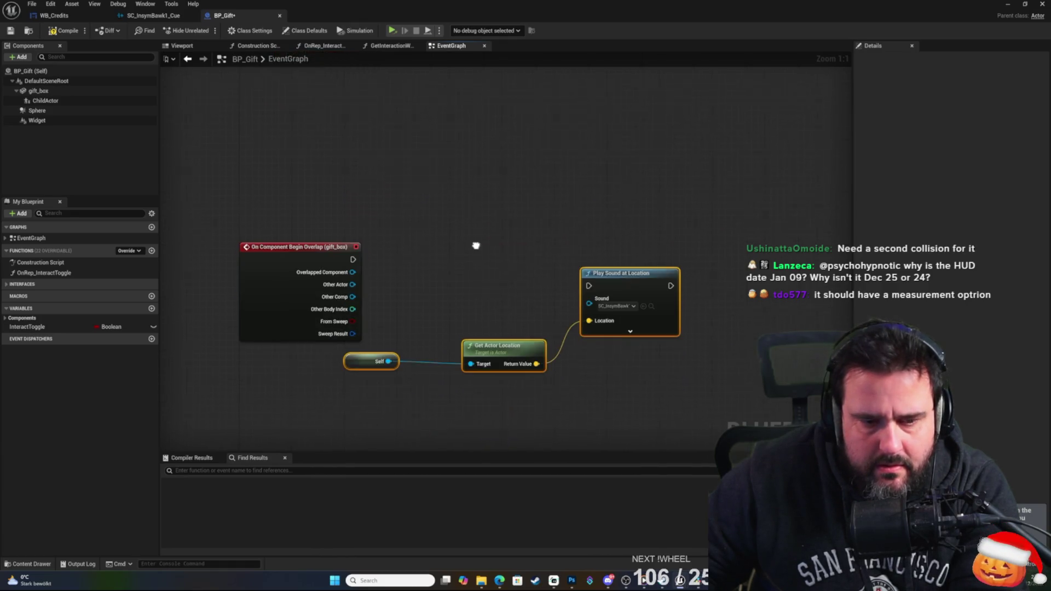
left_click(473, 245)
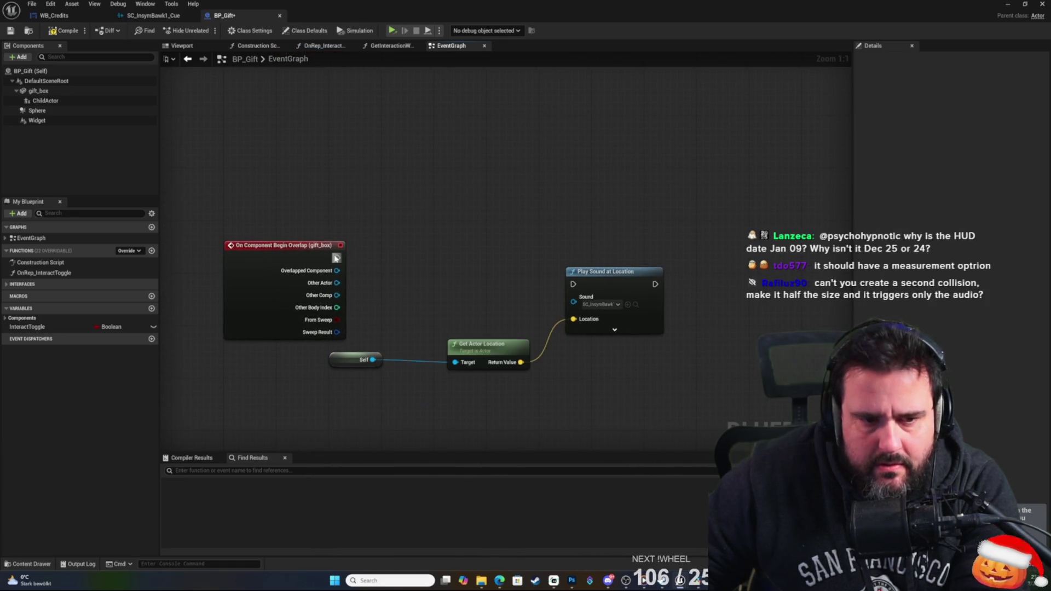
mouse_move(336, 258)
left_mouse_down()
mouse_move(563, 282)
mouse_move(580, 295)
mouse_move(573, 284)
left_mouse_up()
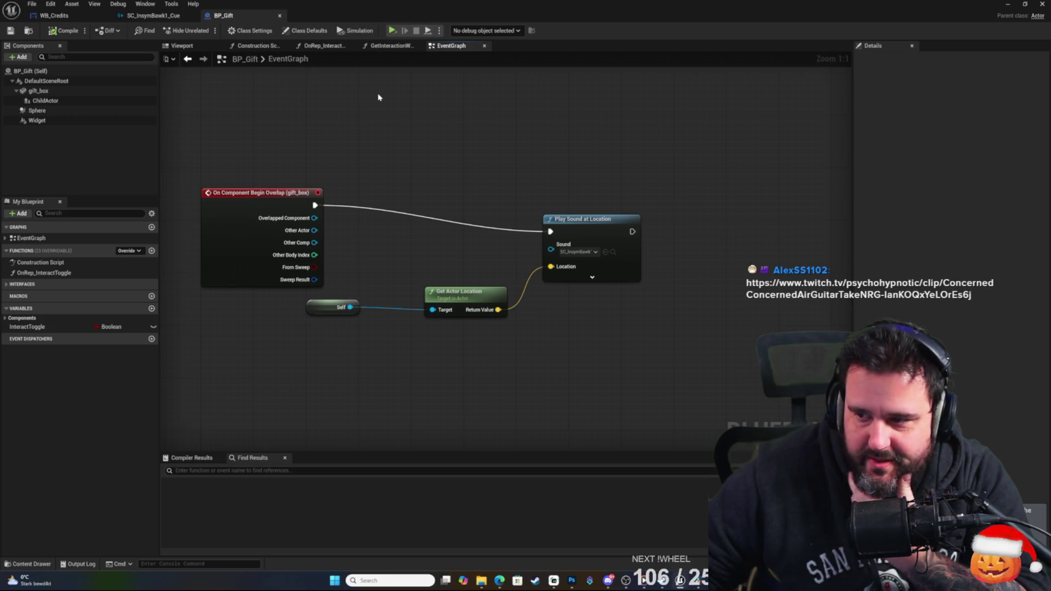
Open and dismiss the graph action list while panning around the event graph
right_click(459, 134)
left_click(346, 123)
left_click_drag(504, 125, 491, 122)
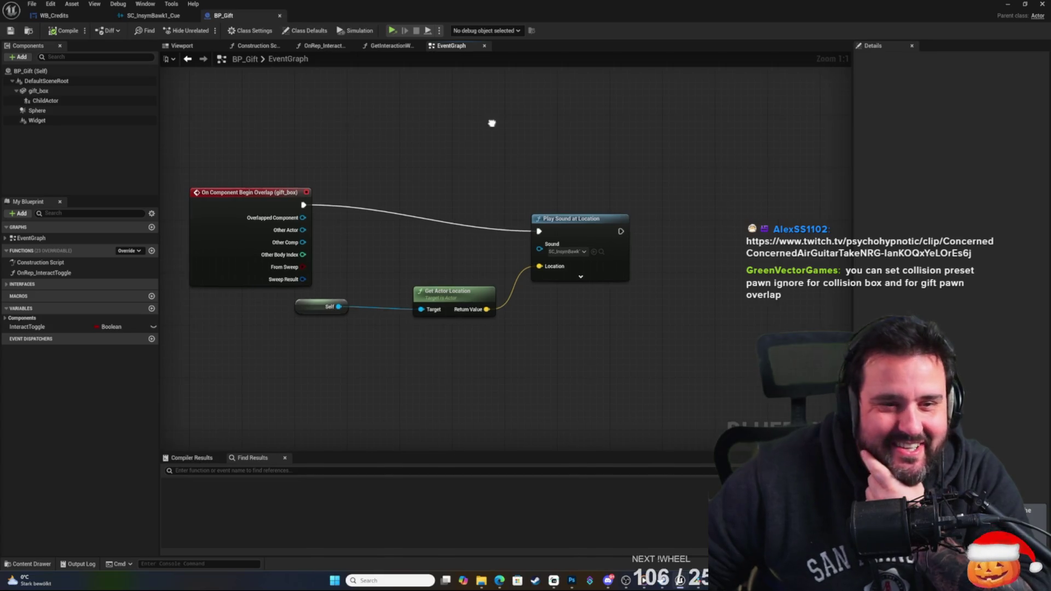
right_click(553, 159)
left_click_drag(325, 126, 312, 125)
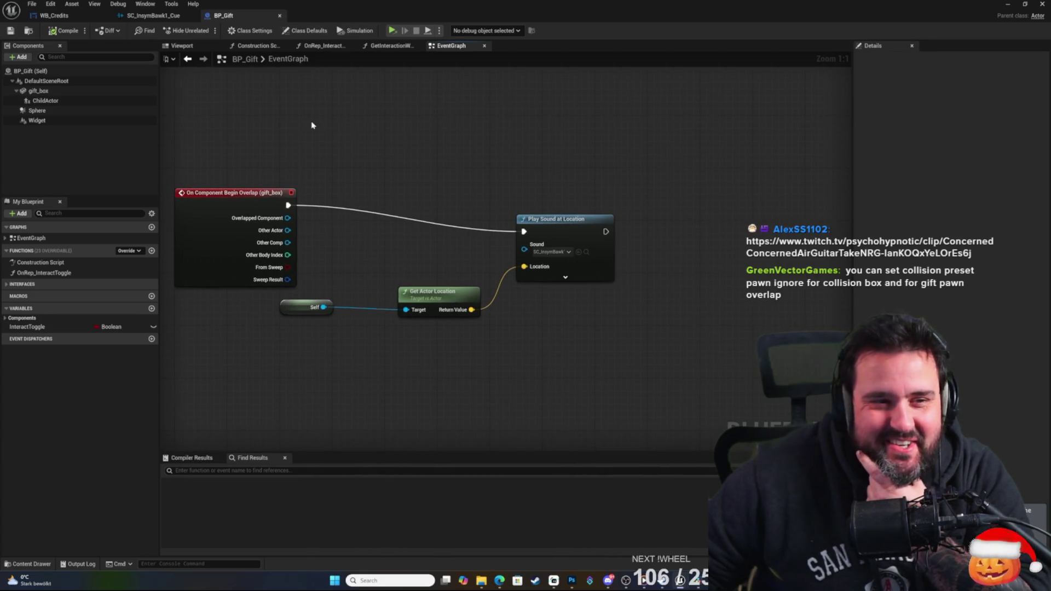
right_click(391, 134)
left_click(318, 141)
left_click_drag(519, 165, 563, 124)
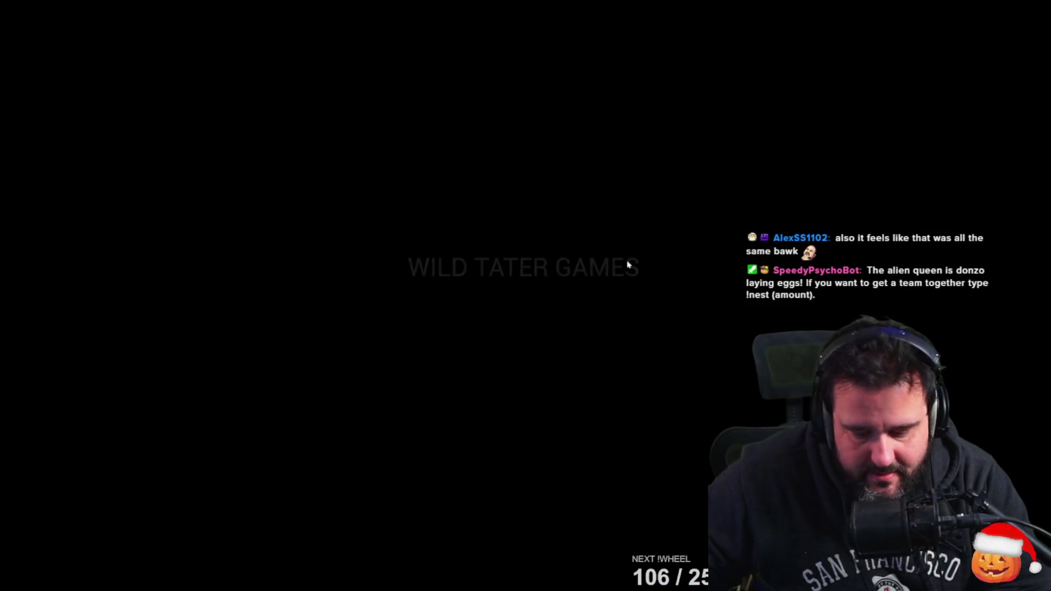
Close the standalone game with Escape and pan the BP_Gift graph back into view
key("Escape")
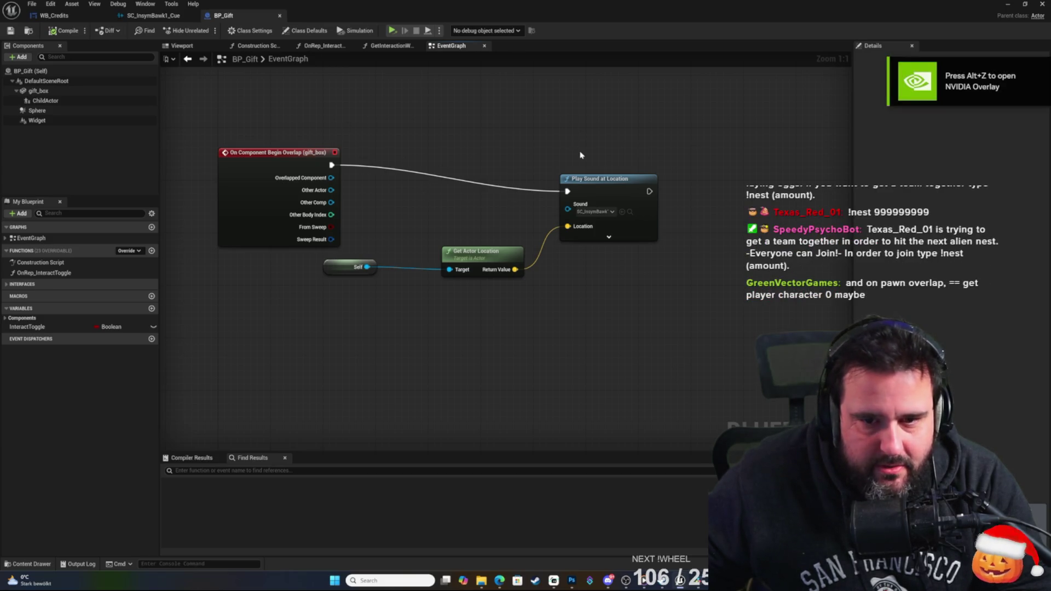
left_click_drag(521, 136, 540, 169)
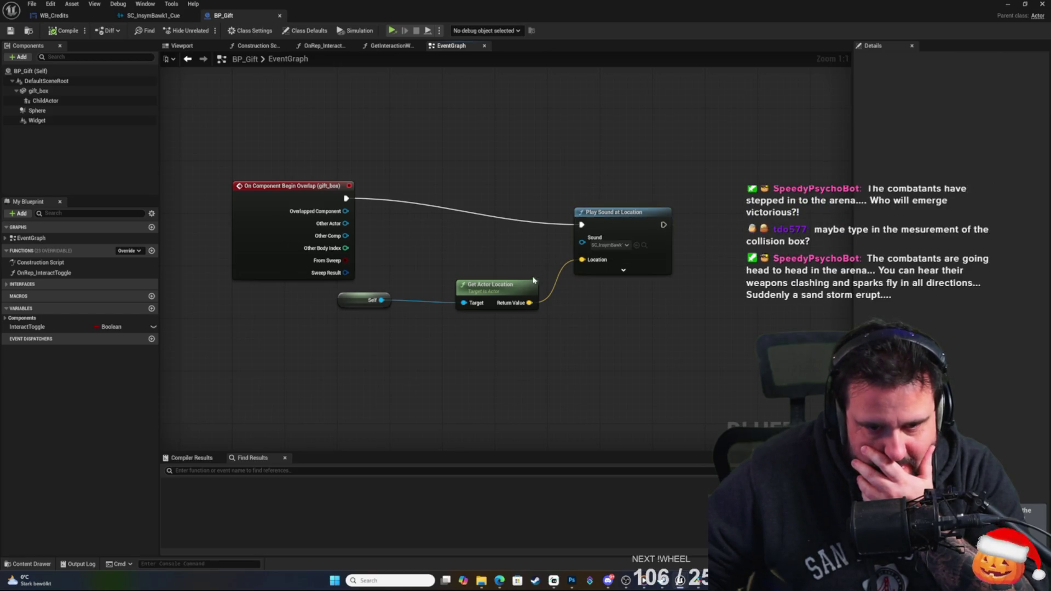
Give gift_box custom collision that overlaps pawns and save BP_Gift
left_click(38, 91)
left_click(862, 58)
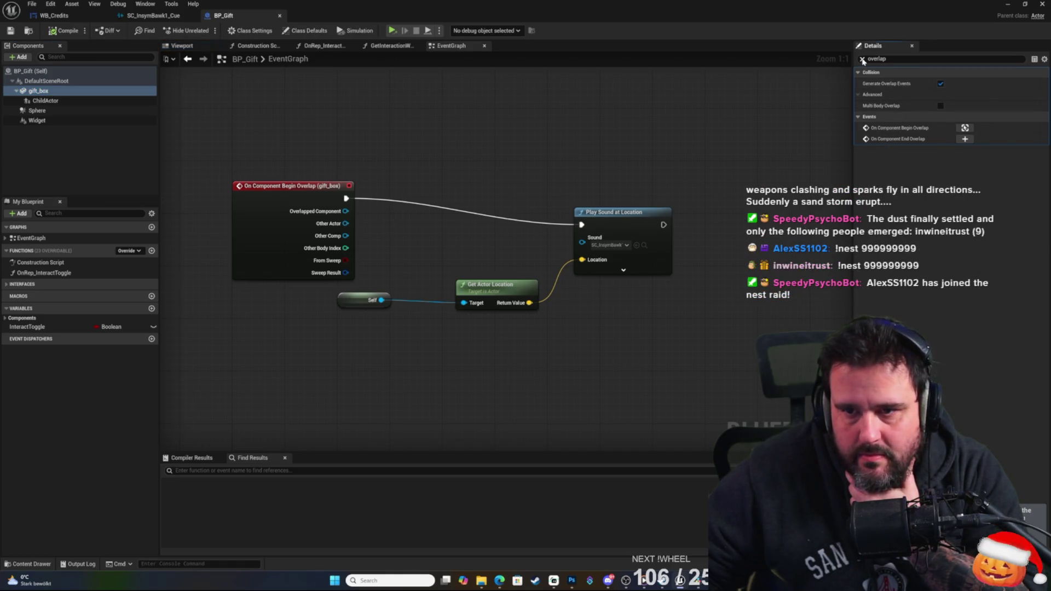
type("collis")
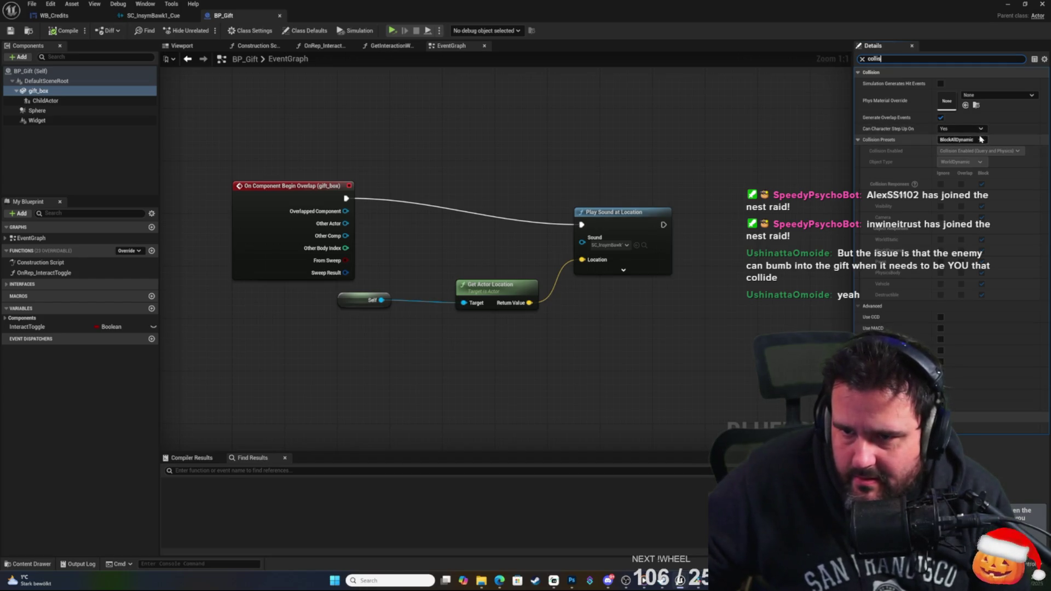
left_click(980, 140)
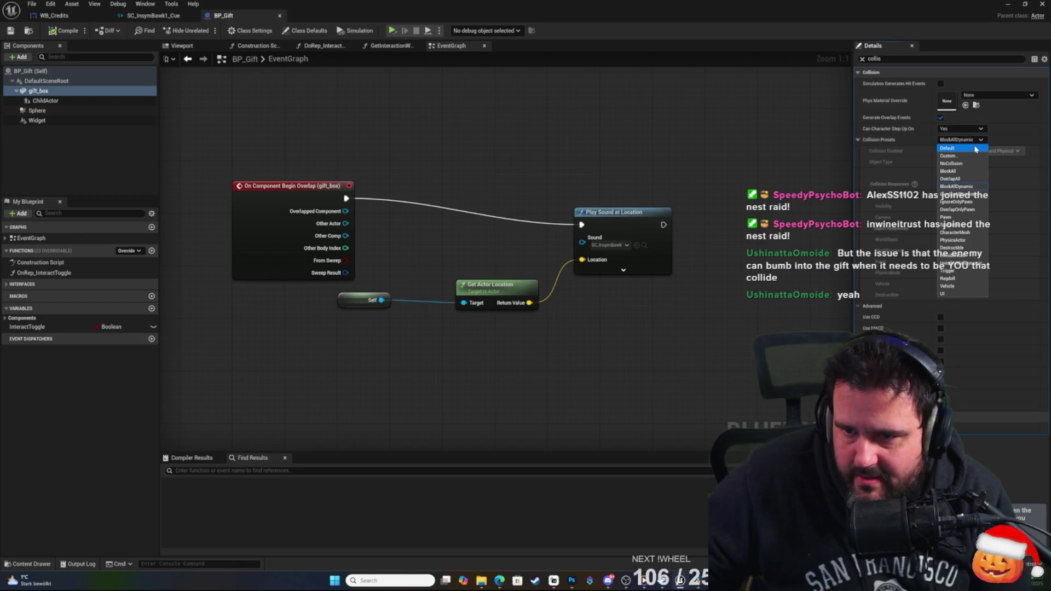
left_click(972, 158)
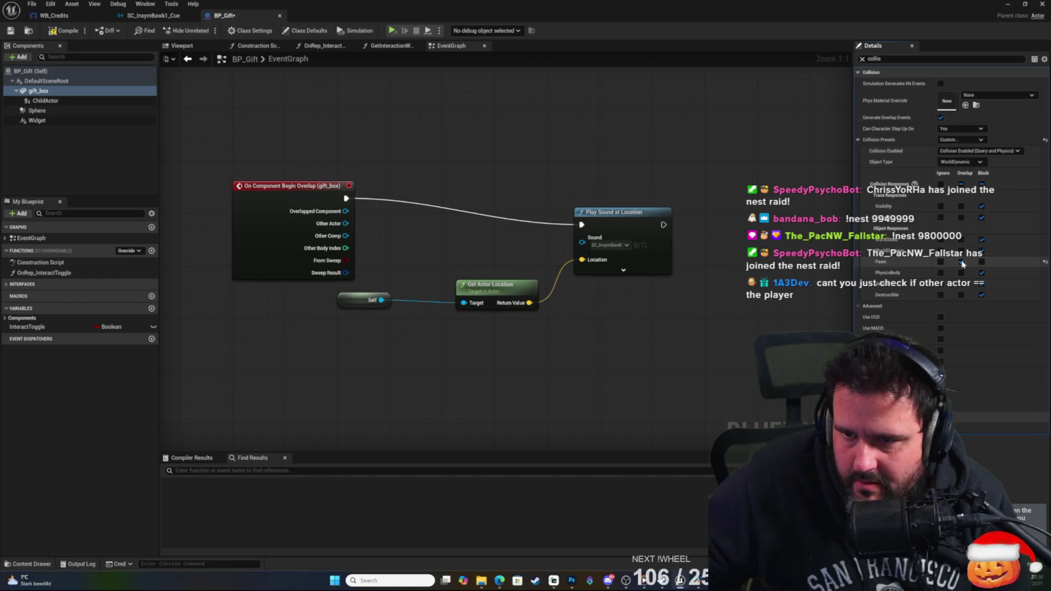
left_click(961, 261)
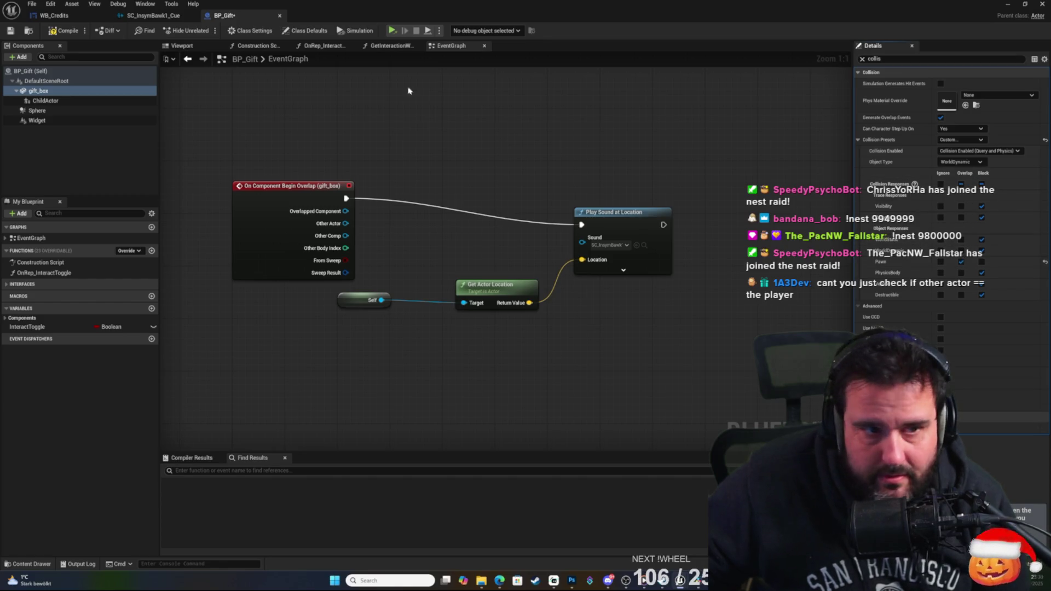
left_click(10, 31)
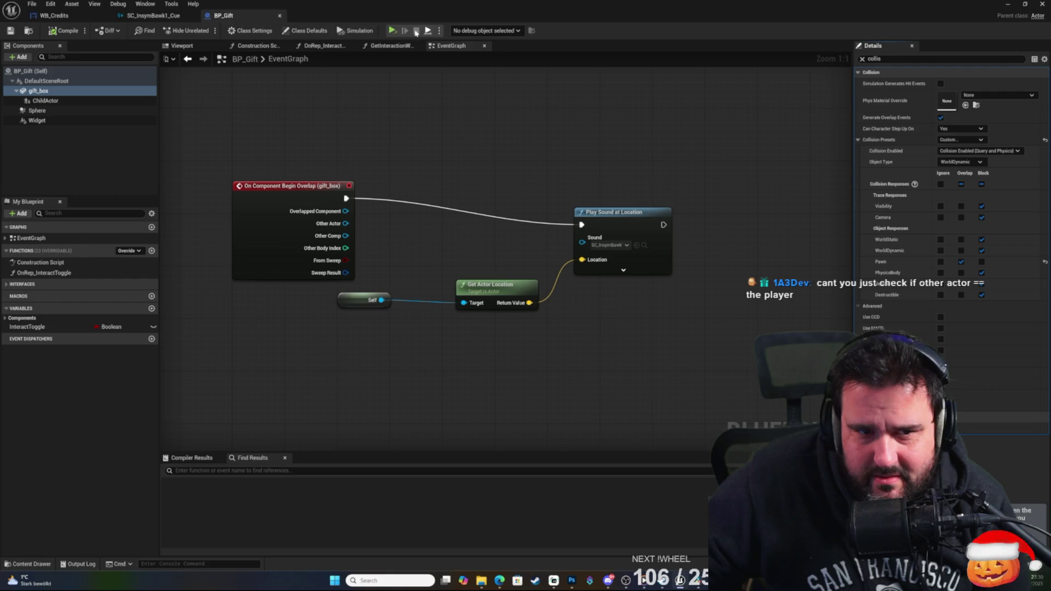
Switch gift_box's collision preset to BlockAllDynamic, keeping WorldDynamic, and save BP_Gift
left_click(1007, 4)
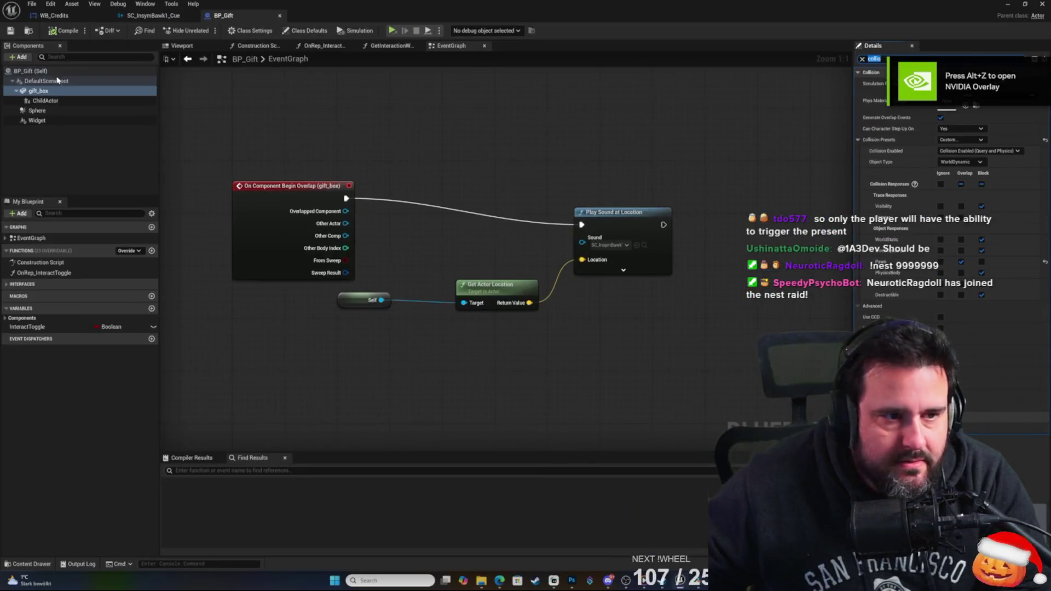
left_click(43, 92)
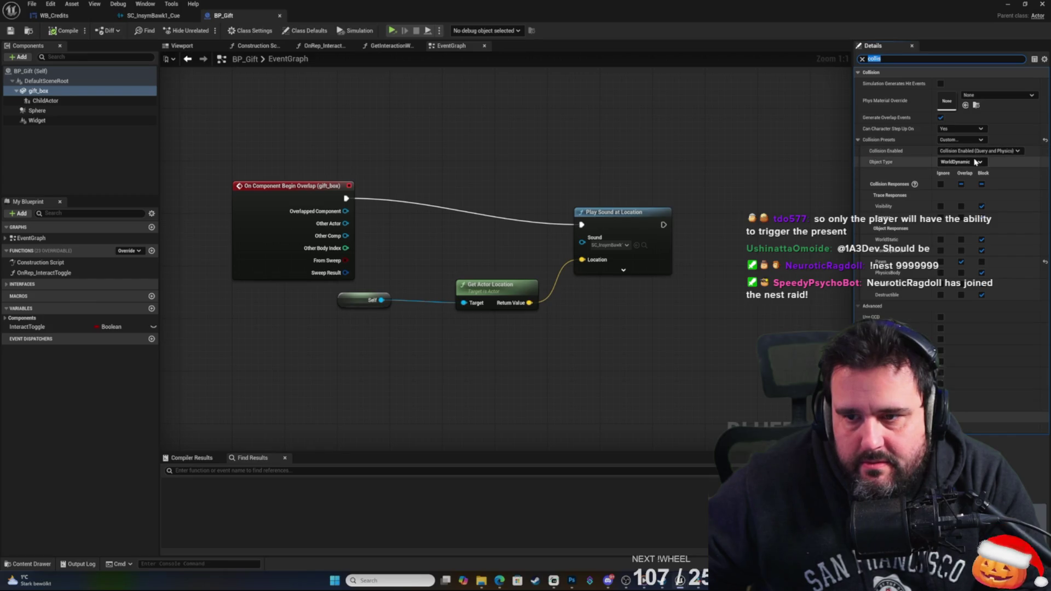
left_click(975, 162)
left_click(976, 162)
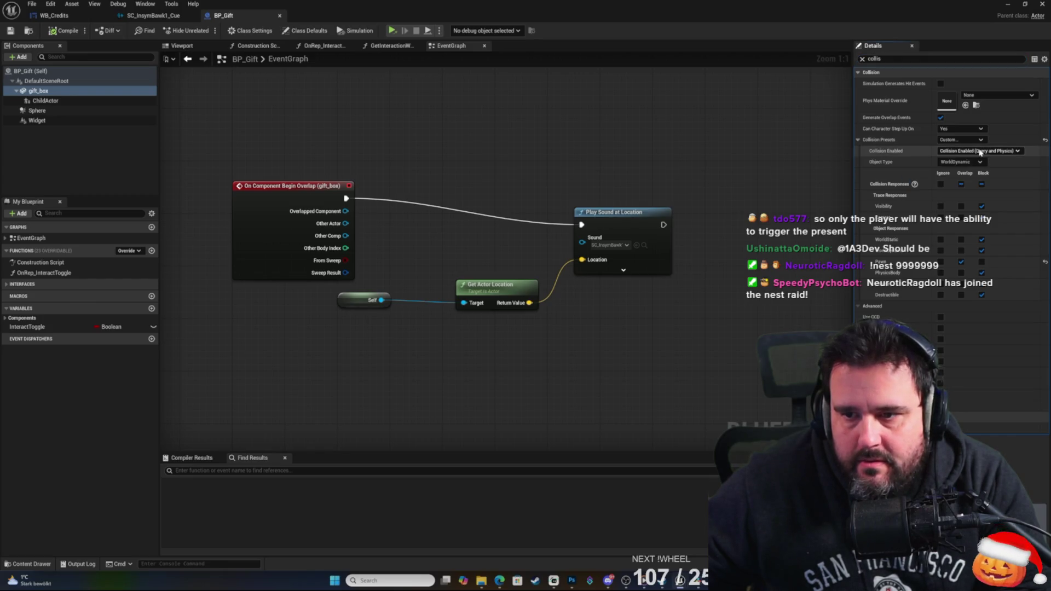
left_click(973, 140)
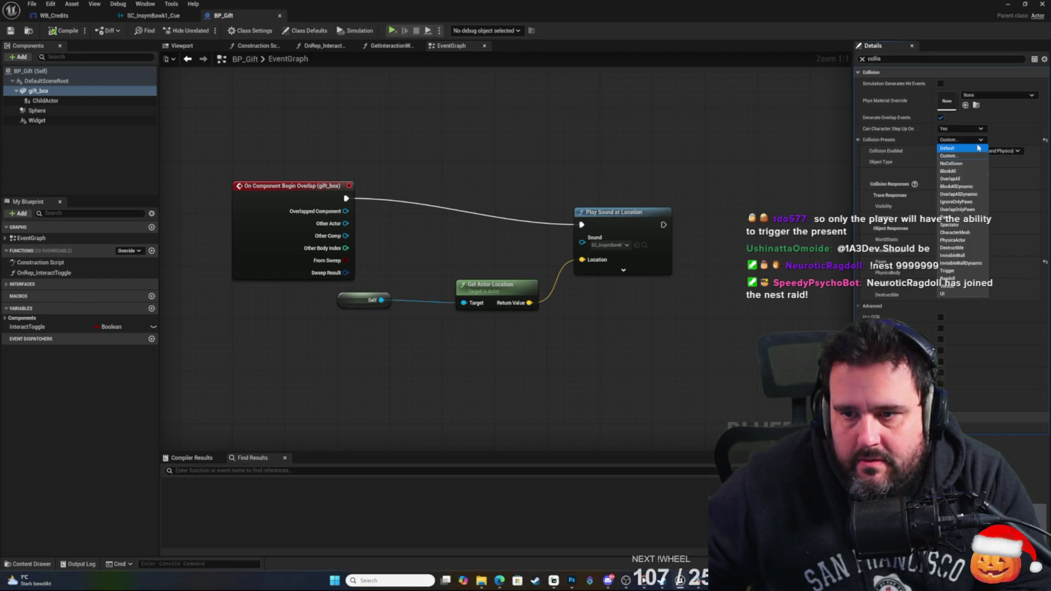
left_click(966, 187)
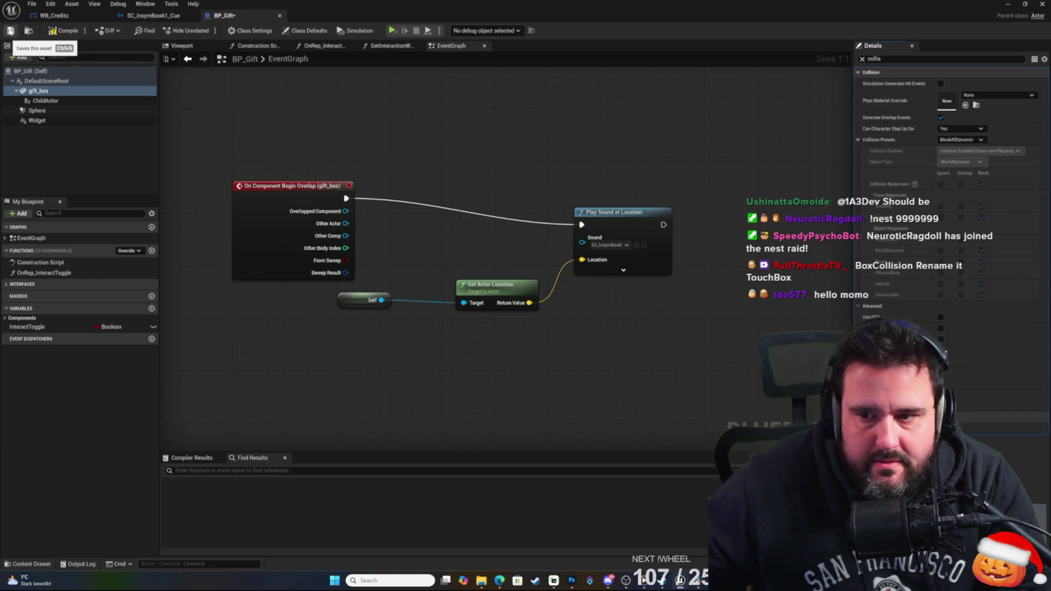
left_click(10, 30)
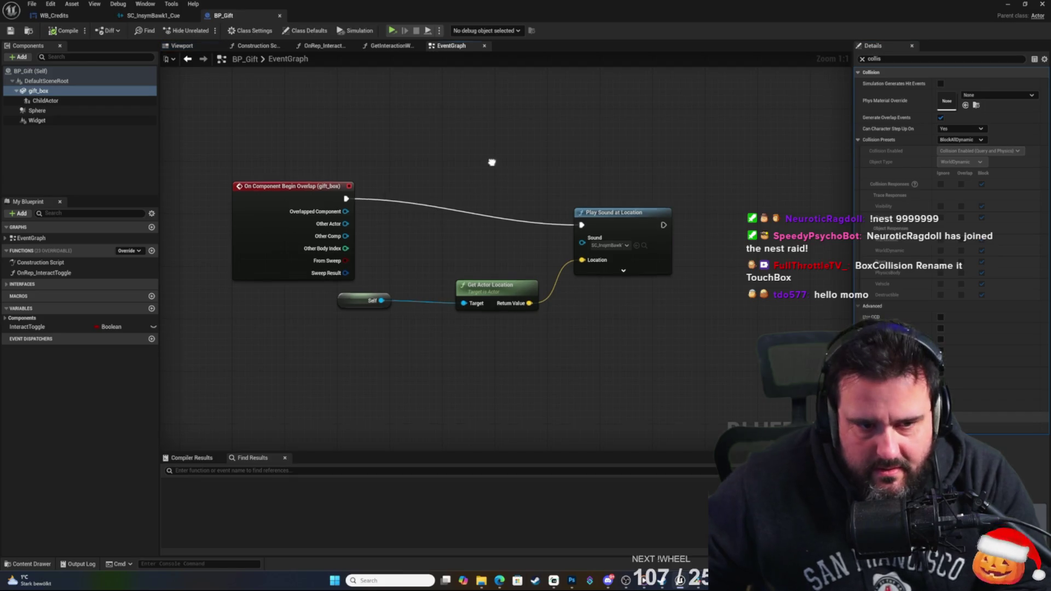
left_click_drag(492, 162, 493, 214)
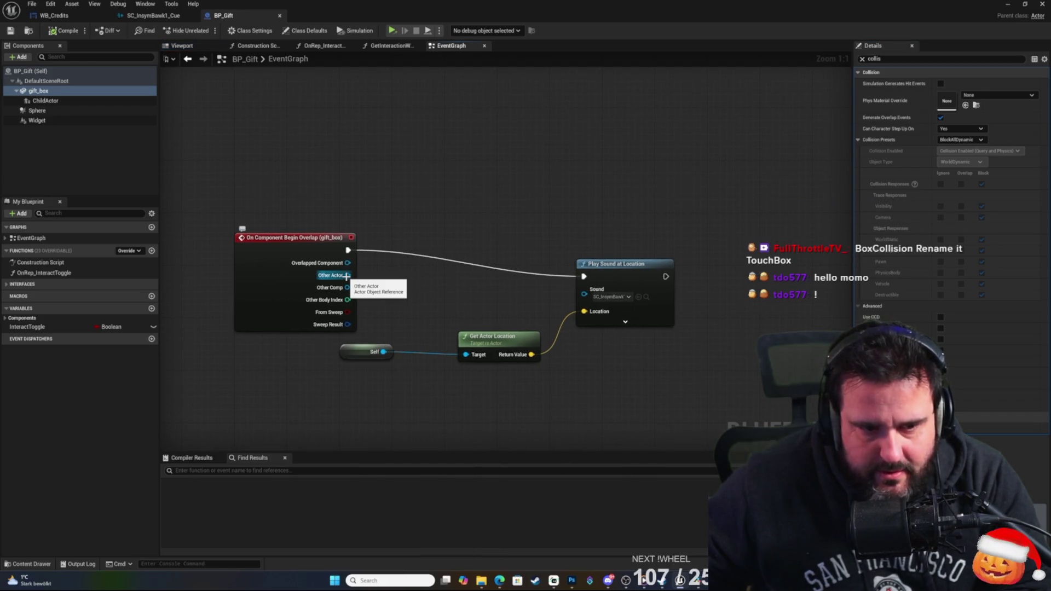
Try a Get Player Pawn node with an == check, then undo it
right_click(403, 165)
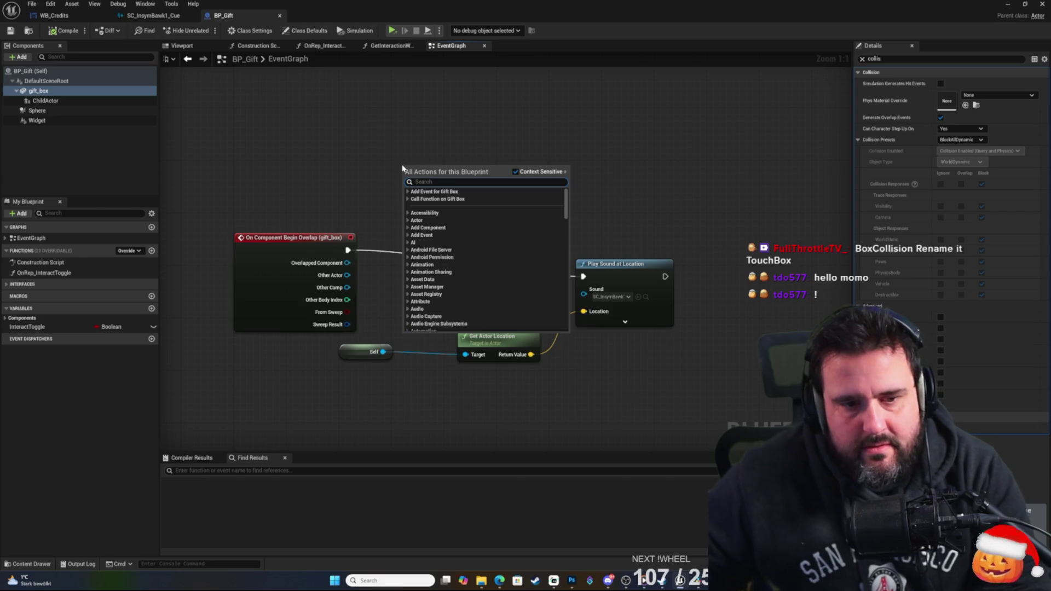
type("get player")
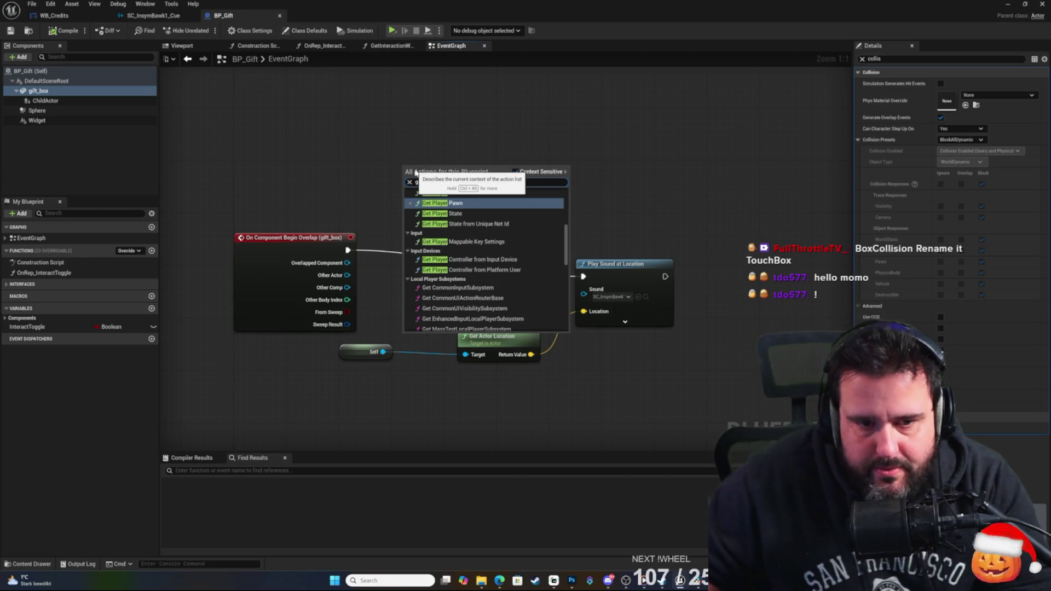
key("Return")
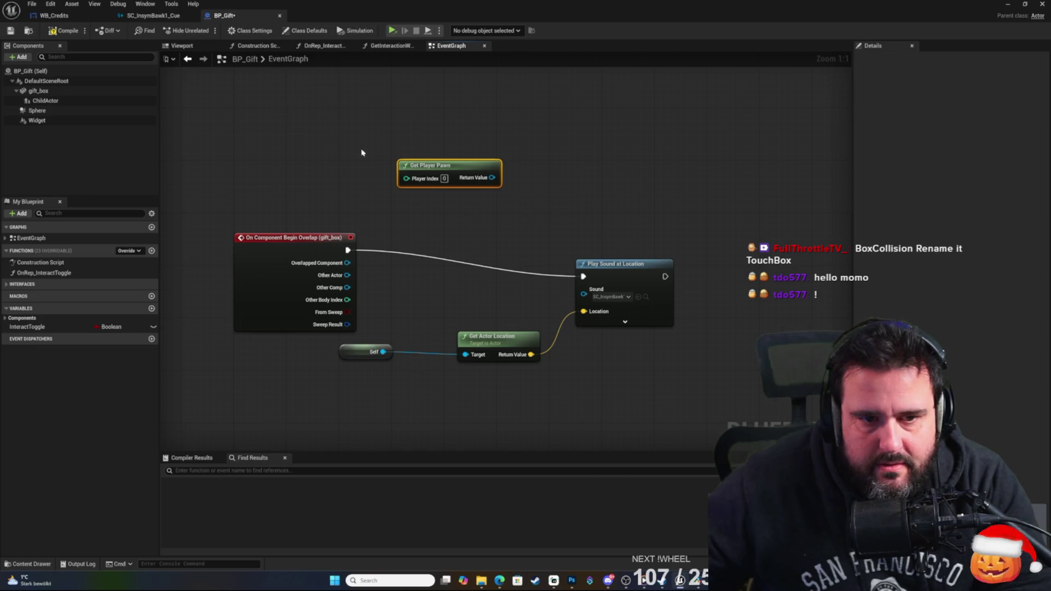
left_click_drag(436, 170, 360, 153)
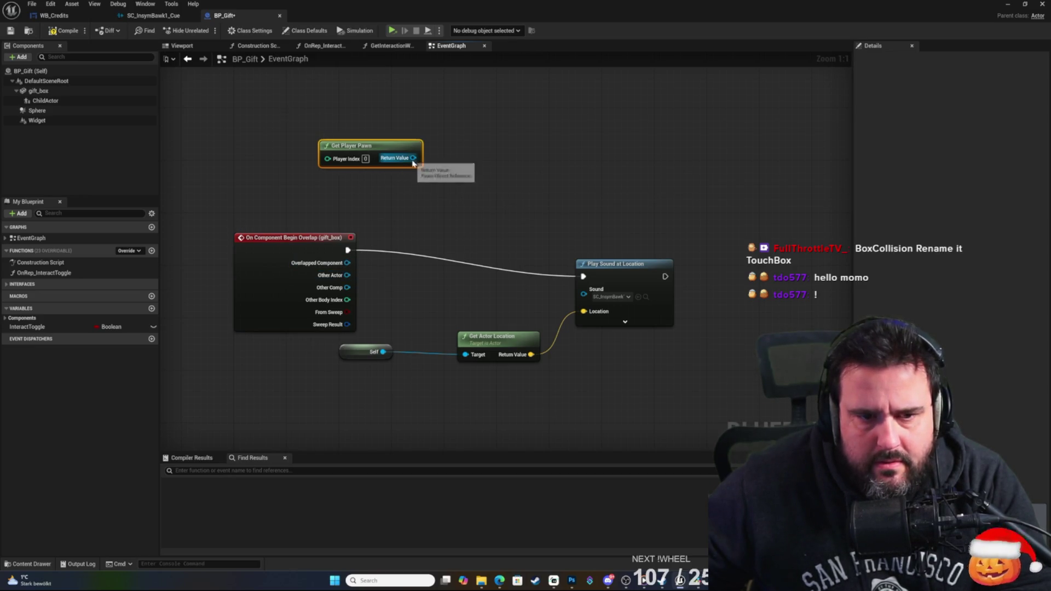
left_click_drag(413, 158, 419, 213)
type("==")
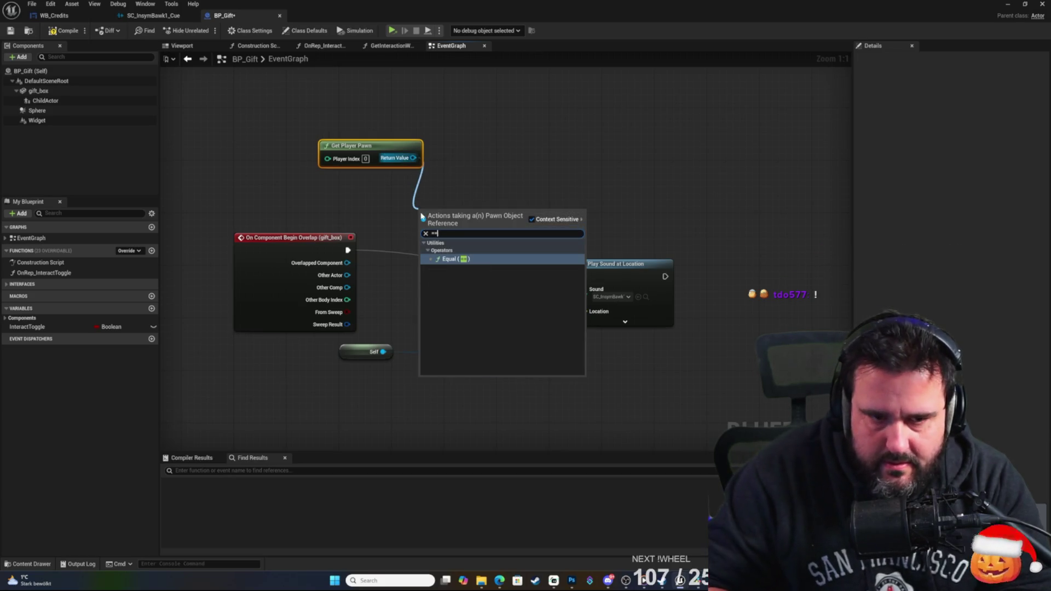
key("Return")
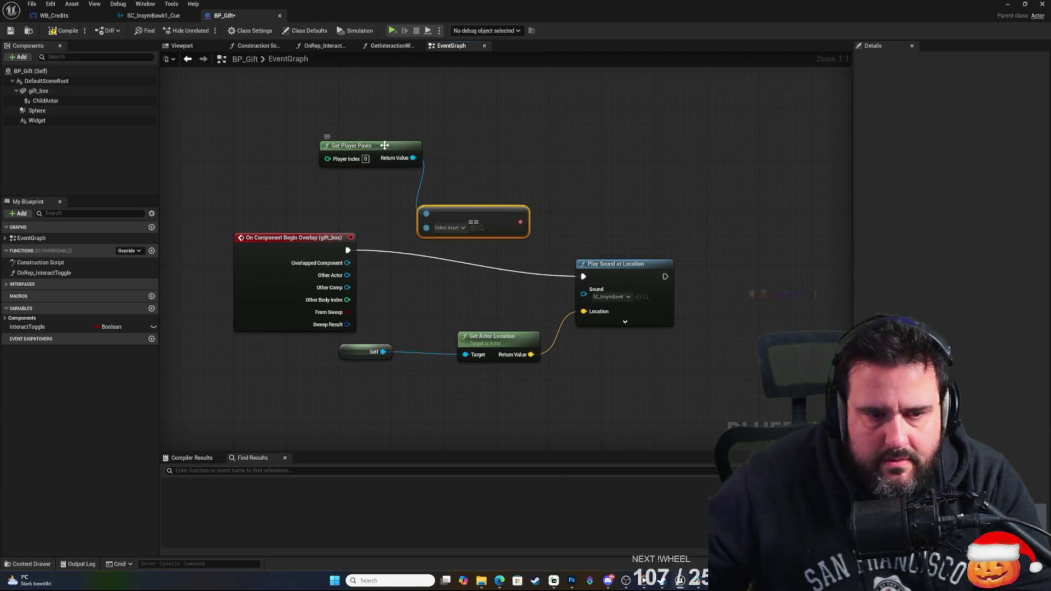
key("ctrl+z")
key("ctrl+z")
Add a Get Player Character node above the comparison node
right_click(330, 120)
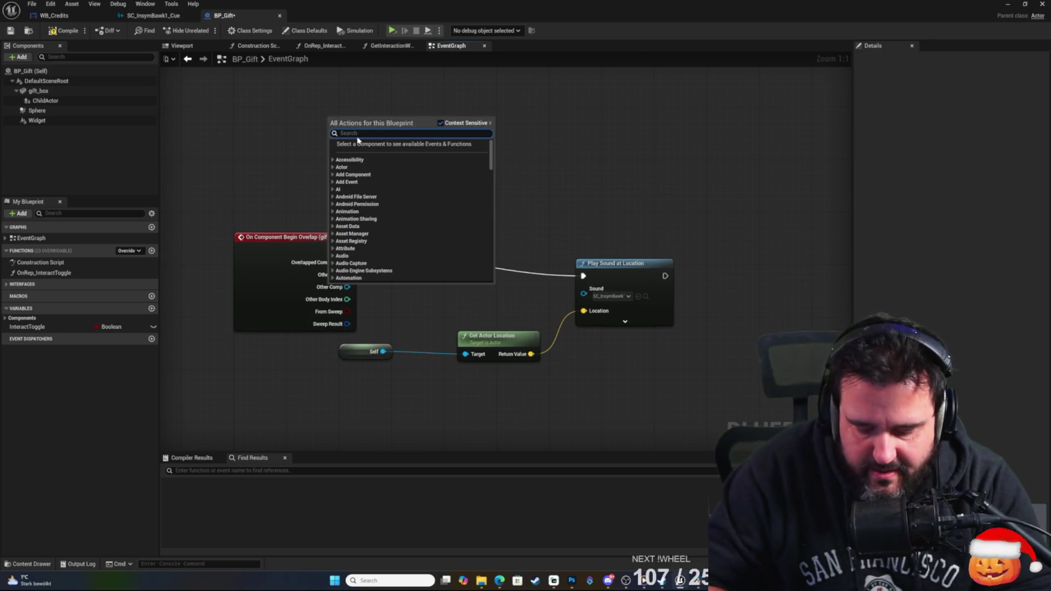
scroll(357, 140, "down", 15)
type("get player cha")
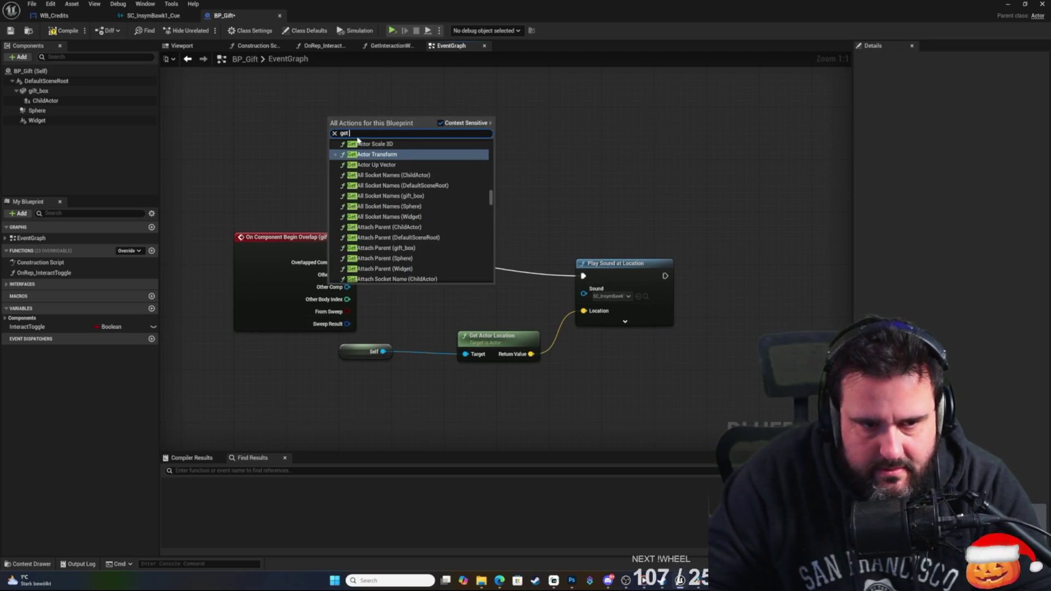
key("Return")
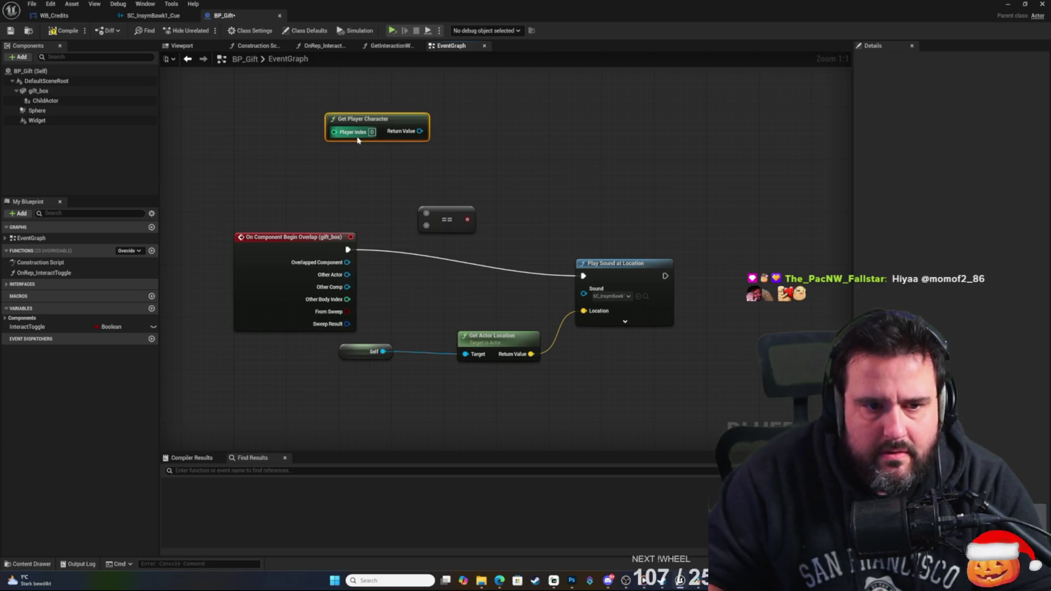
mouse_move(412, 134)
left_mouse_down()
mouse_move(376, 162)
mouse_move(426, 213)
left_mouse_up()
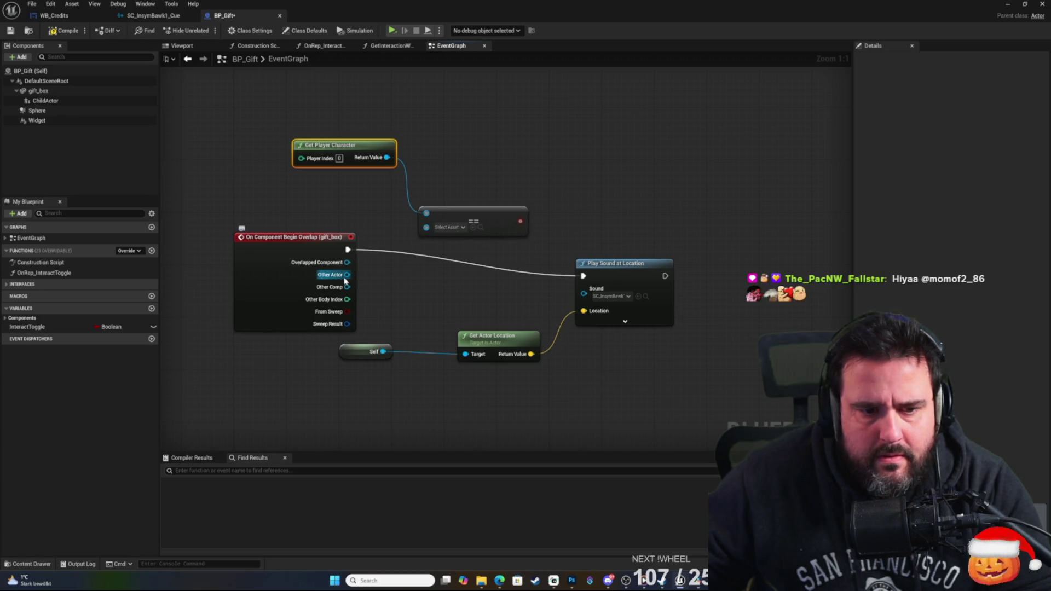
Compare Other Actor with the player character and play the sound only on the Branch's True path
left_click_drag(345, 281, 480, 189)
type("branch")
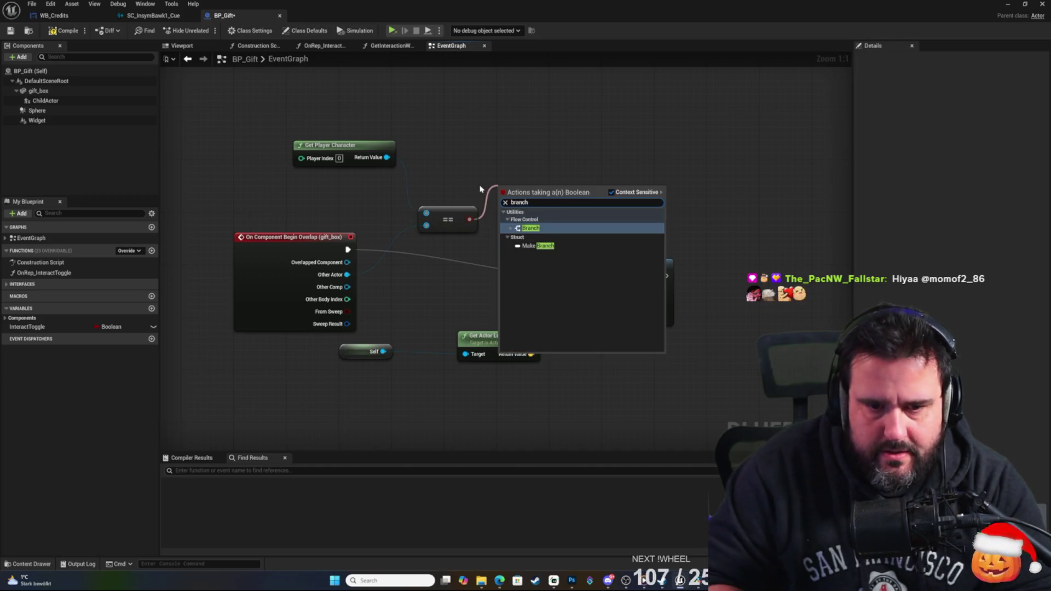
key("Return")
left_click_drag(528, 201, 493, 265)
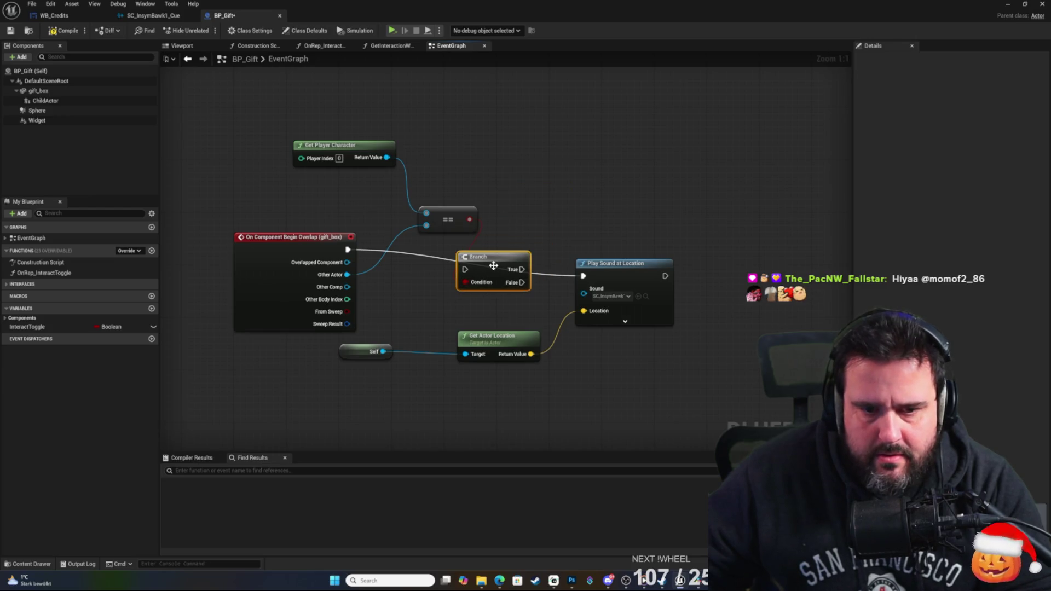
left_click_drag(347, 250, 583, 276)
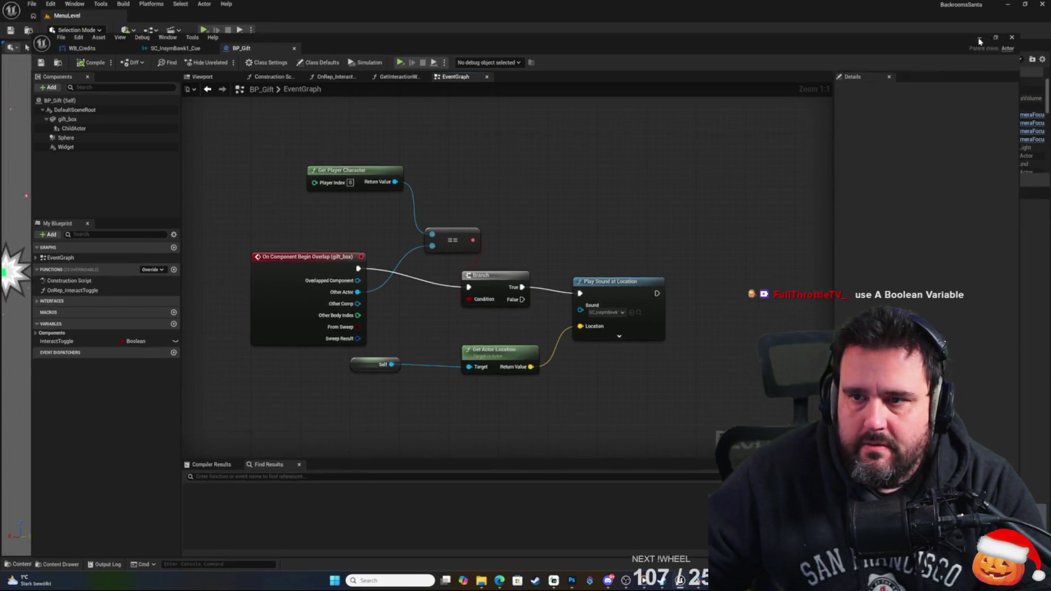
Minimize the Blueprint editor and launch the level as a Standalone Game
left_click(1008, 6)
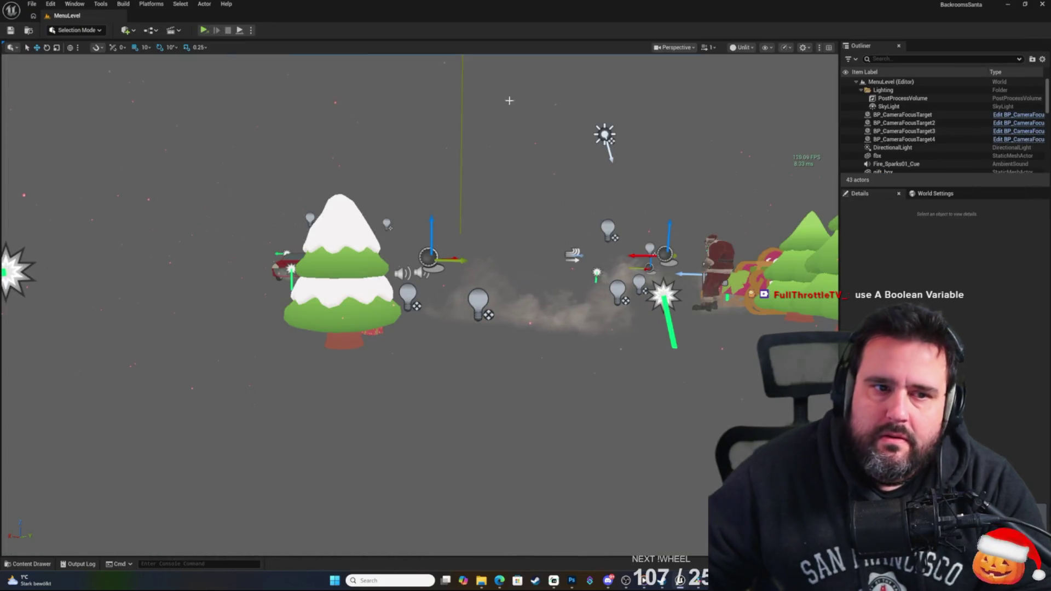
left_click(203, 30)
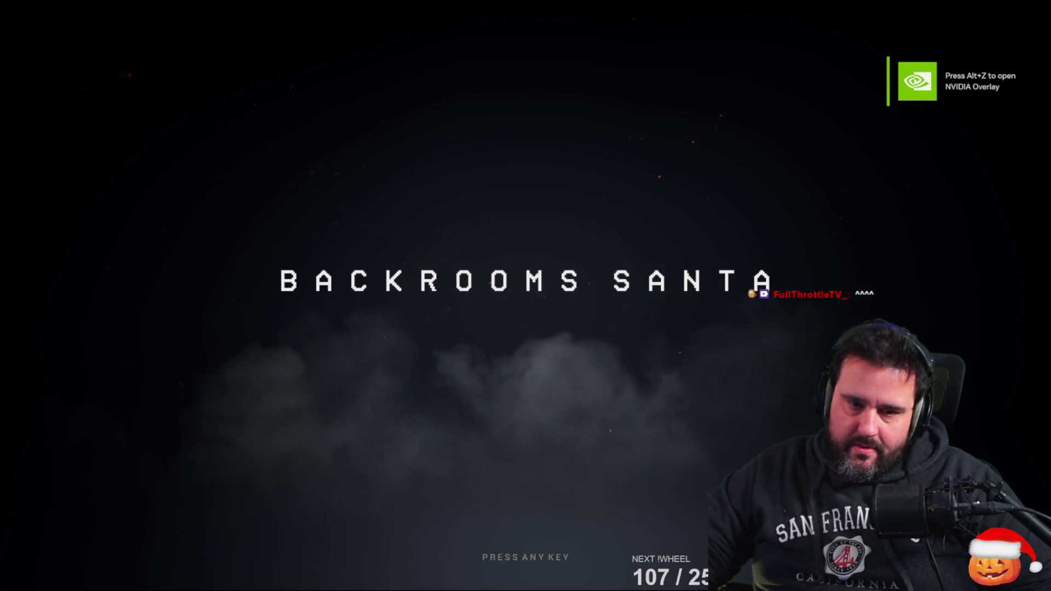
Start a new game, skip the story, walk to the gift and pick it up with E
key("Return")
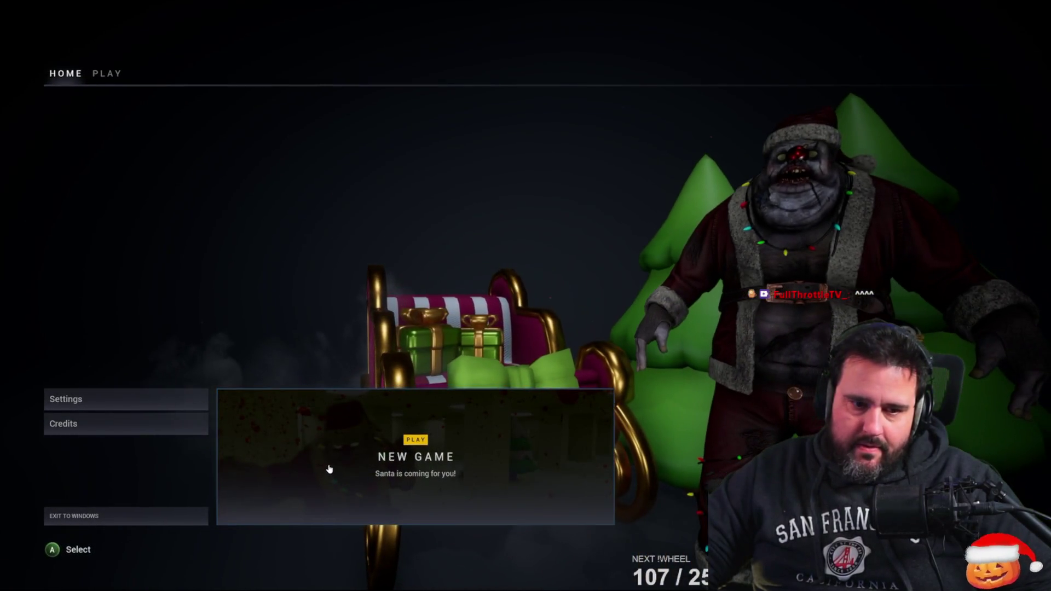
left_click(330, 464)
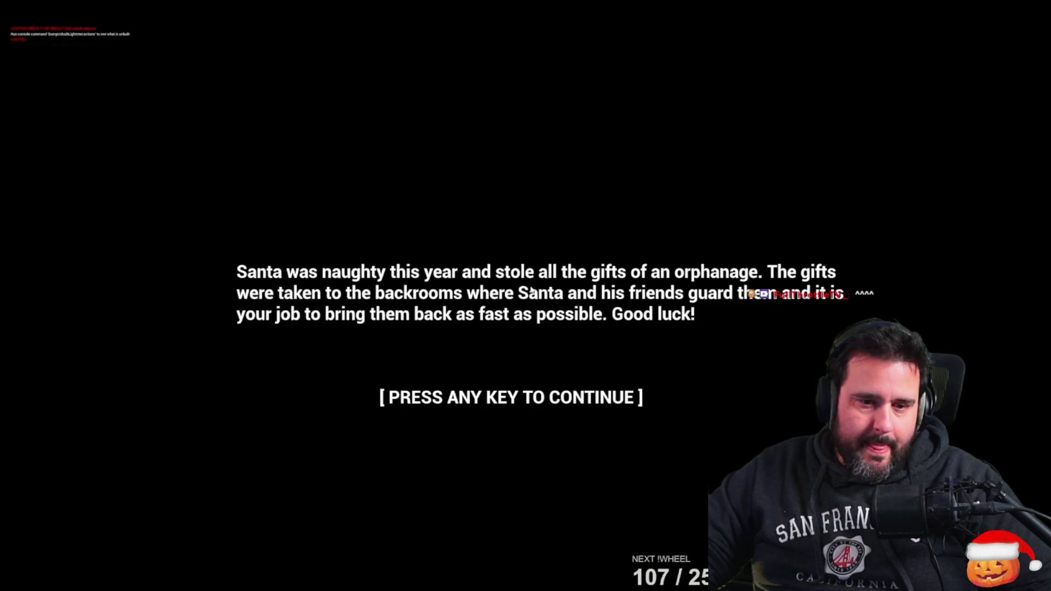
key("space")
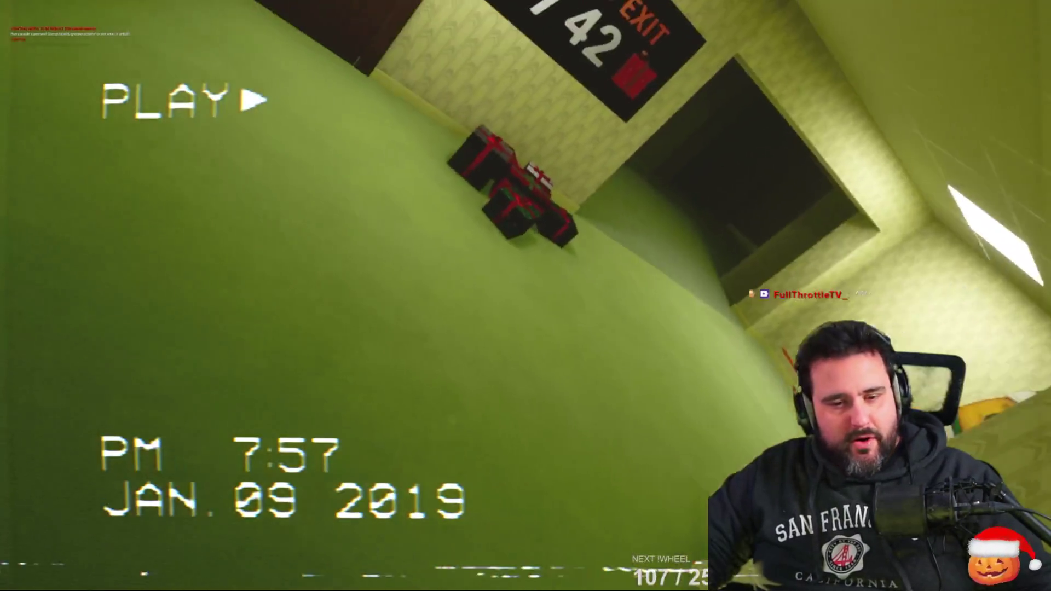
key("w")
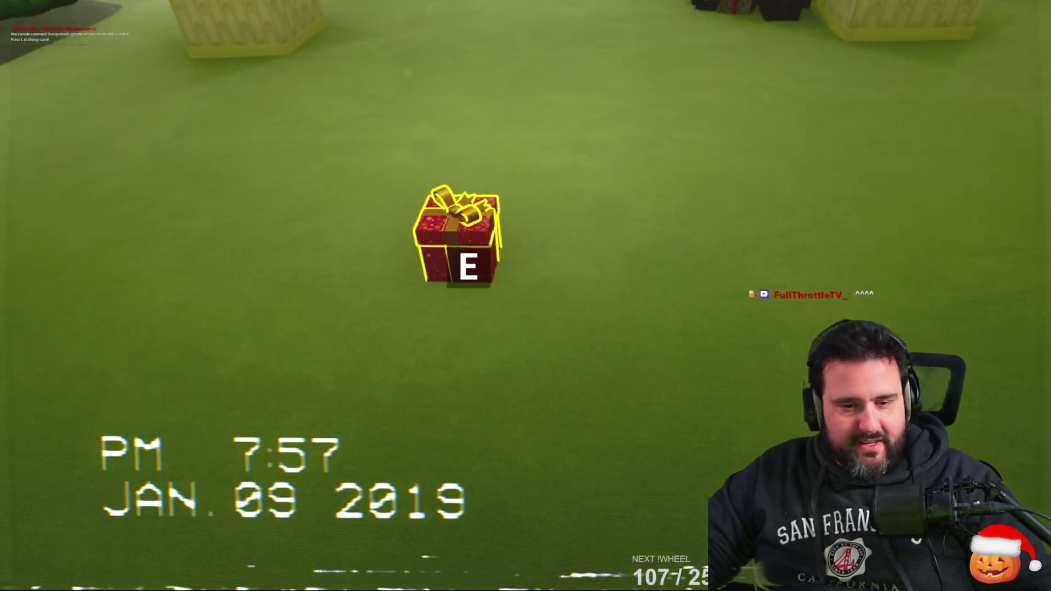
key("e")
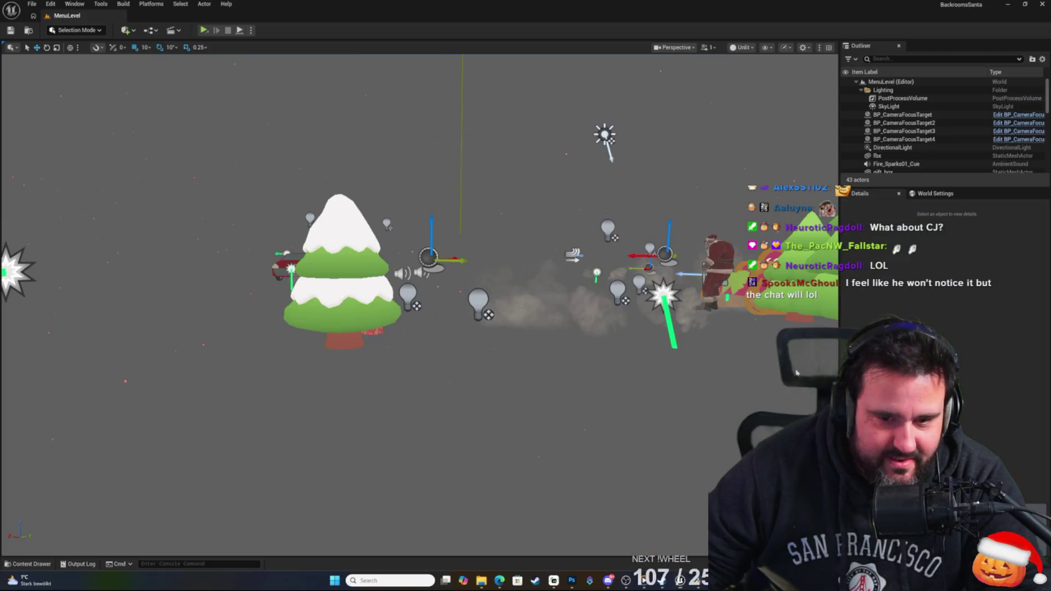
key("alt+Tab")
Assign SoundClass_SoundEffects to the SC_InsymBawk1_Cue sound cue and close its editor
key("Tab")
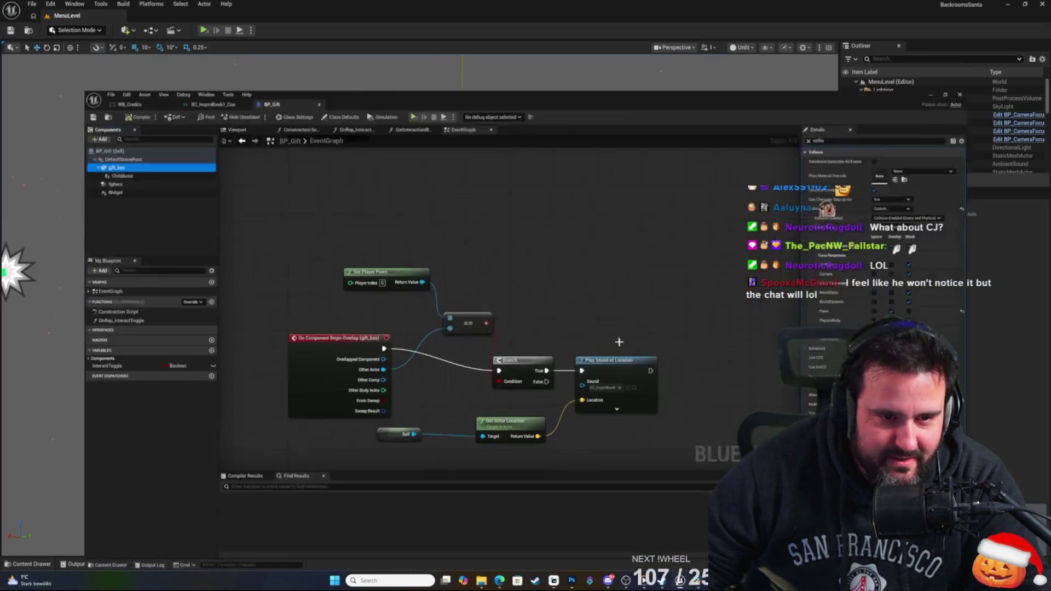
left_click(37, 564)
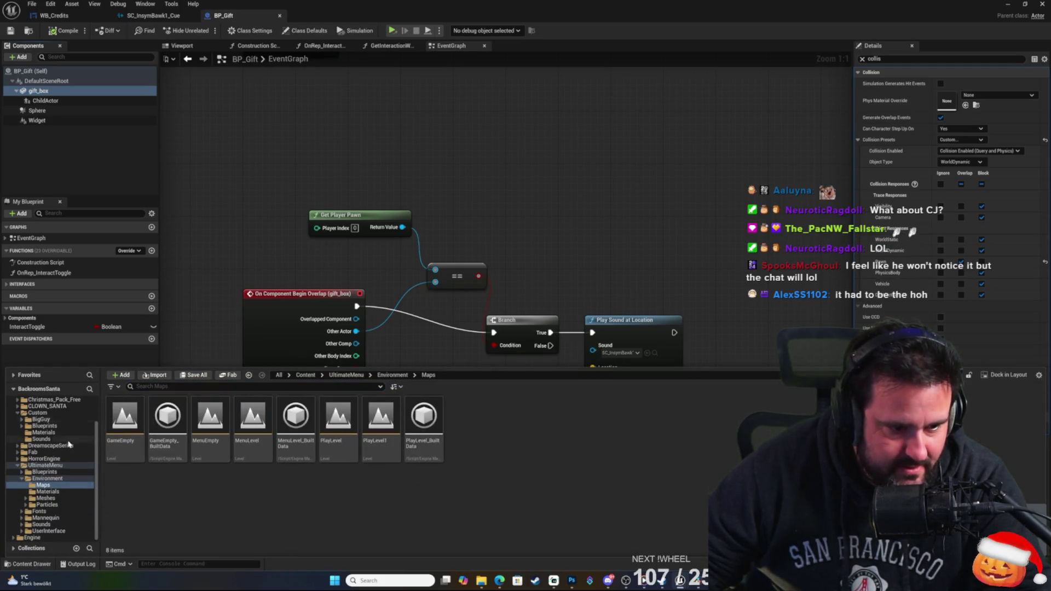
left_click(301, 136)
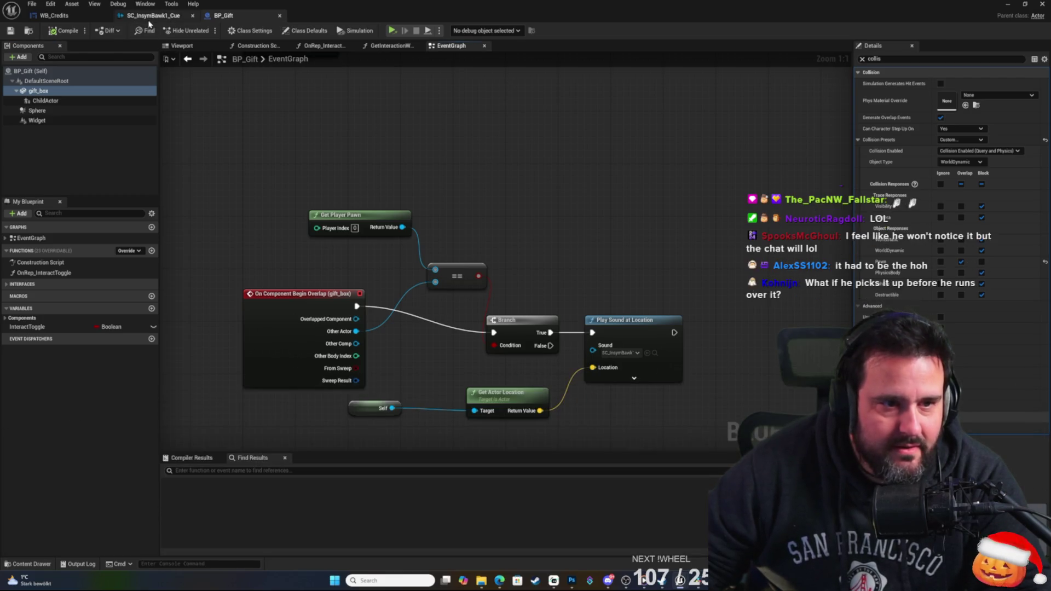
left_click(153, 16)
left_click(163, 97)
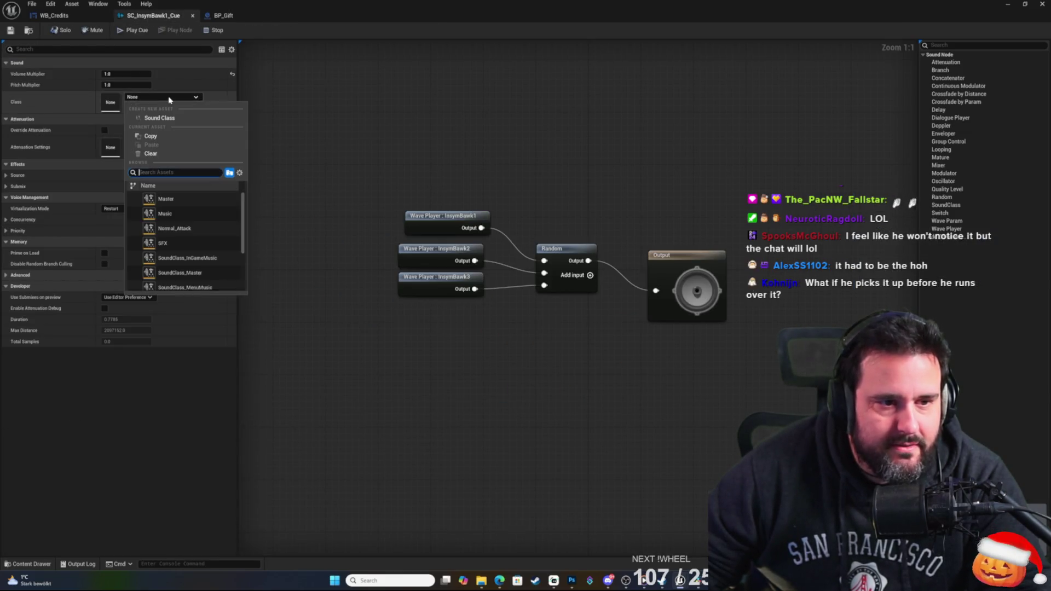
scroll(208, 230, "down", 2)
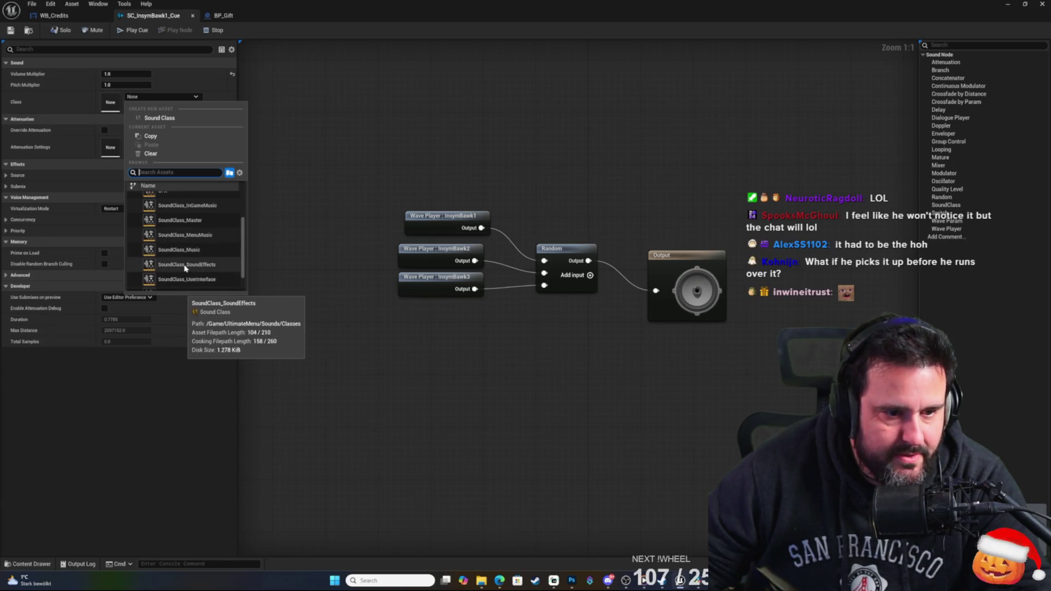
left_click(185, 267)
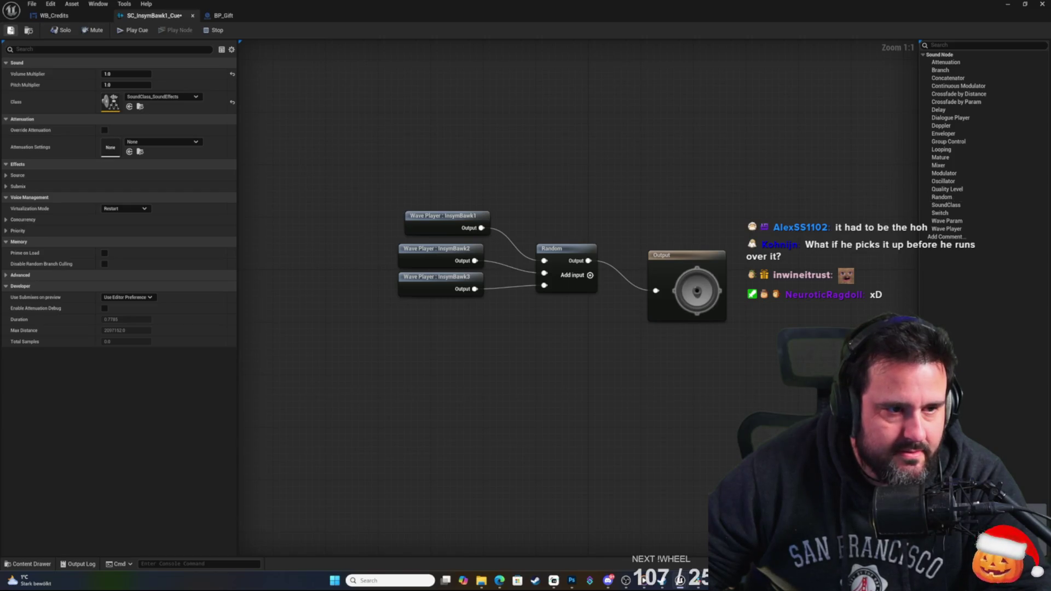
left_click(193, 17)
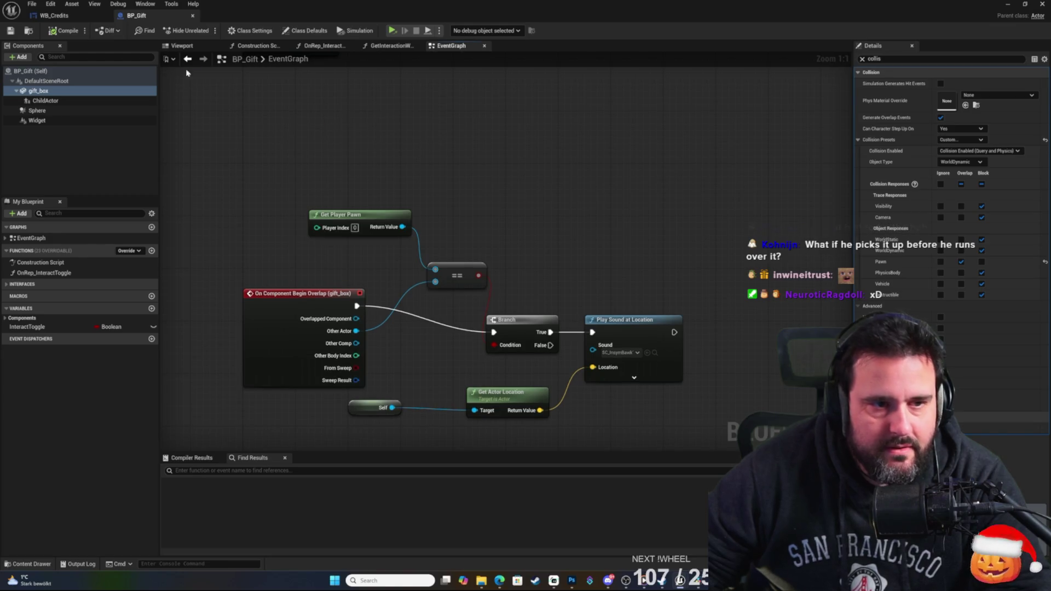
right_click(444, 168)
Dismiss the action menu in the BP_Gift event graph
left_click(476, 123)
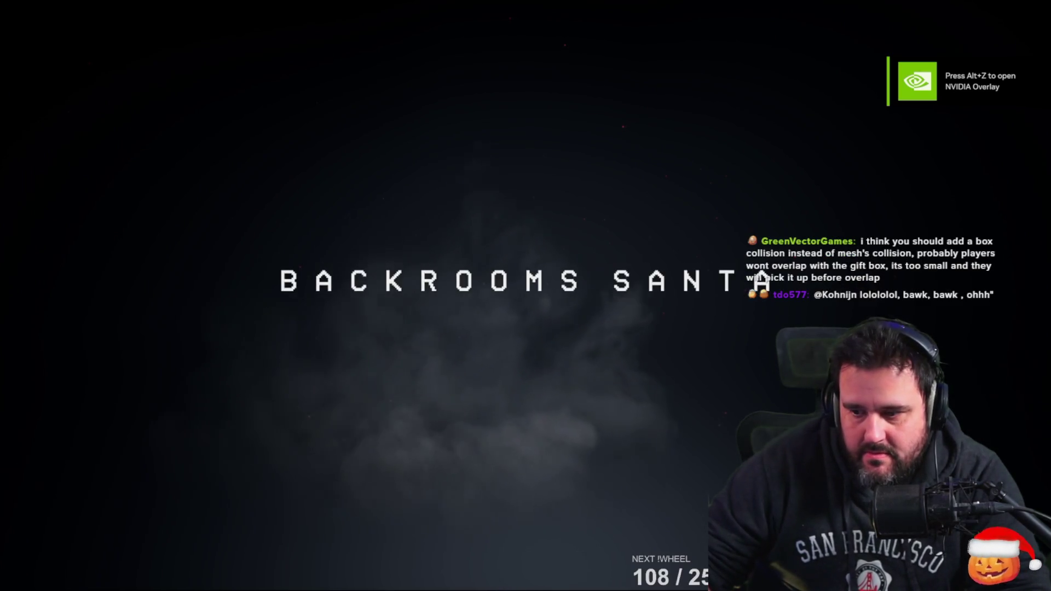
Start a new Backrooms Santa game, skip the intro, and pick up the gift box
key("space")
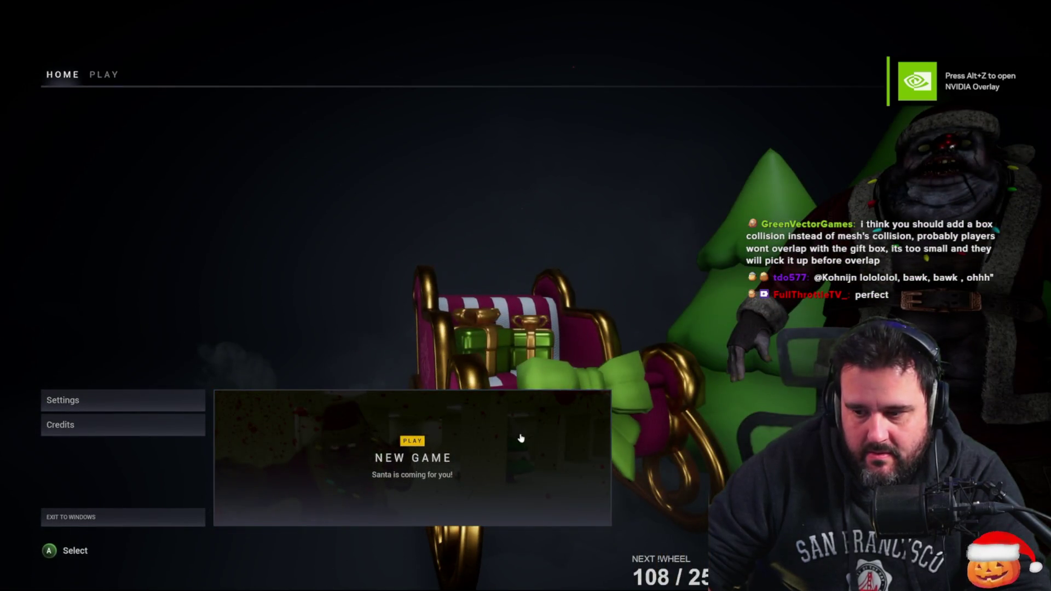
left_click(521, 438)
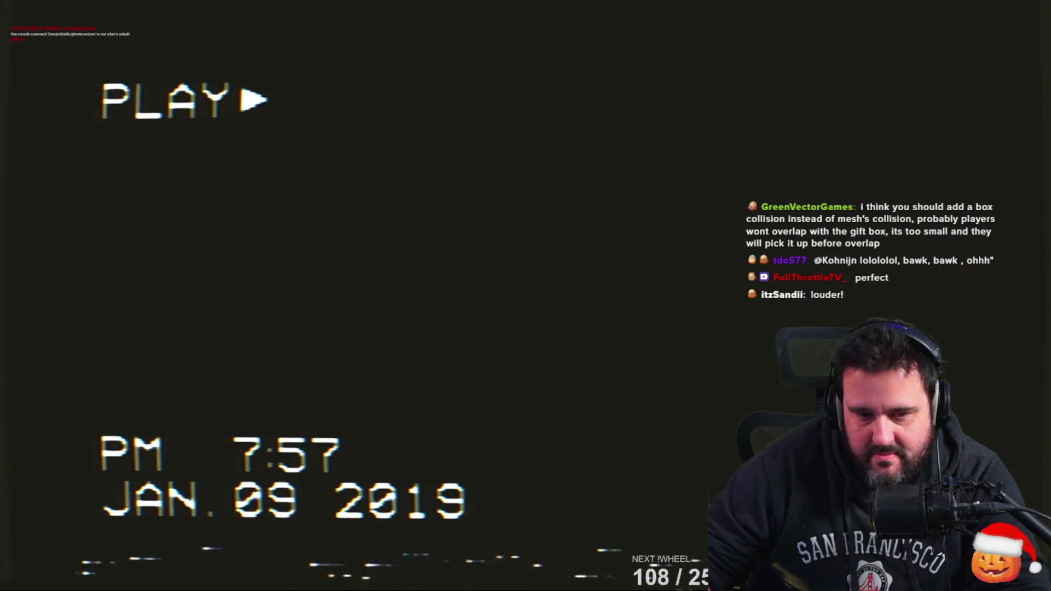
key("space")
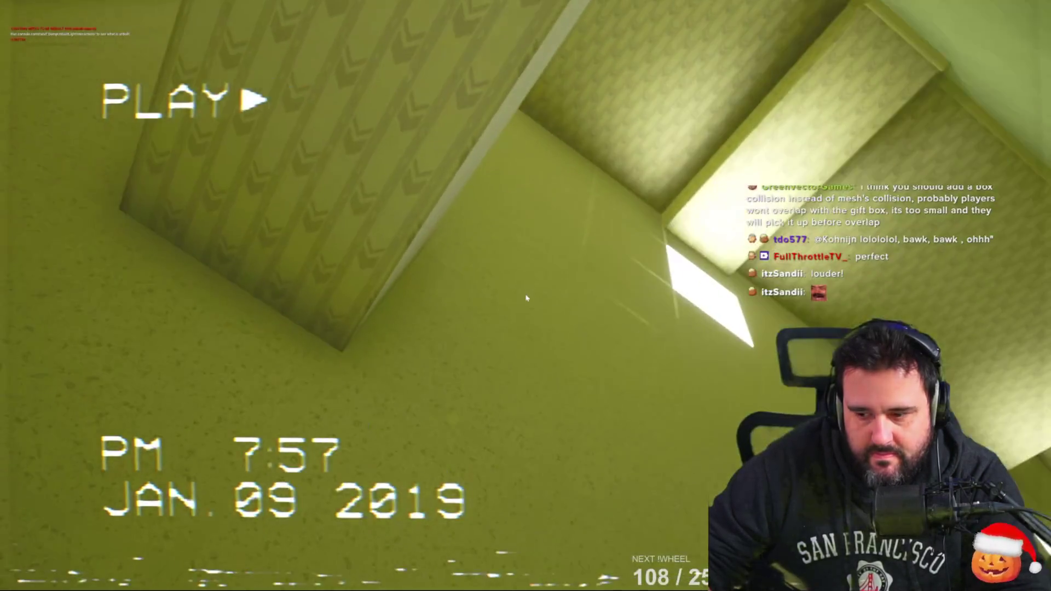
key("w")
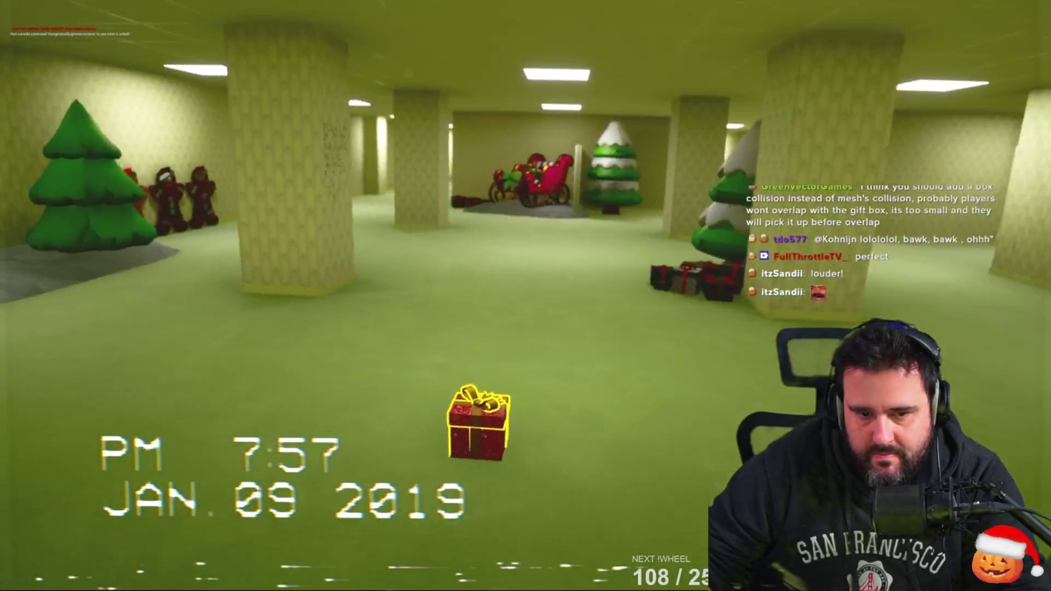
key("e")
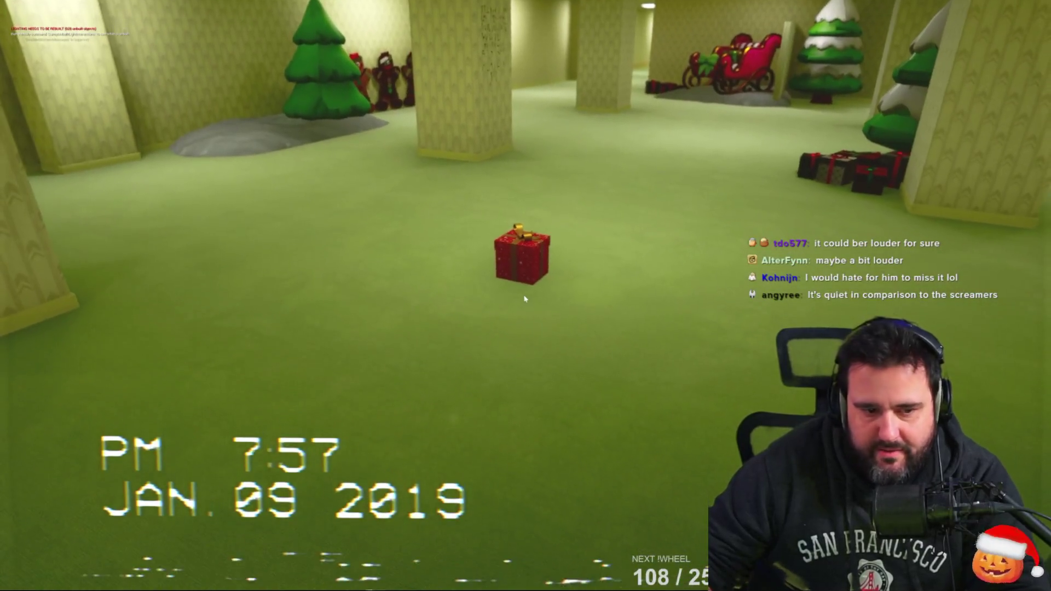
Quit the playtest via the pause menu's Return to Main Menu and confirm
key("Escape")
left_click(153, 502)
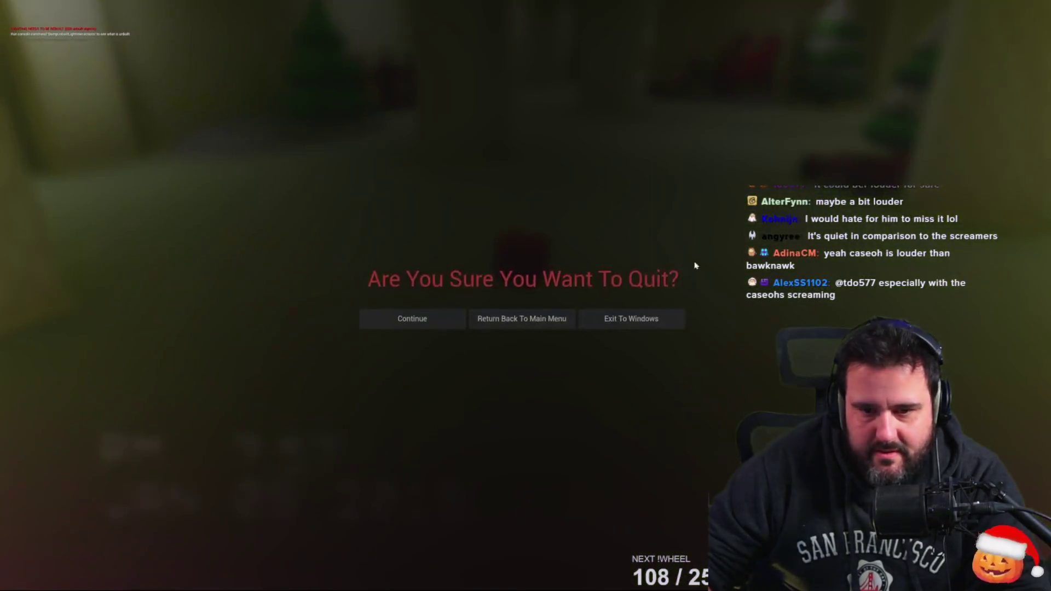
left_click(609, 232)
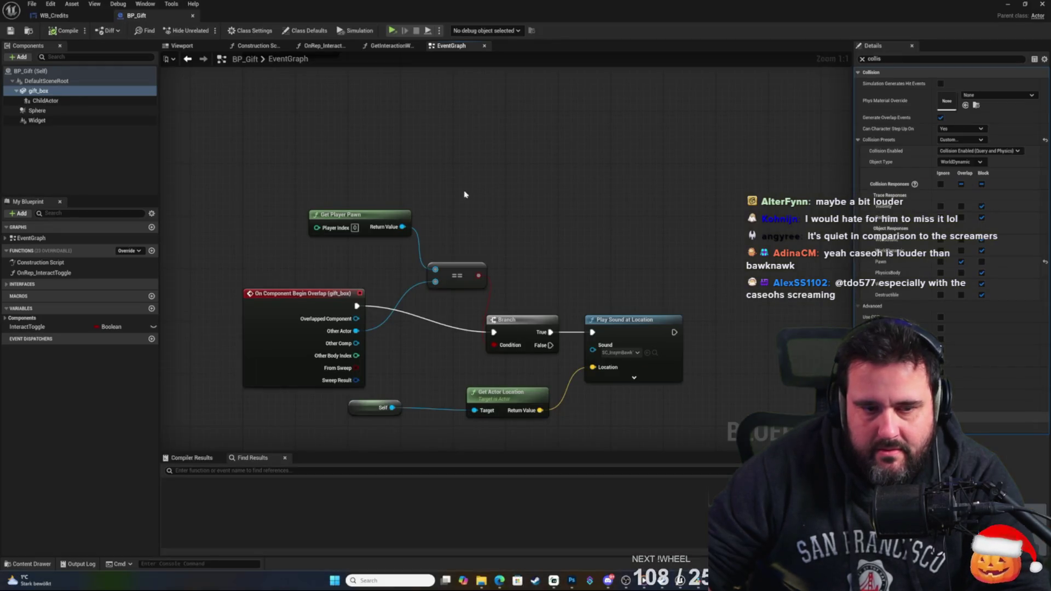
Inspect the collision settings of BP_Gift's Sphere, scene root and Widget components
left_click_drag(464, 194, 446, 113)
right_click(500, 114)
key("Escape")
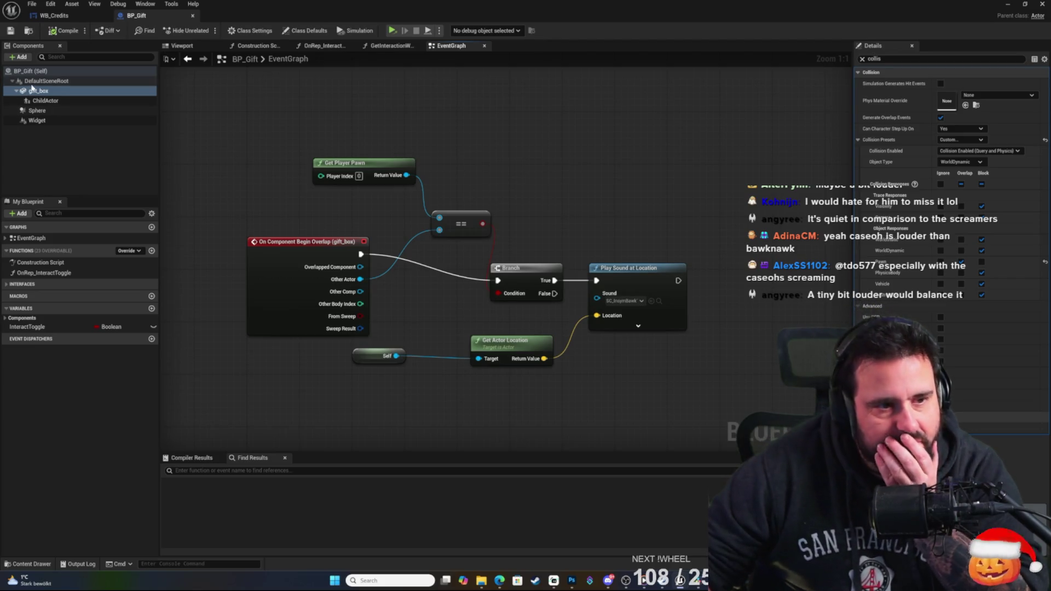
left_click(46, 71)
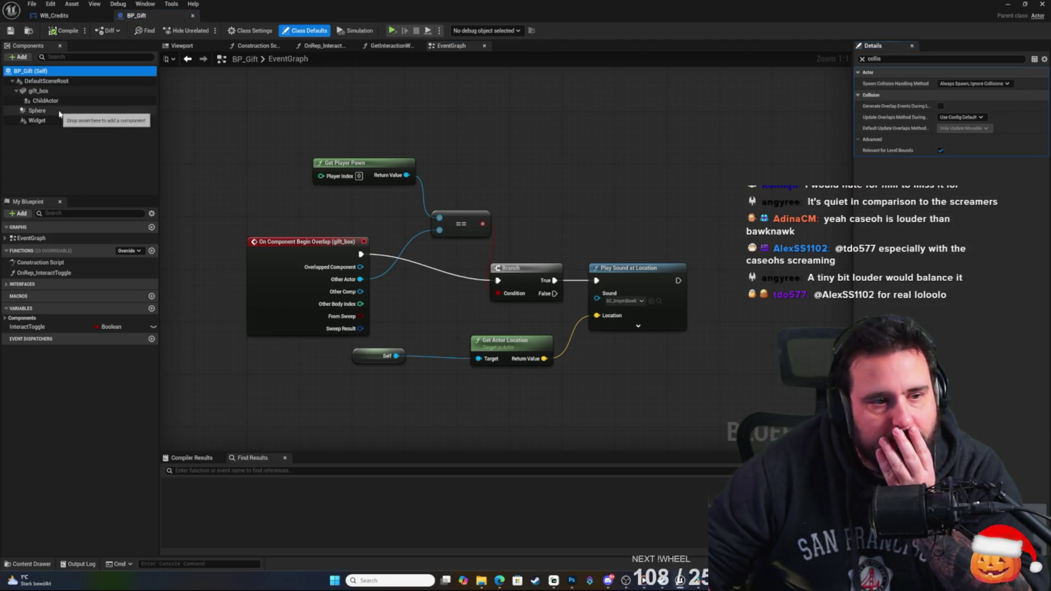
left_click(104, 110)
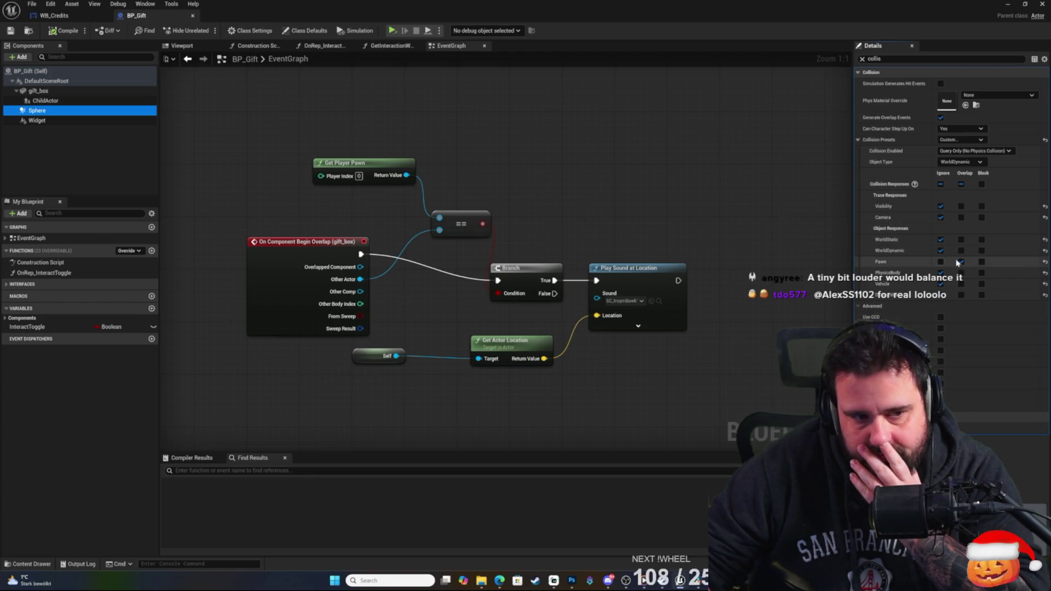
left_click(53, 74)
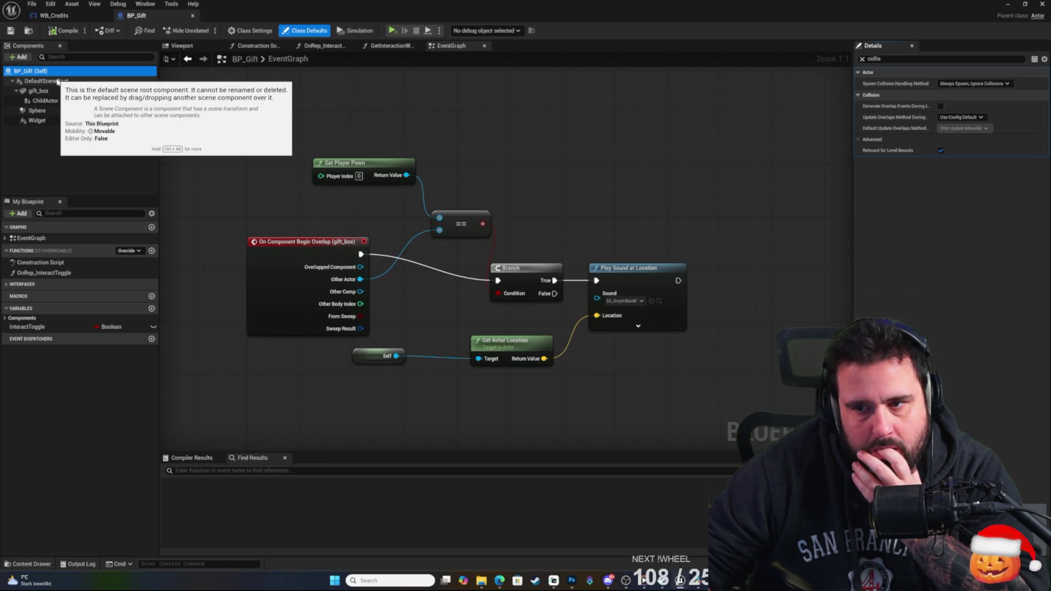
left_click(58, 81)
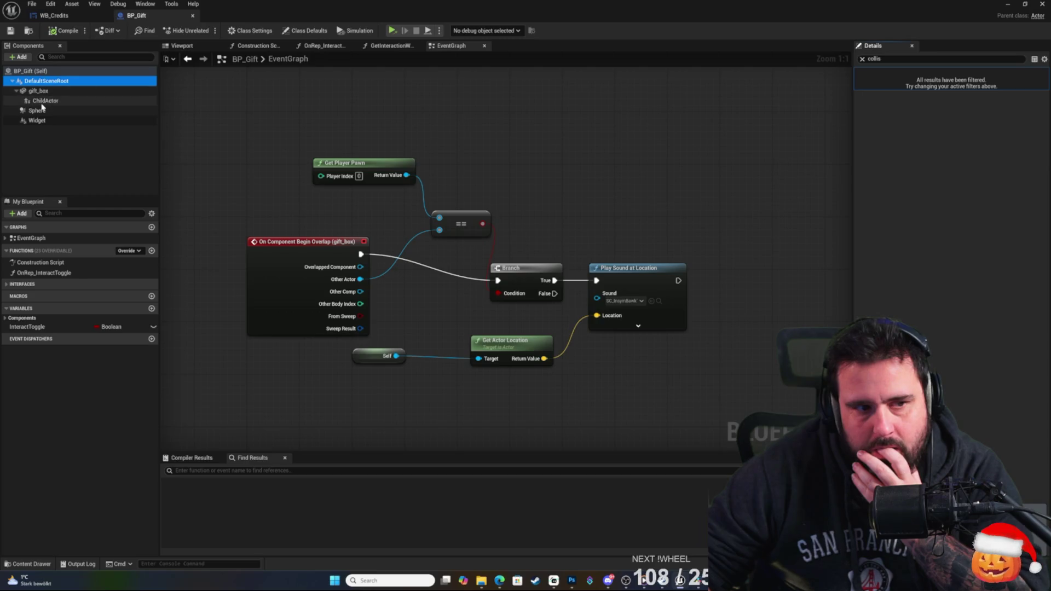
left_click(43, 102)
left_click(37, 111)
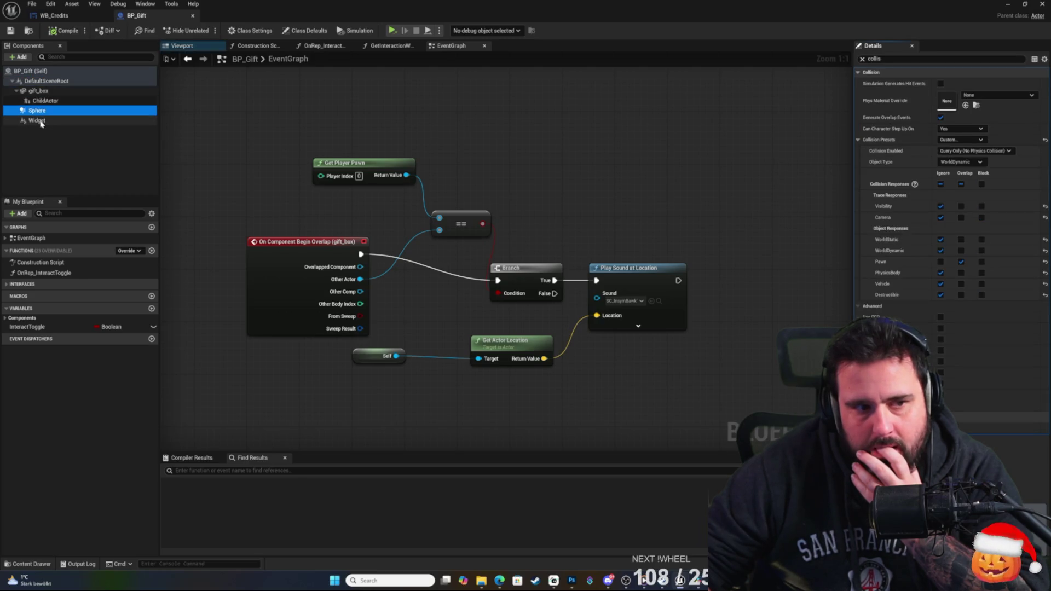
left_click(37, 121)
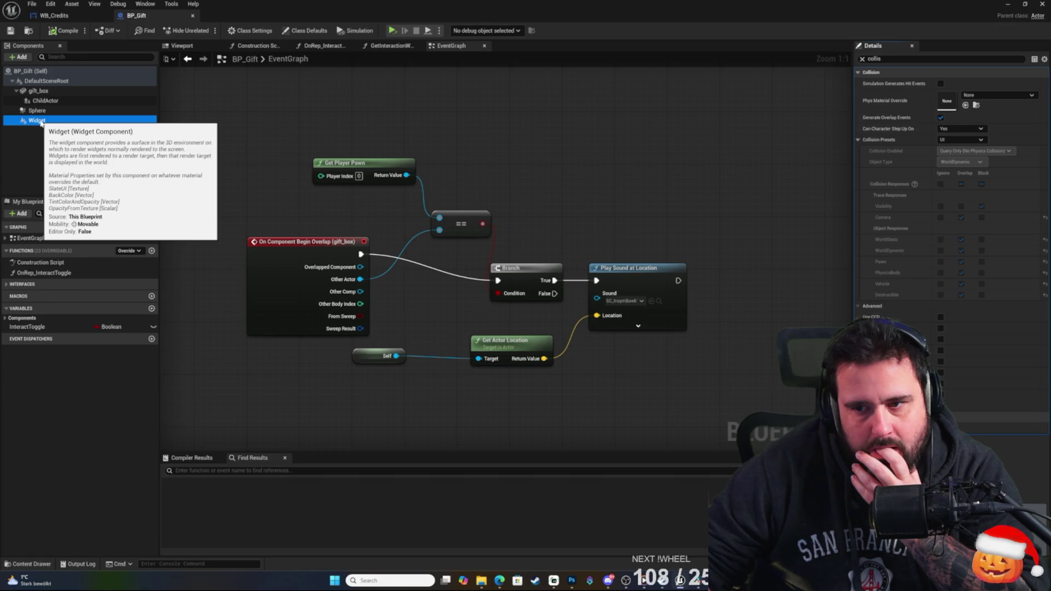
left_click(37, 111)
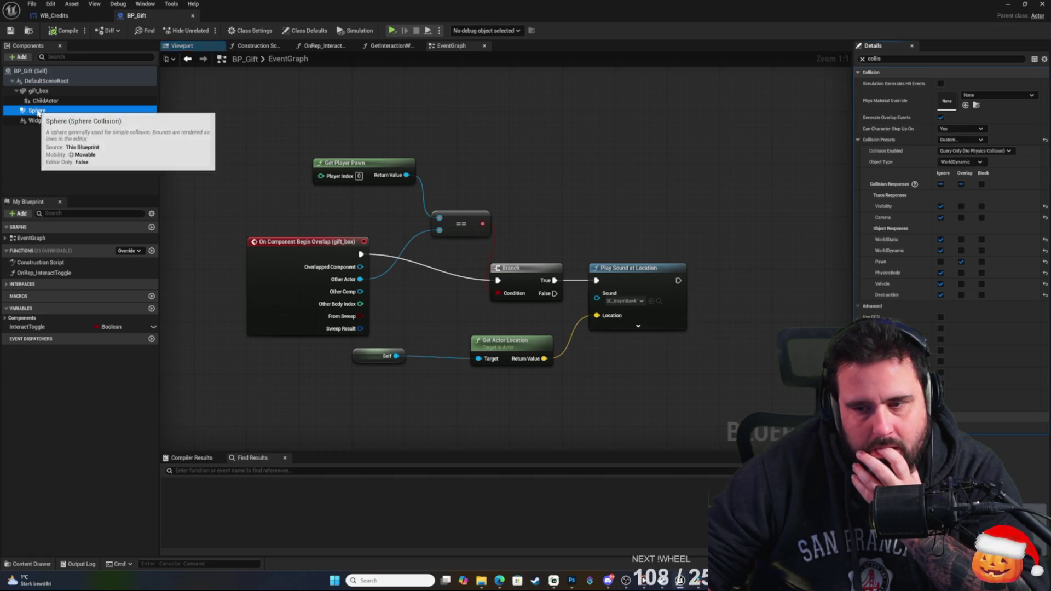
Tick Overlap on the Pawn row of the Sphere's Collision Responses
left_click(961, 261)
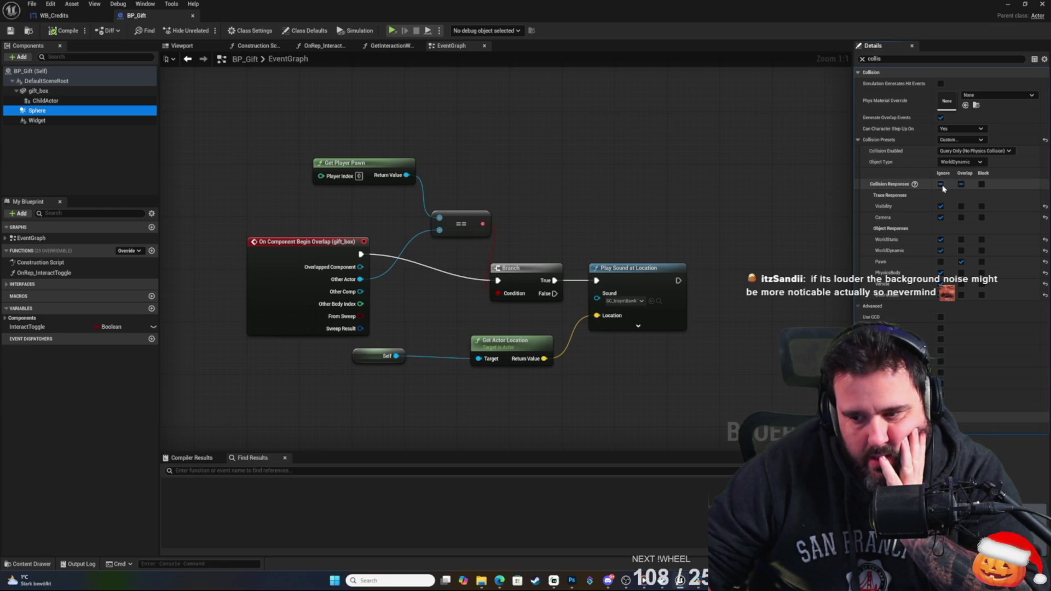
left_click(961, 261)
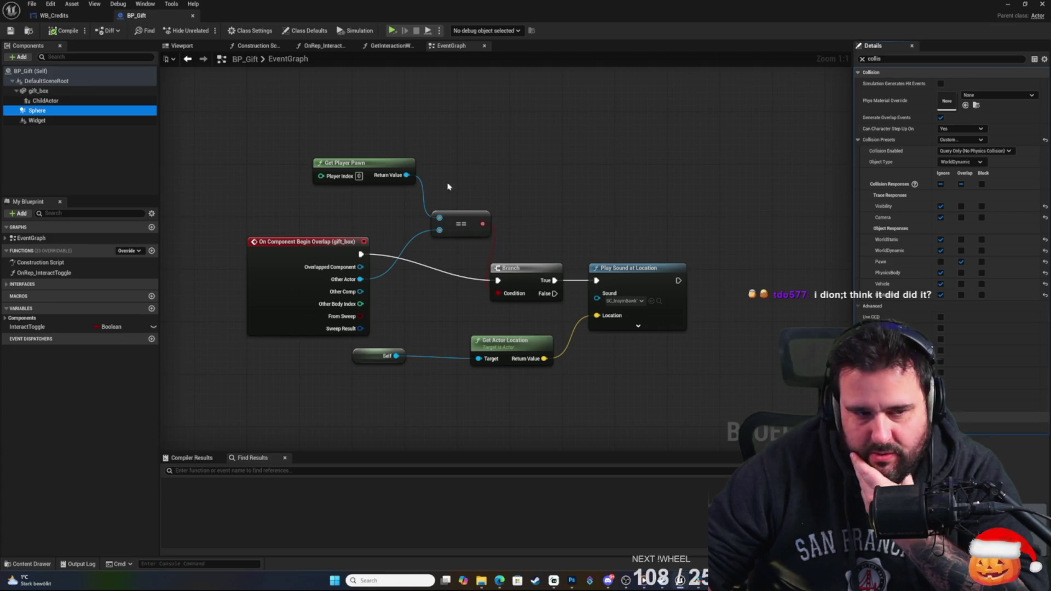
left_click(290, 128)
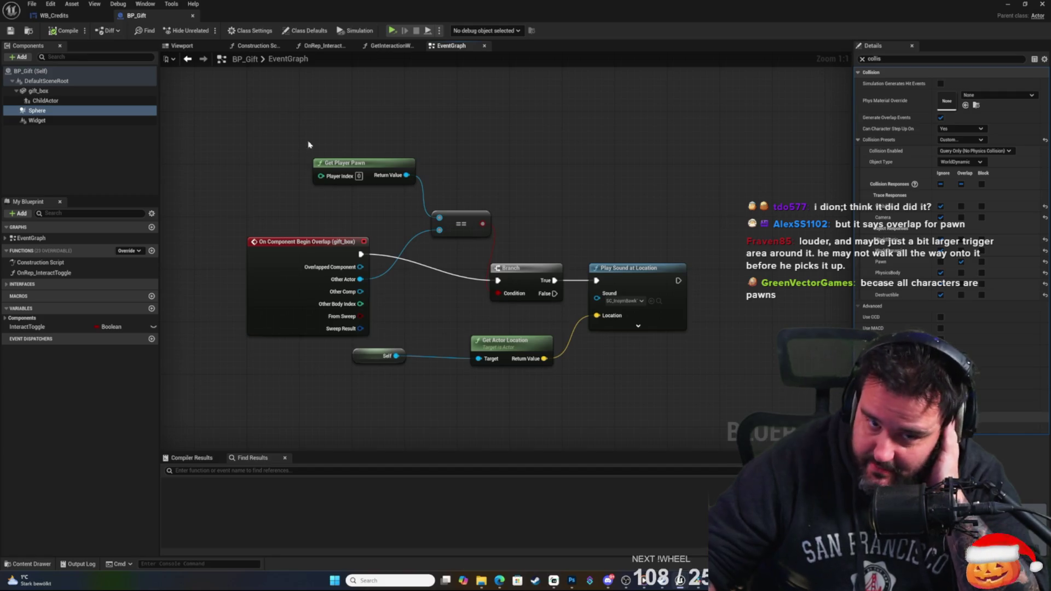
left_click(181, 46)
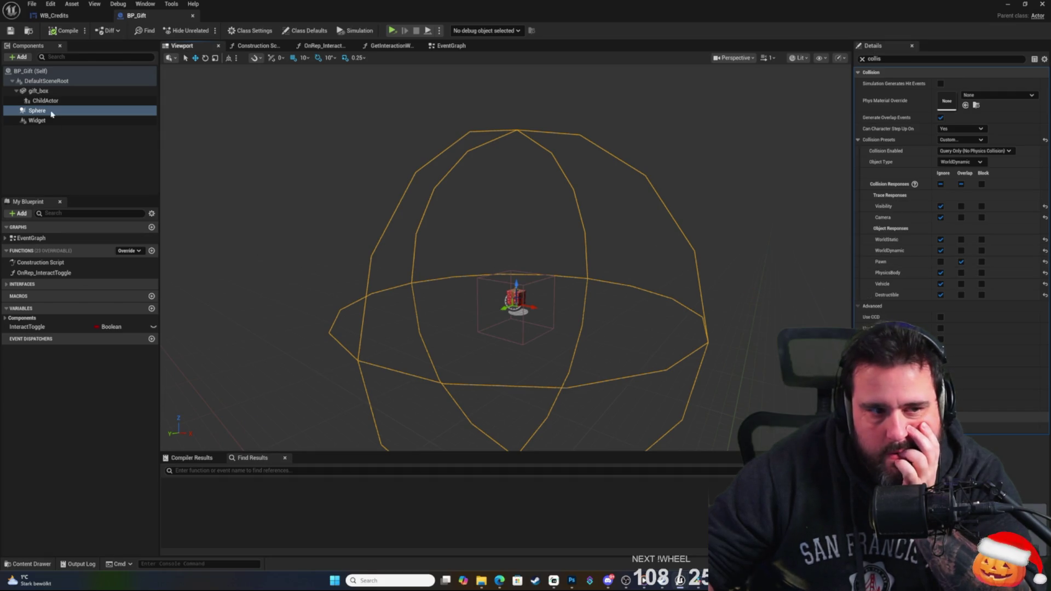
Compare the gift_box, Sphere and Widget collision settings in the 3D preview, then clear the selection
left_click(47, 93)
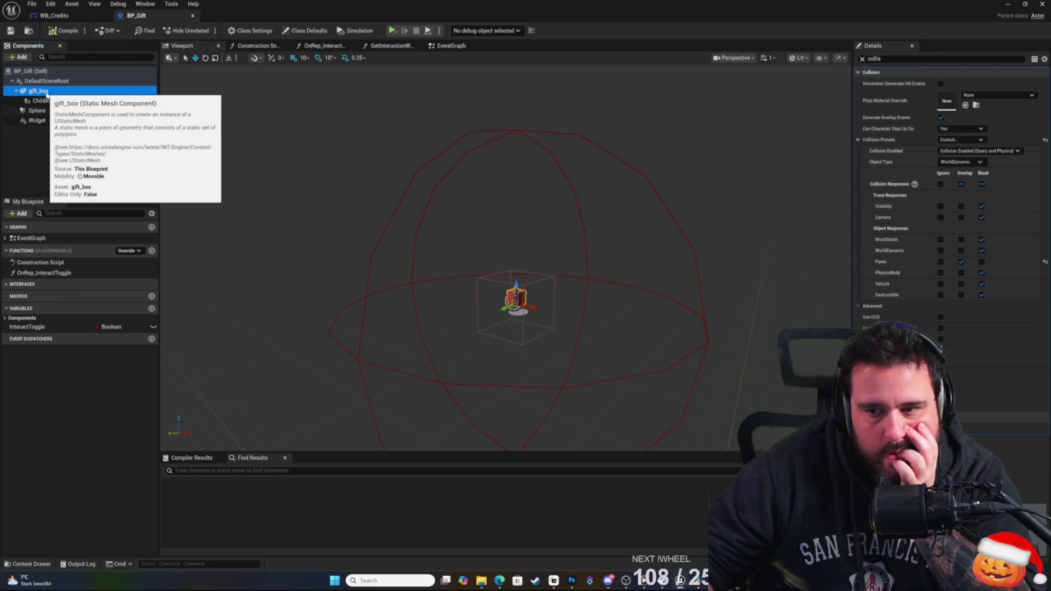
left_click(37, 110)
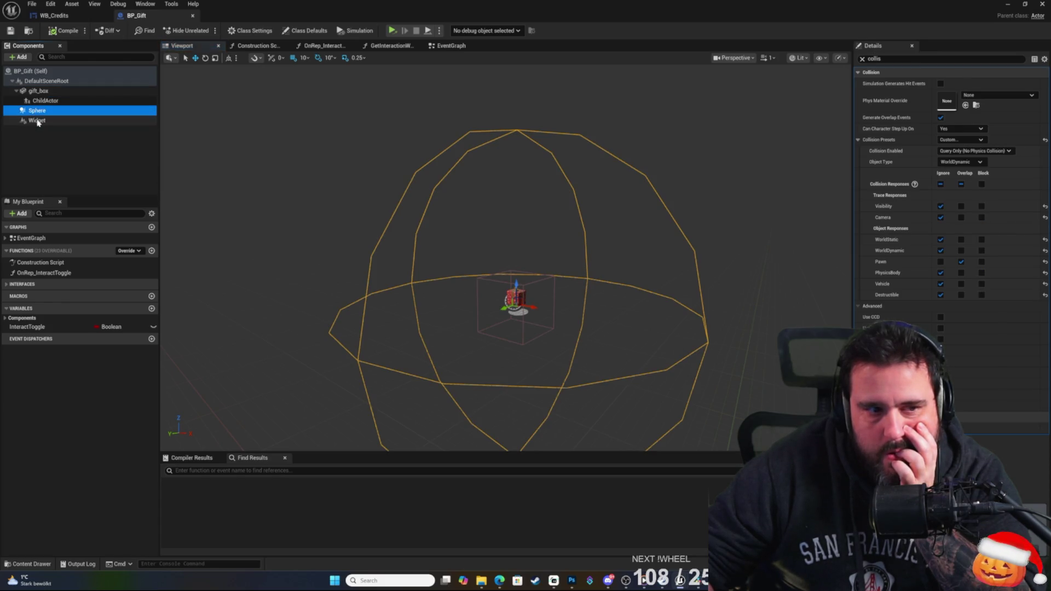
left_click(37, 120)
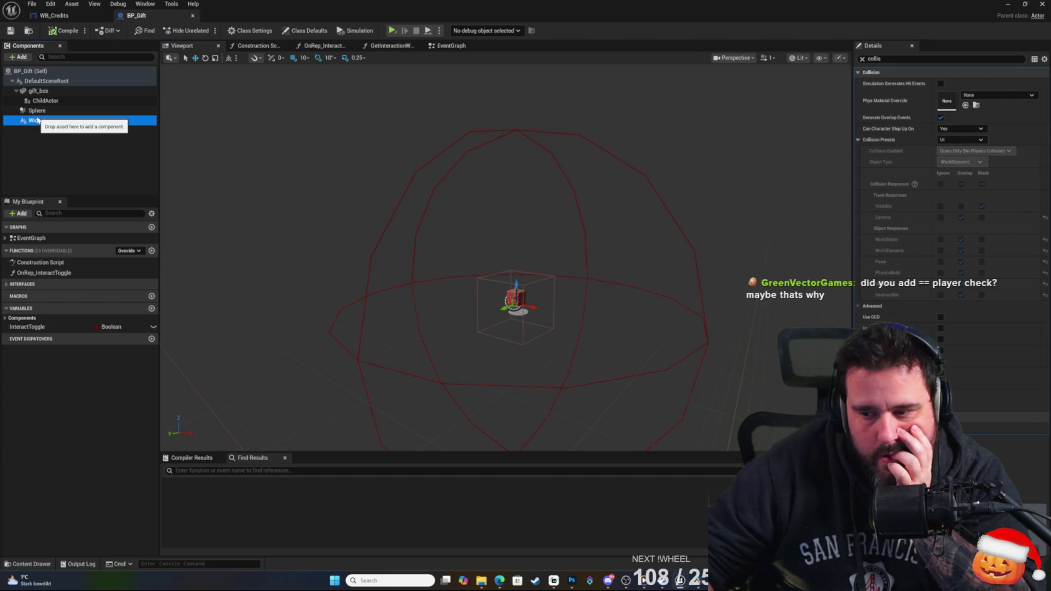
left_click(43, 111)
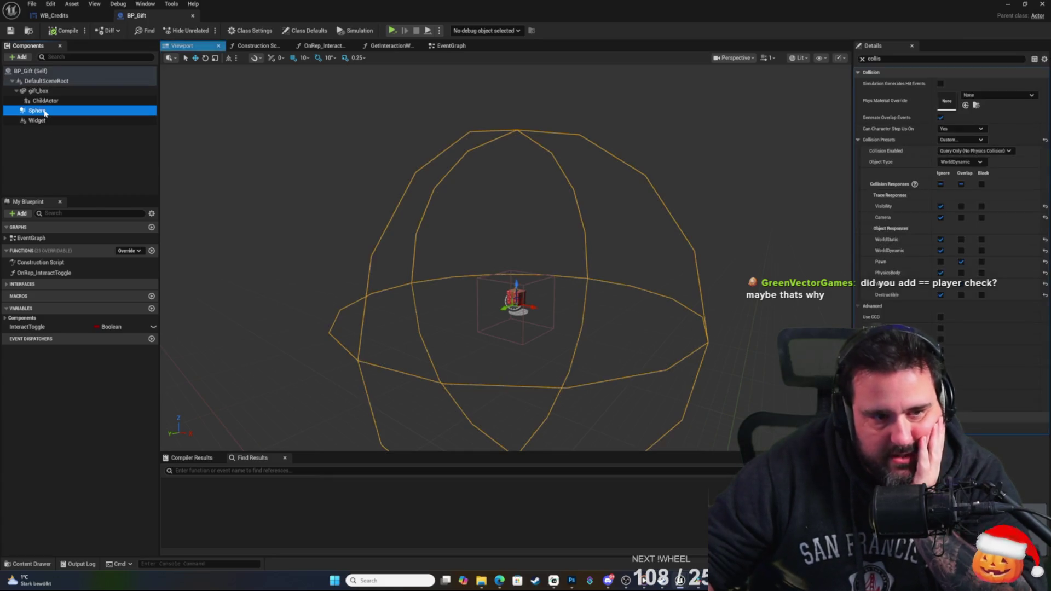
left_click(40, 121)
left_click(70, 173)
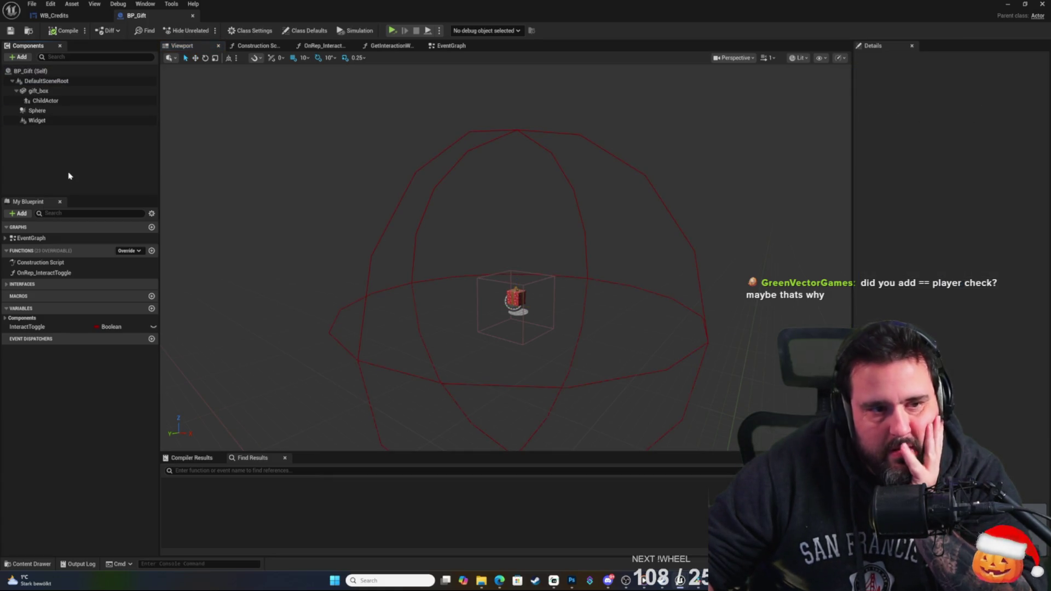
Browse to Custom/Blueprints/Interaction/InteractionArea and open BP_InteractionArea
left_click(43, 564)
left_click(229, 502)
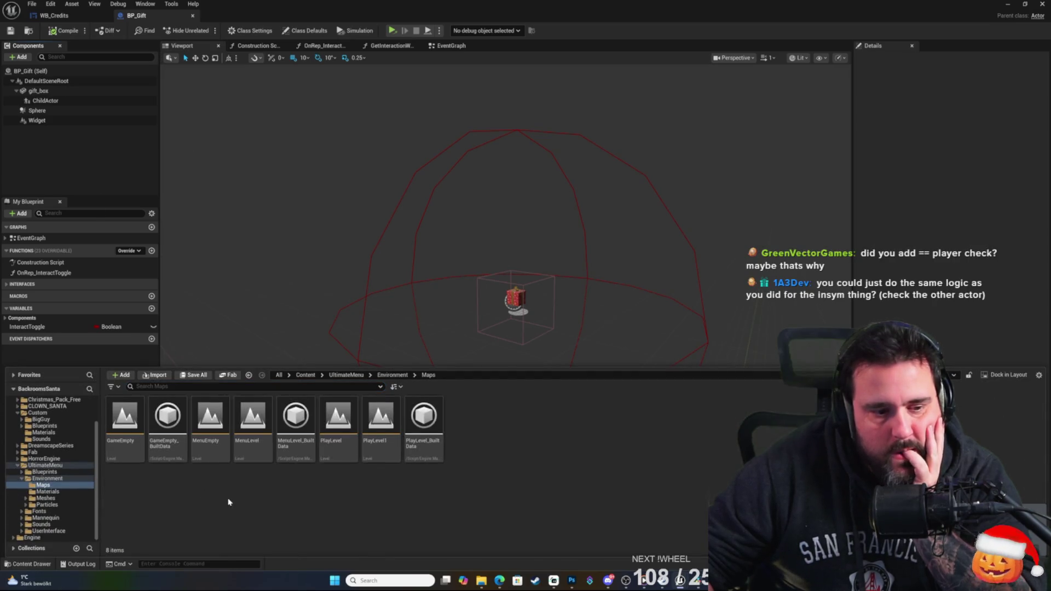
left_click(67, 478)
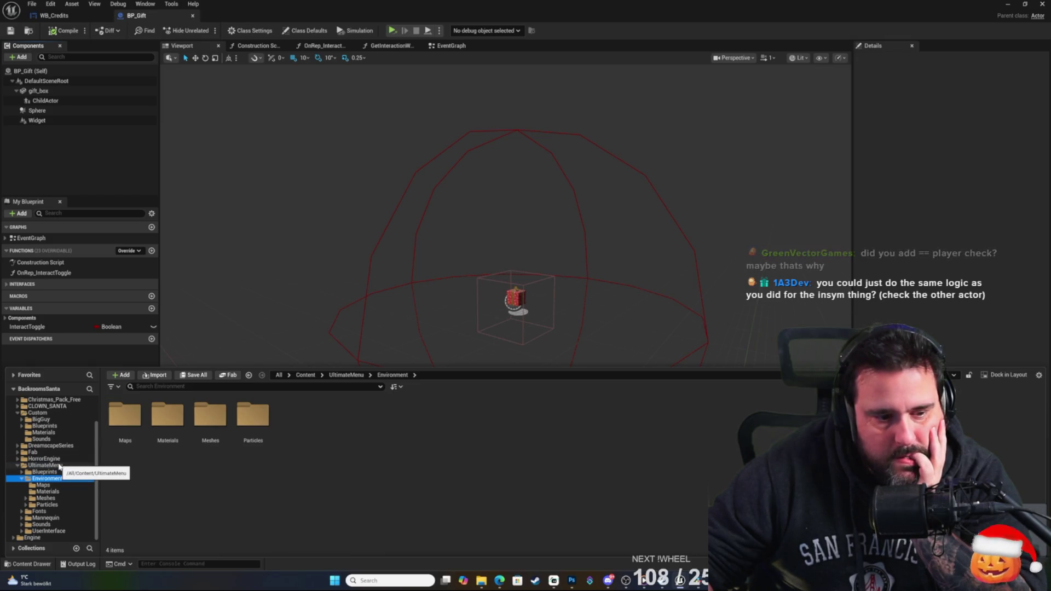
scroll(55, 463, "up", 2)
left_click(39, 447)
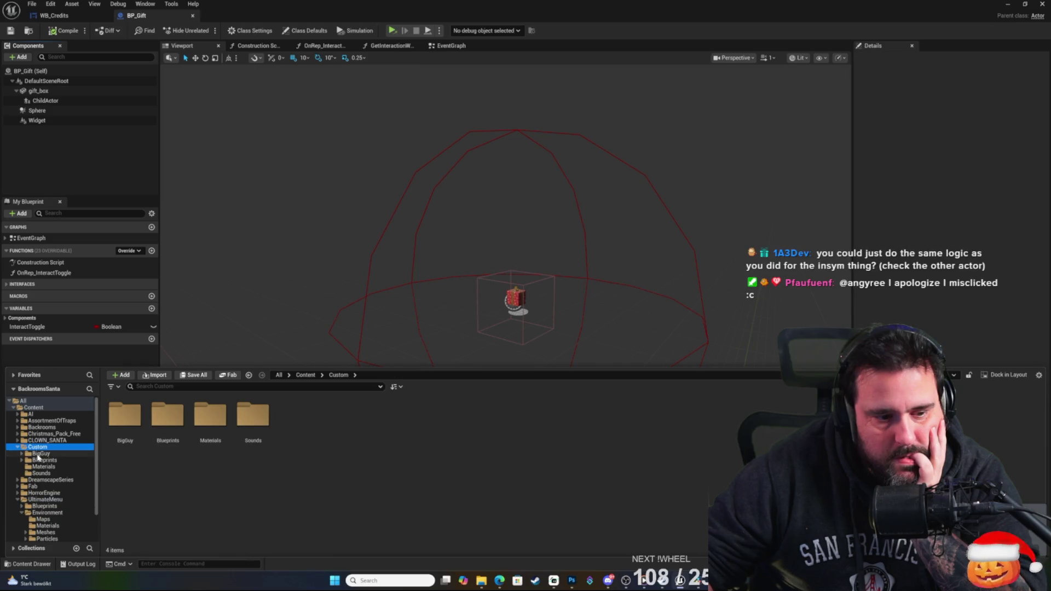
left_click(230, 480)
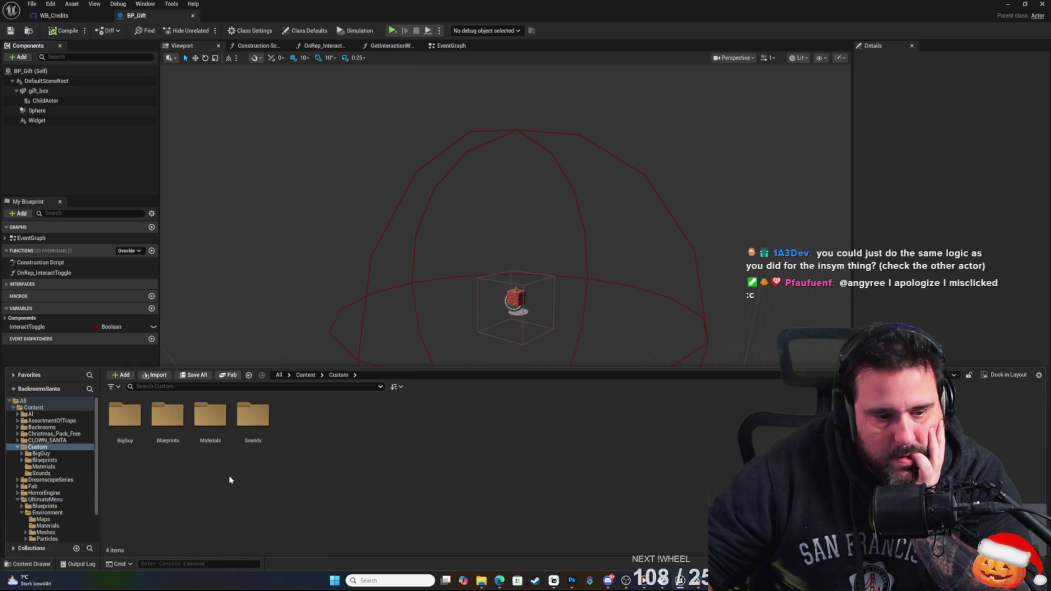
double_click(167, 416)
double_click(127, 424)
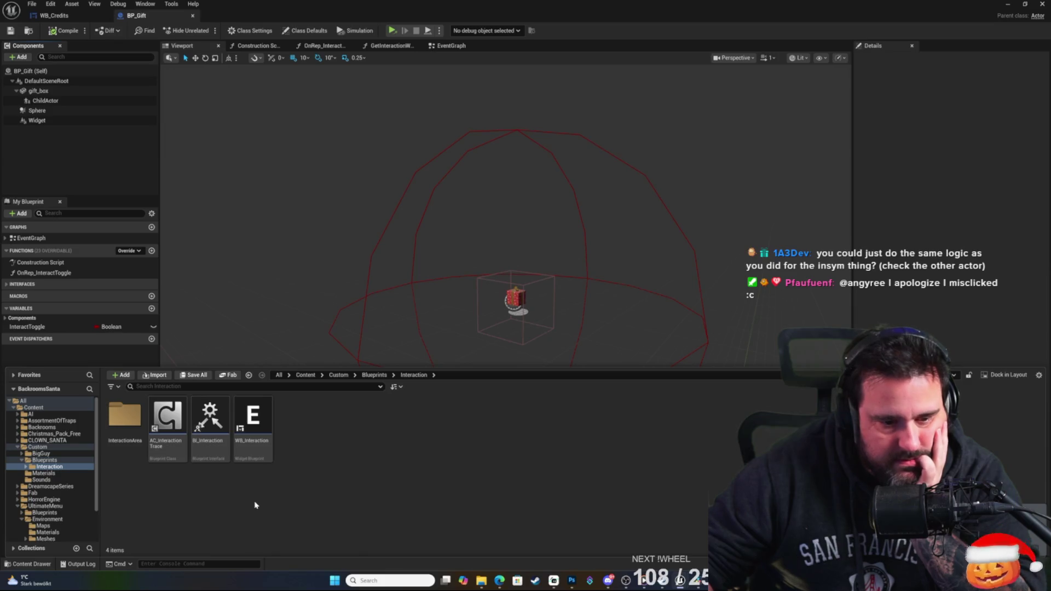
right_click(222, 503)
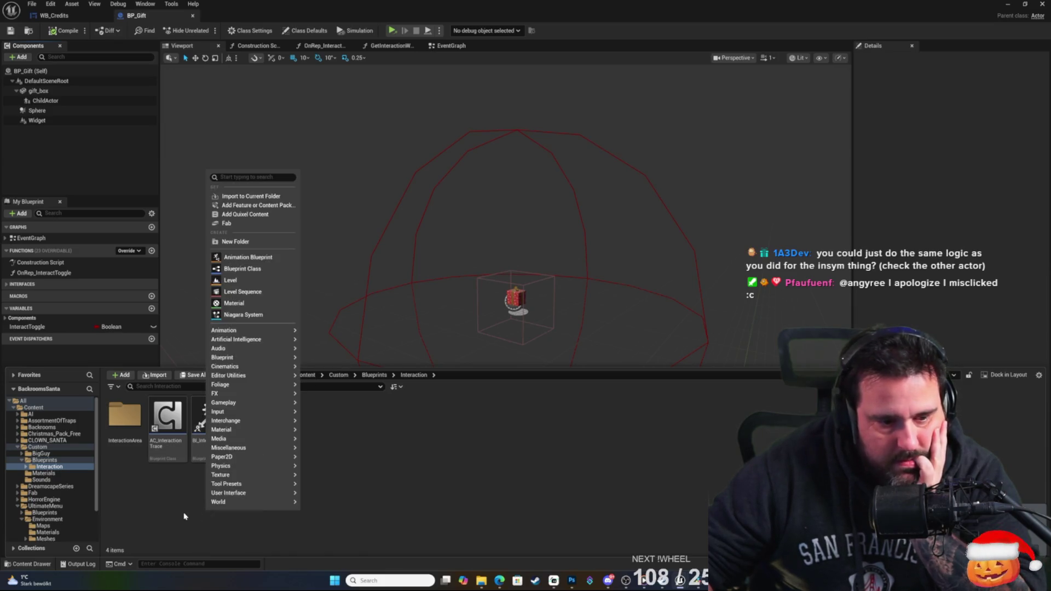
left_click(183, 517)
double_click(120, 417)
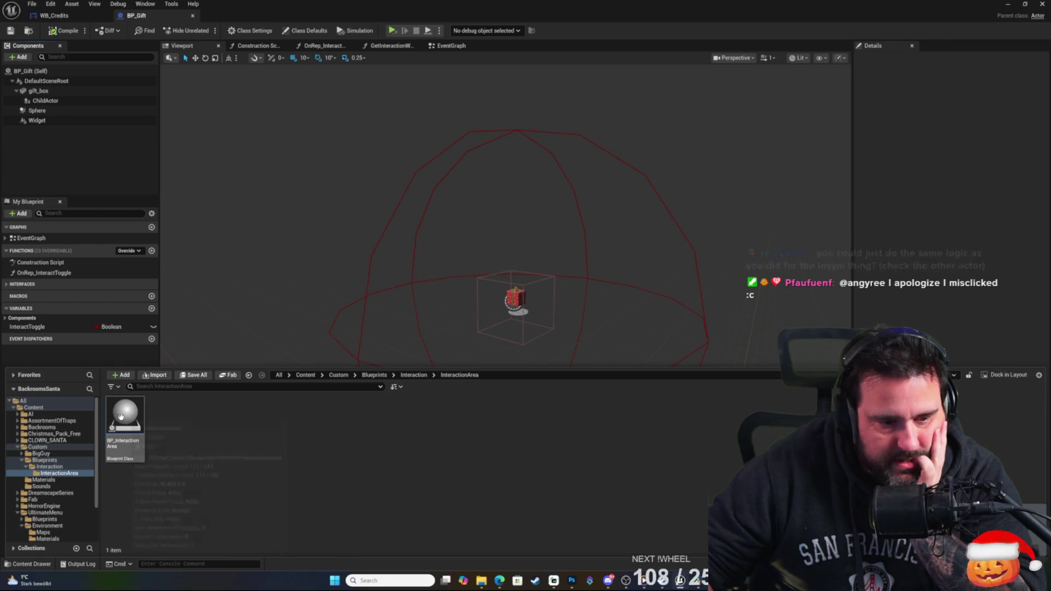
double_click(121, 416)
Pan around BP_InteractionArea's event graph to review the ToggleFocus logic
scroll(699, 145, "down", 2)
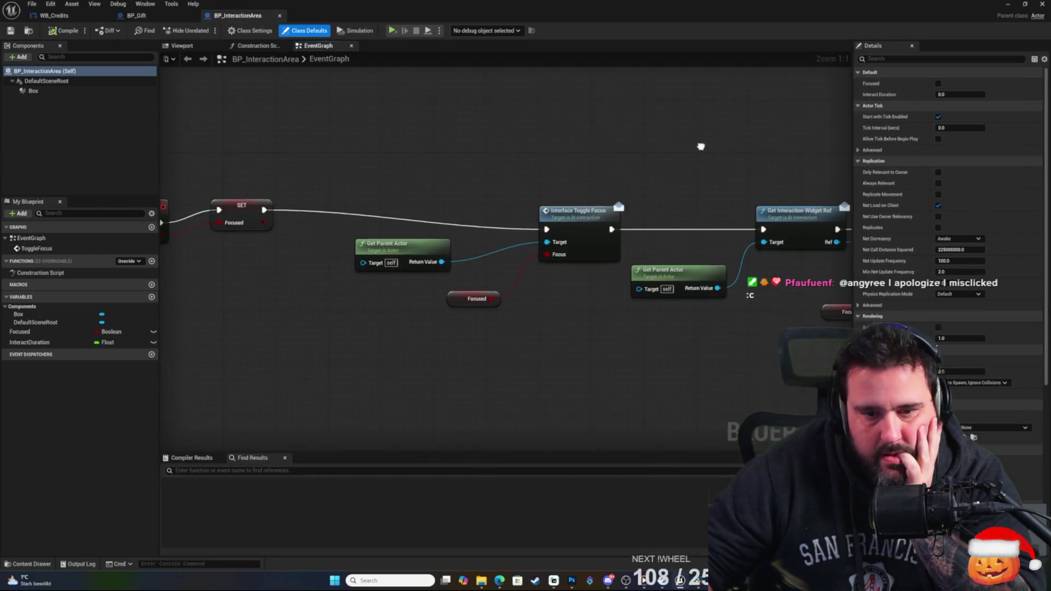
scroll(602, 172, "up", 2)
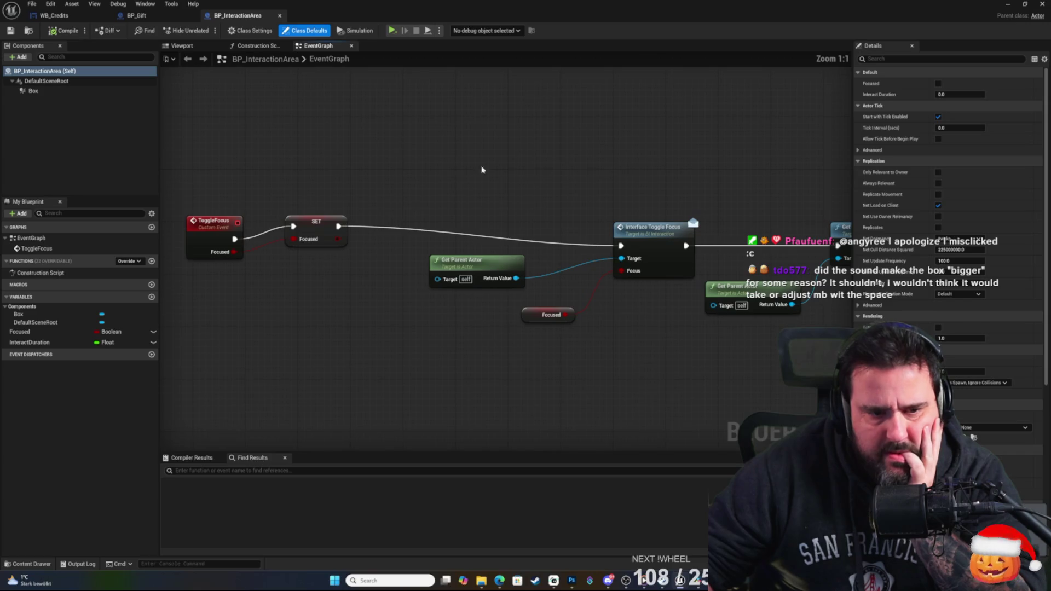
left_click_drag(494, 146, 511, 173)
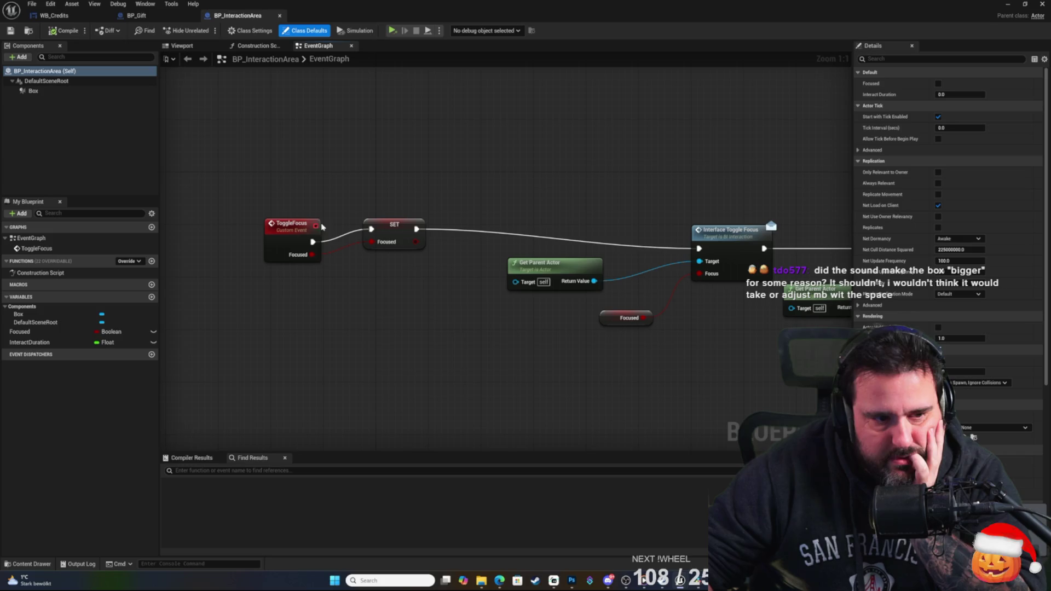
left_click_drag(276, 189, 278, 185)
right_click(374, 166)
key("Escape")
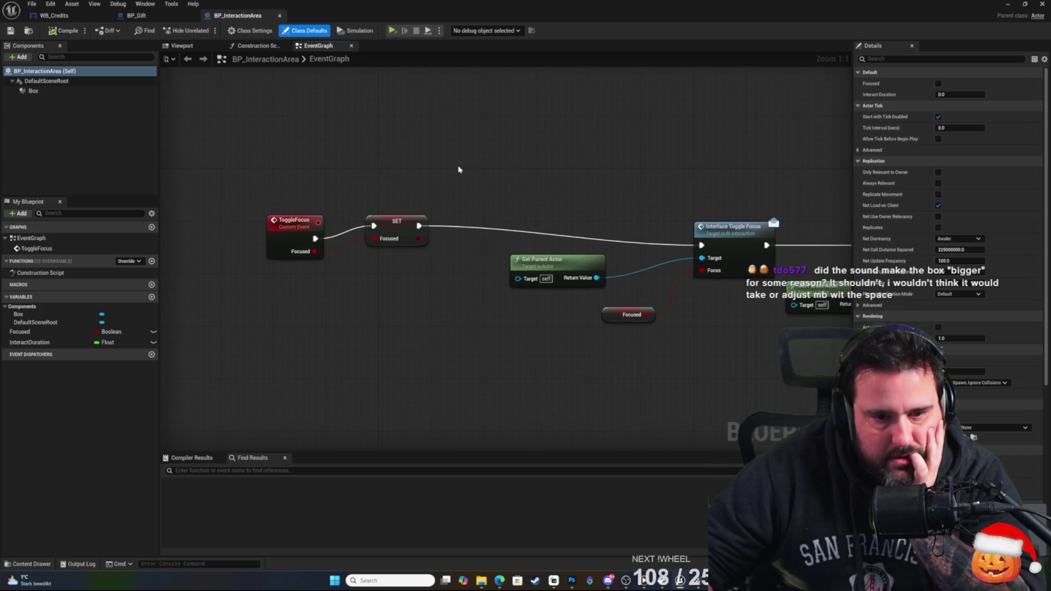
left_click_drag(471, 167, 472, 201)
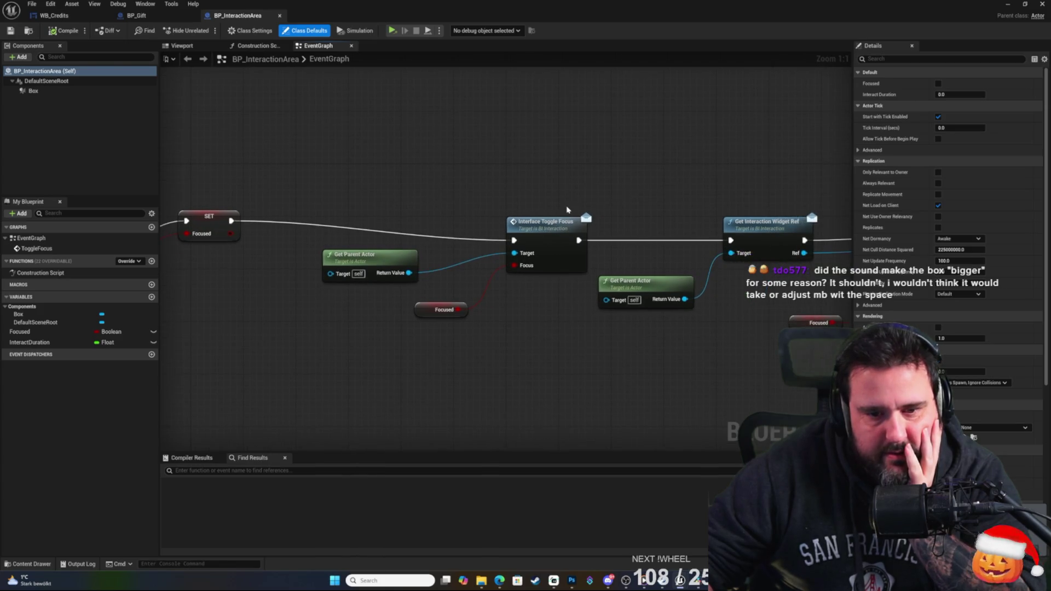
mouse_move(567, 209)
left_mouse_down()
mouse_move(461, 176)
mouse_move(216, 188)
mouse_move(609, 184)
left_mouse_up()
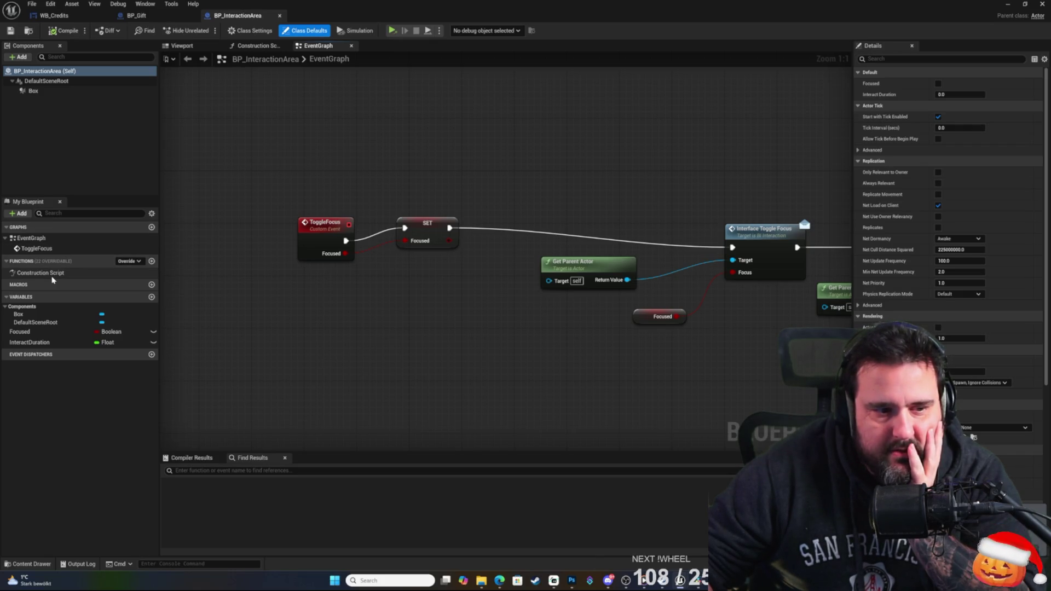
mouse_move(370, 231)
left_mouse_down()
mouse_move(352, 223)
mouse_move(363, 281)
mouse_move(524, 266)
left_mouse_up()
Move the SET node back in line with the ToggleFocus chain
left_click(393, 303)
left_click(499, 233)
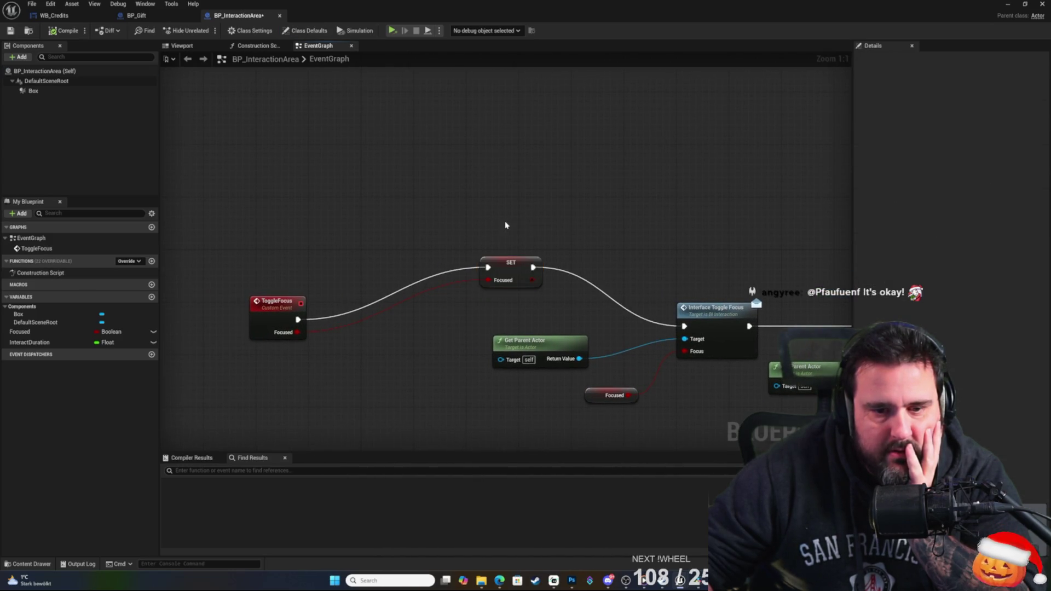
scroll(499, 233, "down", 3)
mouse_move(439, 301)
left_mouse_down()
mouse_move(453, 289)
mouse_move(470, 144)
mouse_move(500, 244)
mouse_move(462, 262)
mouse_move(390, 227)
left_mouse_up()
scroll(419, 251, "up", 1)
left_click(434, 231)
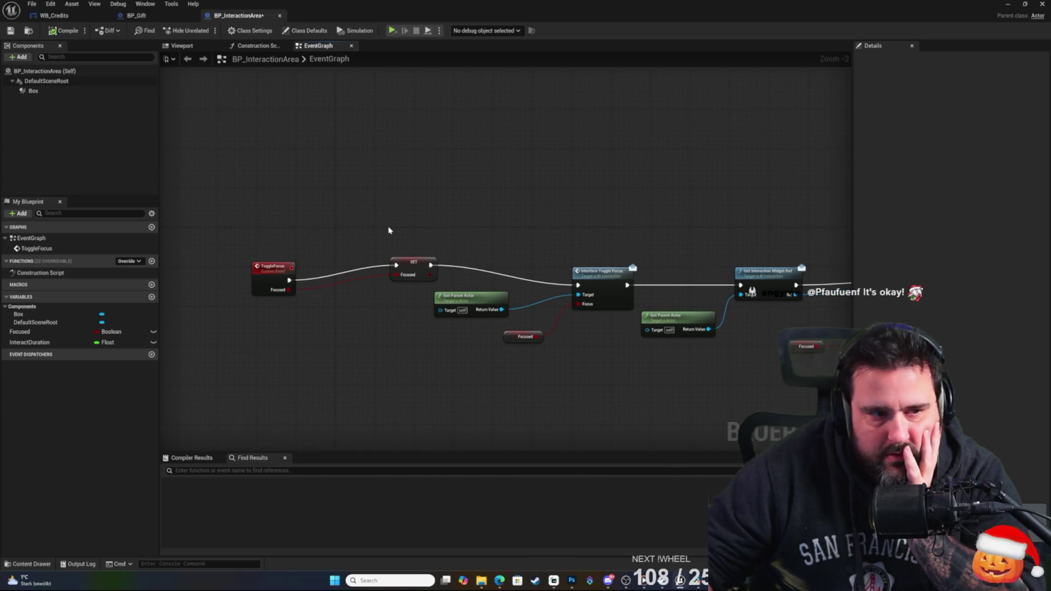
Select the ToggleFocus event node and bring up its context menu
right_click(388, 227)
left_click(340, 199)
right_click(328, 223)
left_click(269, 191)
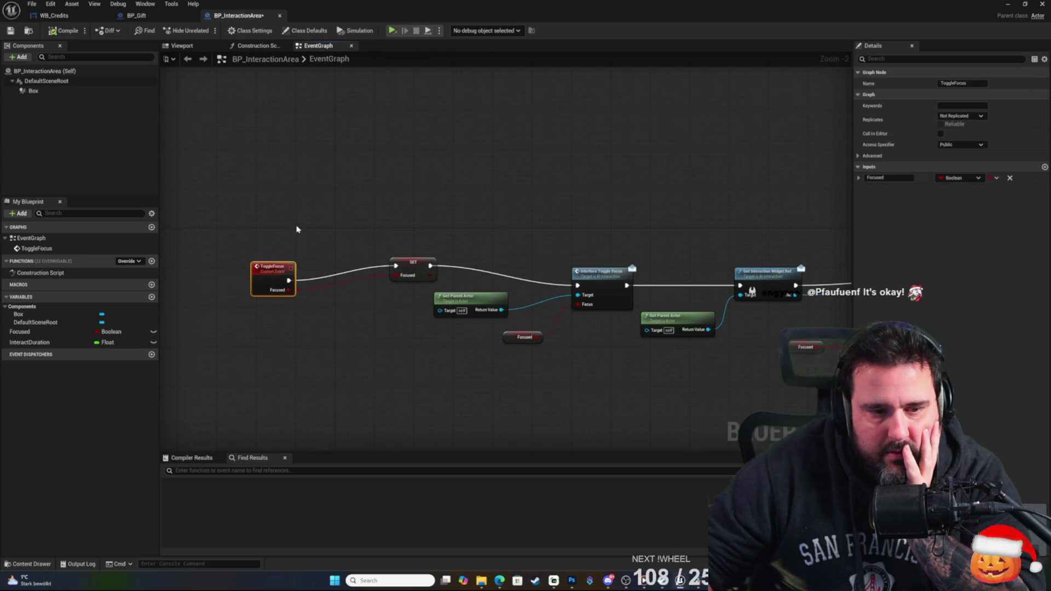
left_click(269, 268)
right_click(269, 268)
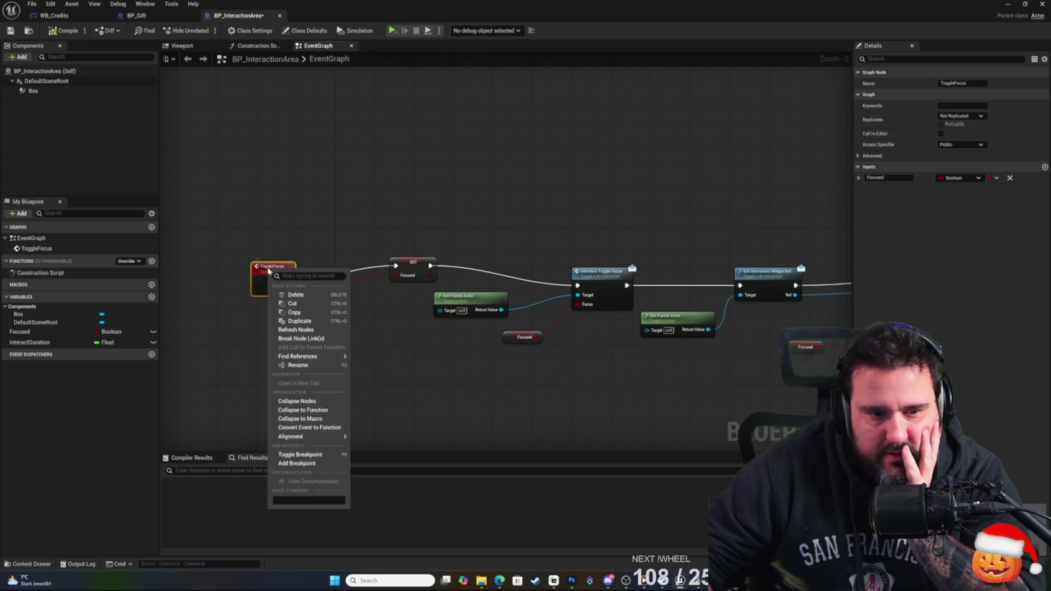
Find ToggleFocus references by name and jump to BP_Gift's ToggleFocus event
mouse_move(304, 355)
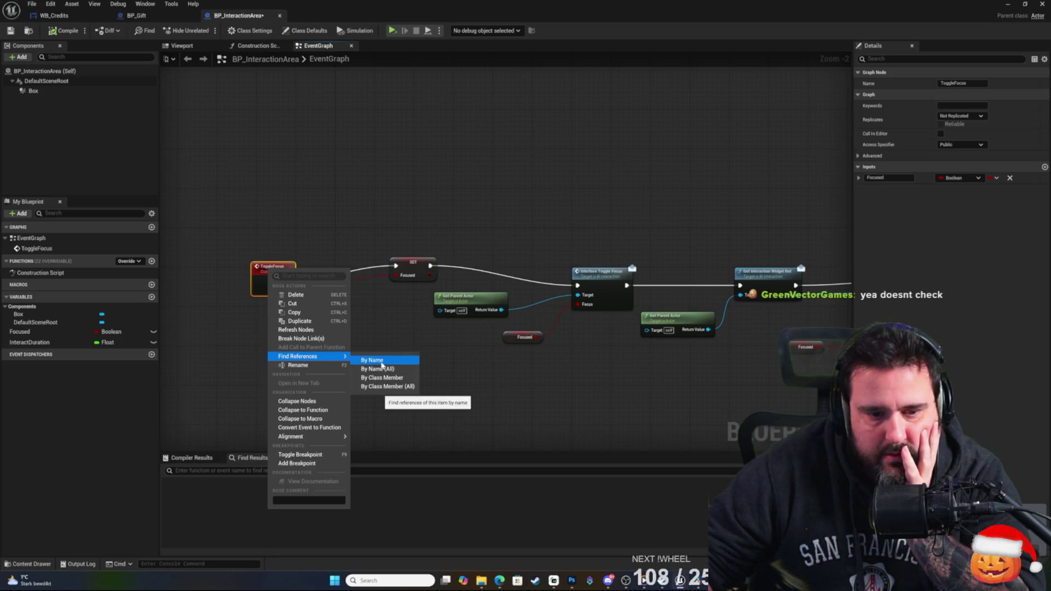
left_click(378, 368)
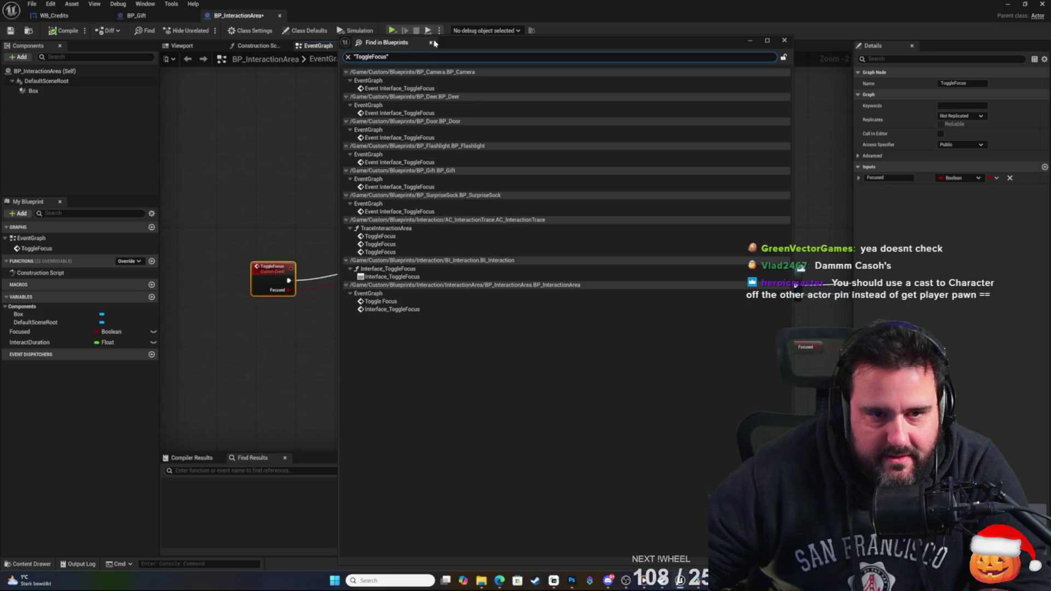
left_click_drag(528, 44, 682, 67)
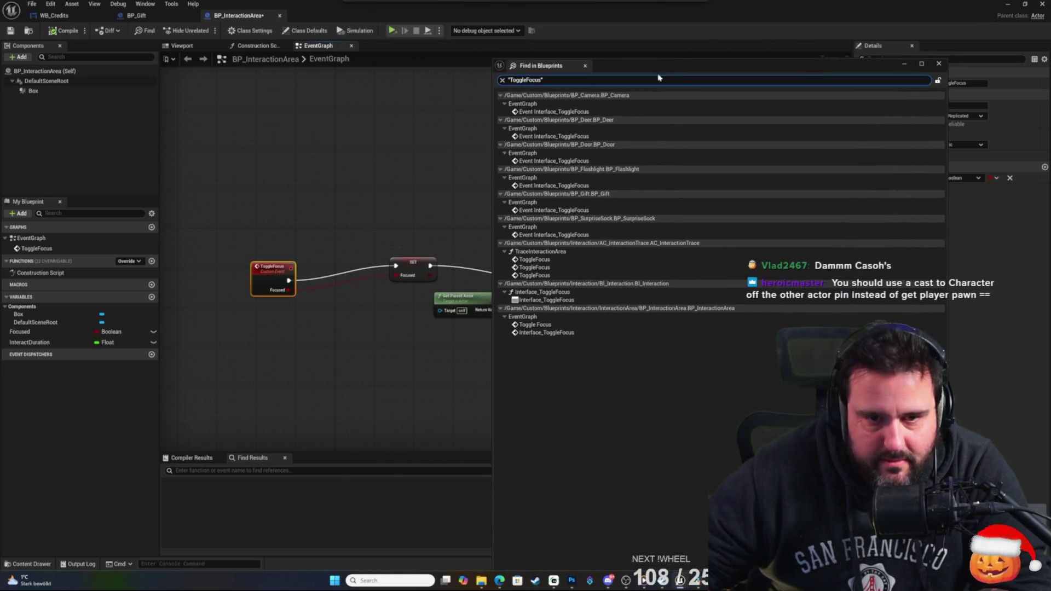
double_click(564, 212)
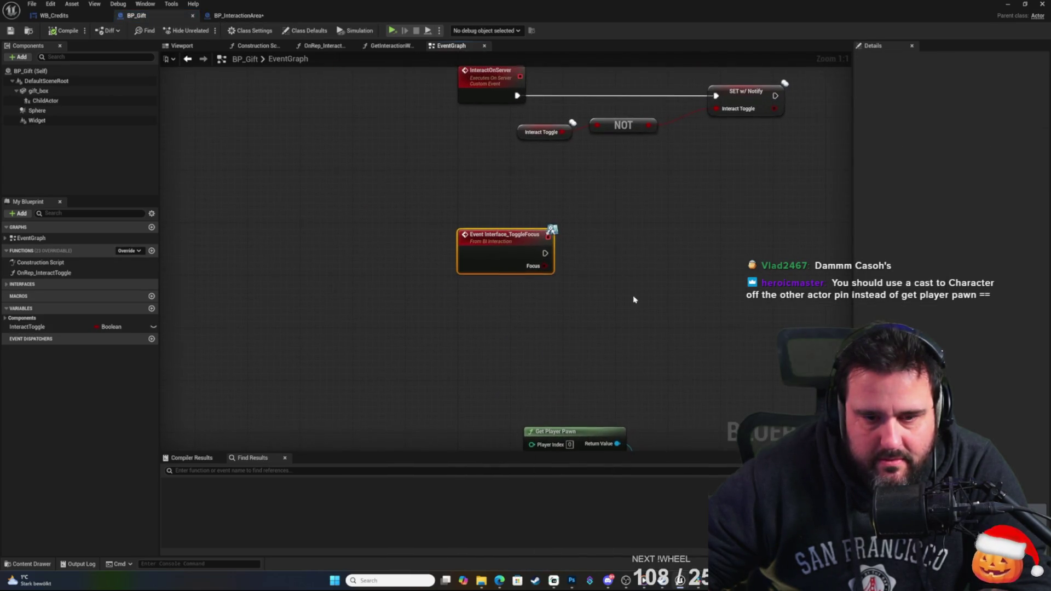
Pan through BP_Gift's graph to the Sphere overlap events and their Set Overlay Material nodes
mouse_move(634, 300)
left_mouse_down()
mouse_move(527, 75)
mouse_move(531, 179)
mouse_move(513, 53)
left_mouse_up()
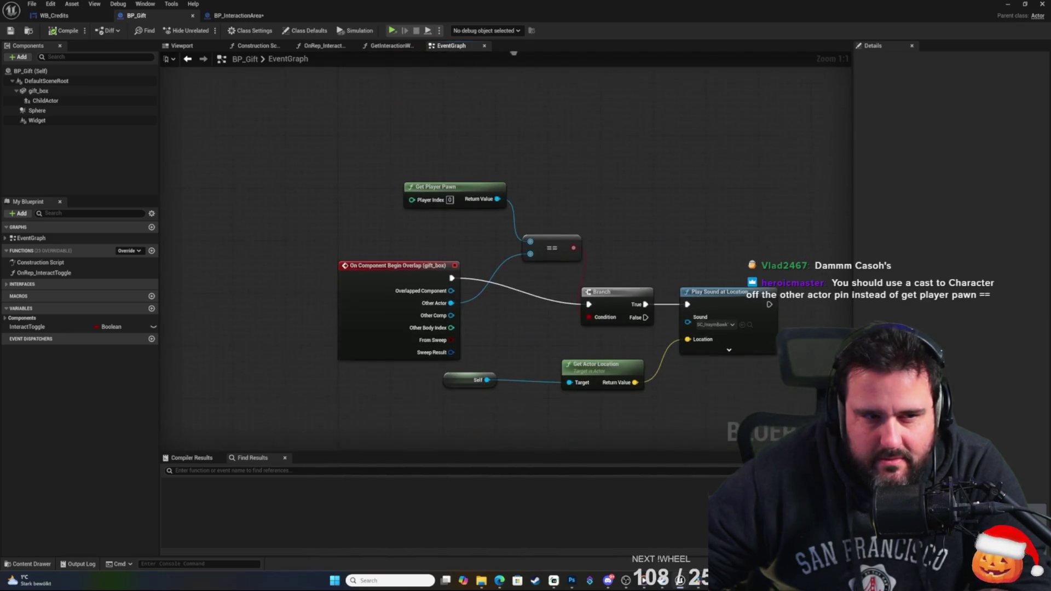
left_click_drag(588, 177, 613, 334)
left_click_drag(547, 213, 452, 340)
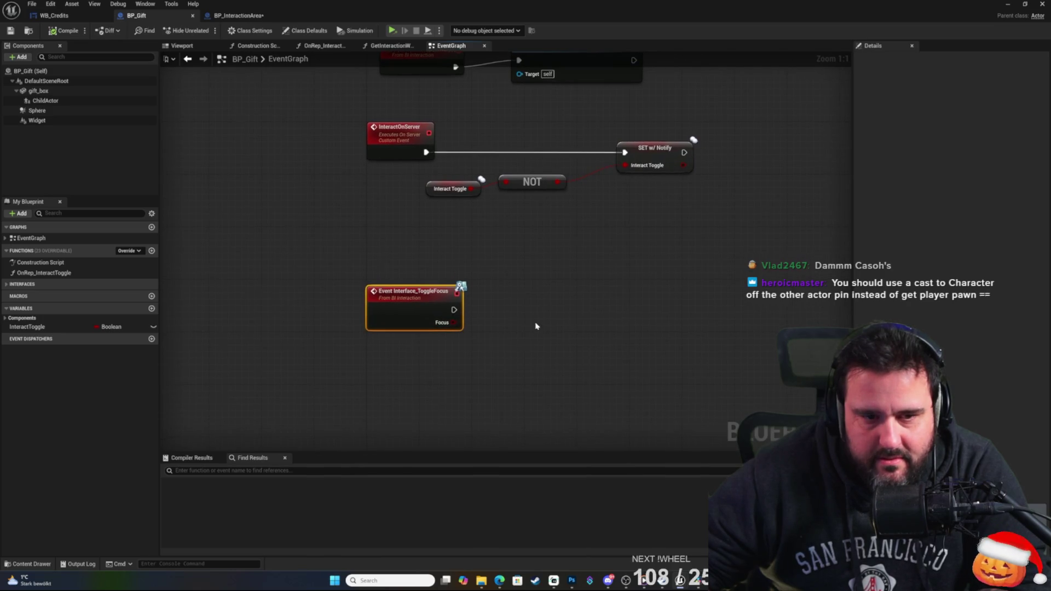
mouse_move(537, 326)
left_mouse_down()
mouse_move(525, 406)
mouse_move(535, 192)
mouse_move(524, 108)
mouse_move(605, 375)
mouse_move(651, 395)
left_mouse_up()
mouse_move(714, 284)
left_mouse_down()
mouse_move(696, 403)
mouse_move(675, 401)
left_mouse_up()
left_click_drag(639, 301, 631, 373)
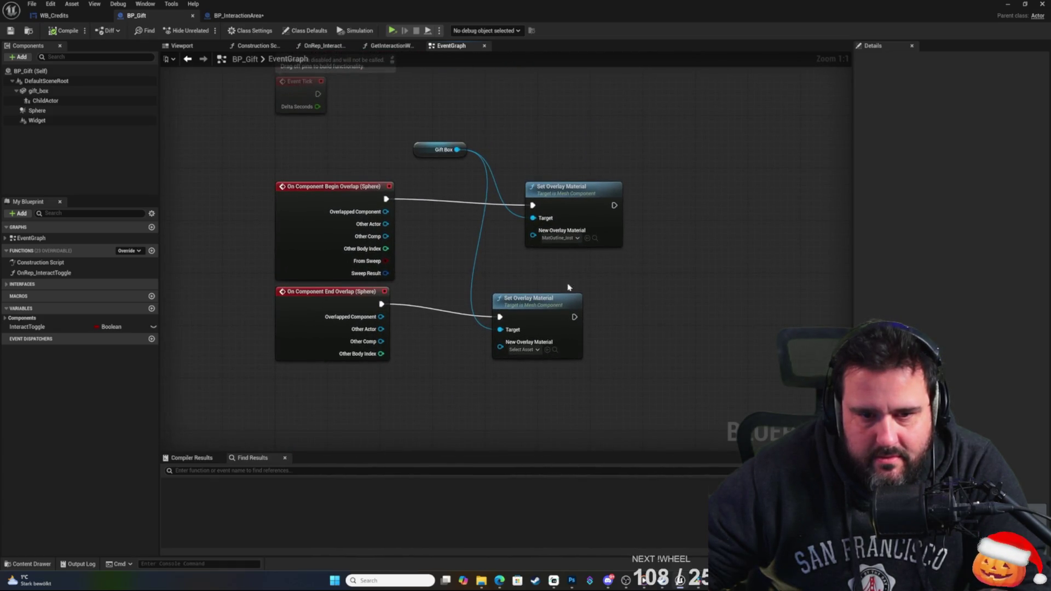
left_click(584, 192)
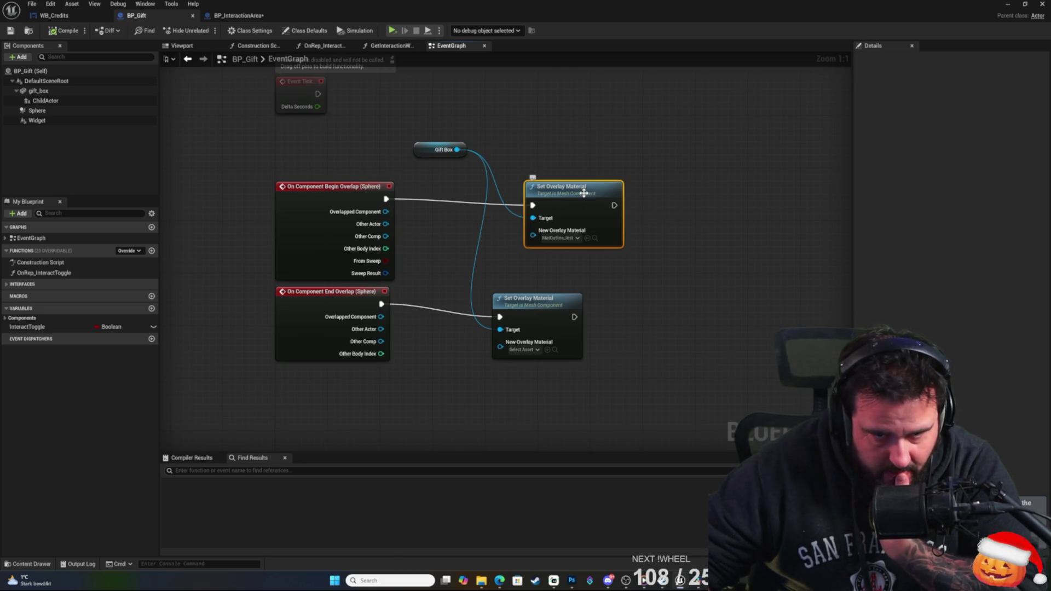
left_click(585, 143)
right_click(585, 142)
left_click(573, 110)
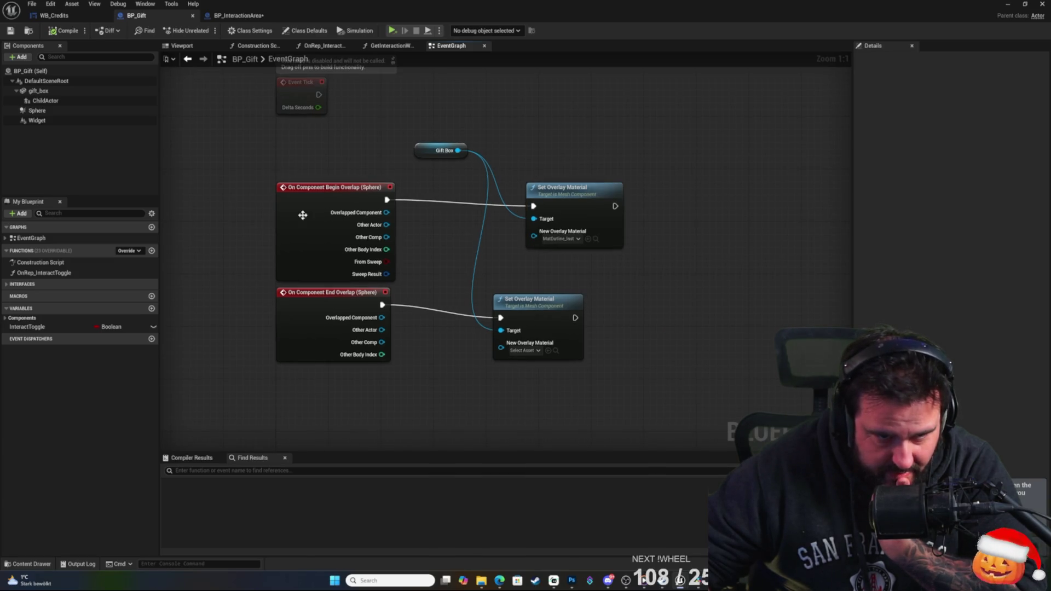
Marquee-select both Sphere overlap events and move them further left
left_click_drag(457, 188, 568, 196)
mouse_move(359, 159)
left_mouse_down()
mouse_move(362, 204)
mouse_move(509, 394)
left_mouse_up()
left_click_drag(442, 191, 285, 194)
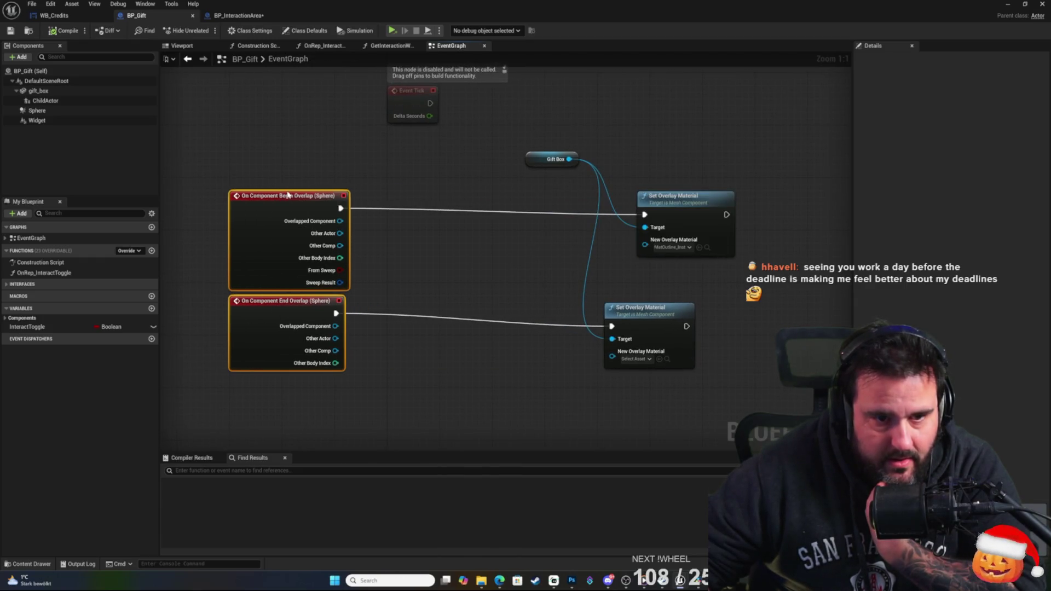
left_click(370, 167)
mouse_move(431, 199)
left_mouse_down()
mouse_move(517, 263)
mouse_move(544, 246)
left_mouse_up()
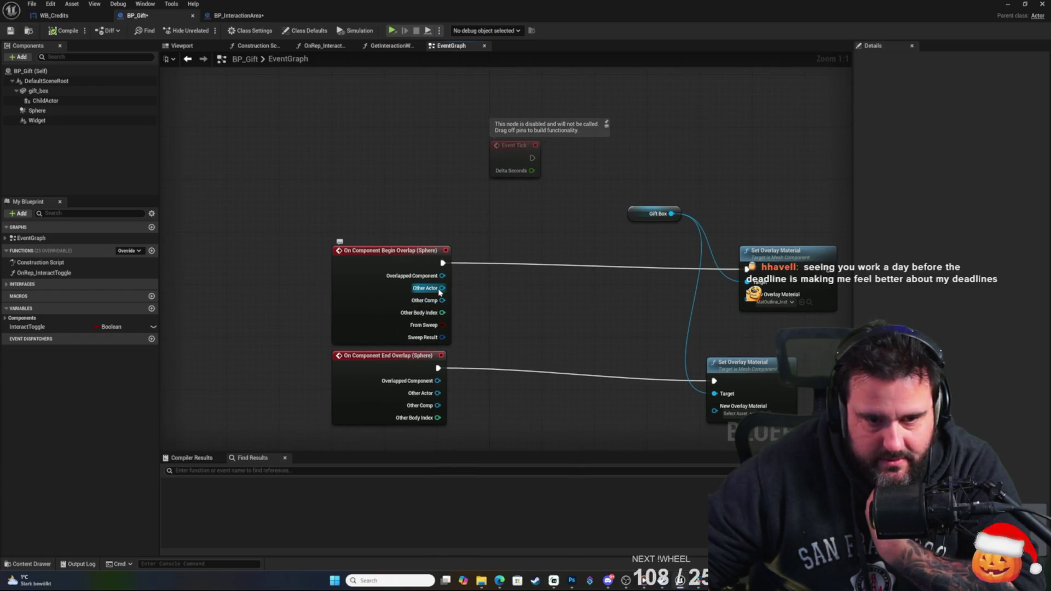
Route Begin Overlap through a Branch testing Other Actor == Get Player Pawn
right_click(462, 214)
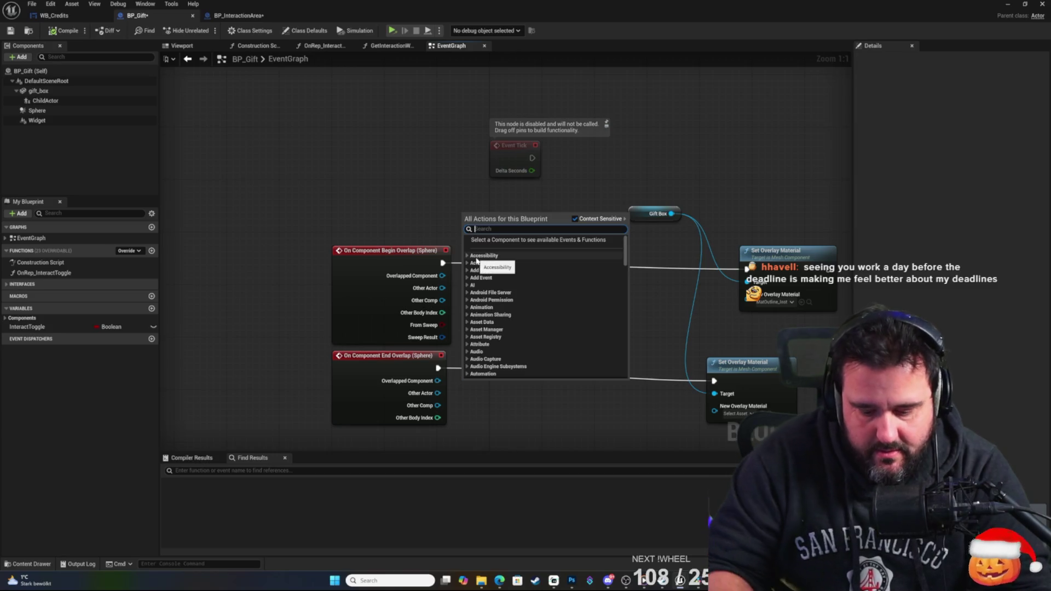
type("get player pawn")
key("Return")
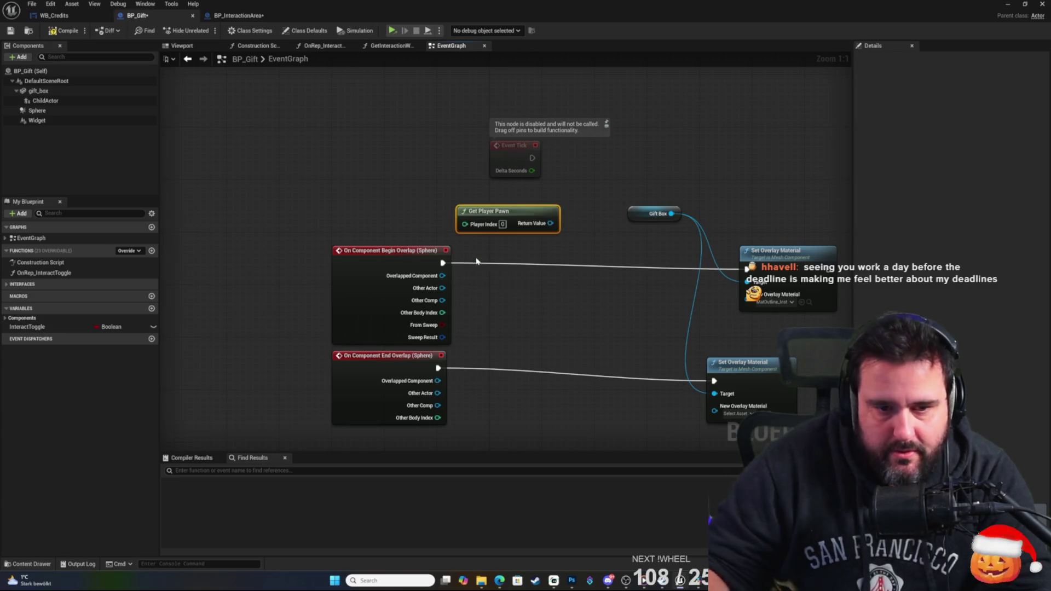
left_click_drag(550, 224, 513, 241)
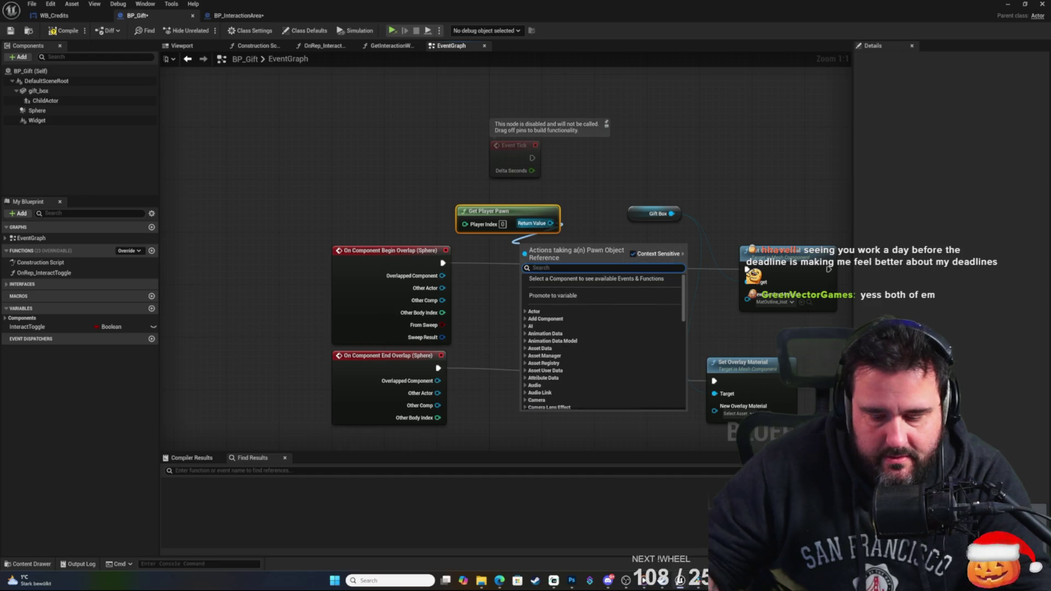
type("==")
key("Return")
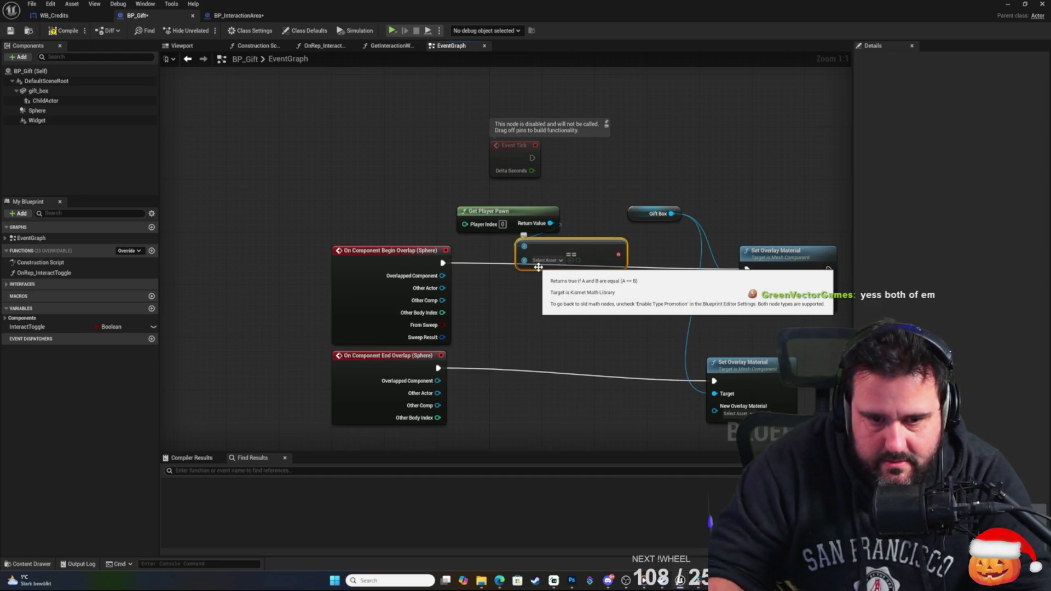
mouse_move(441, 288)
left_mouse_down()
mouse_move(517, 256)
mouse_move(597, 257)
left_mouse_up()
type("branch")
key("Return")
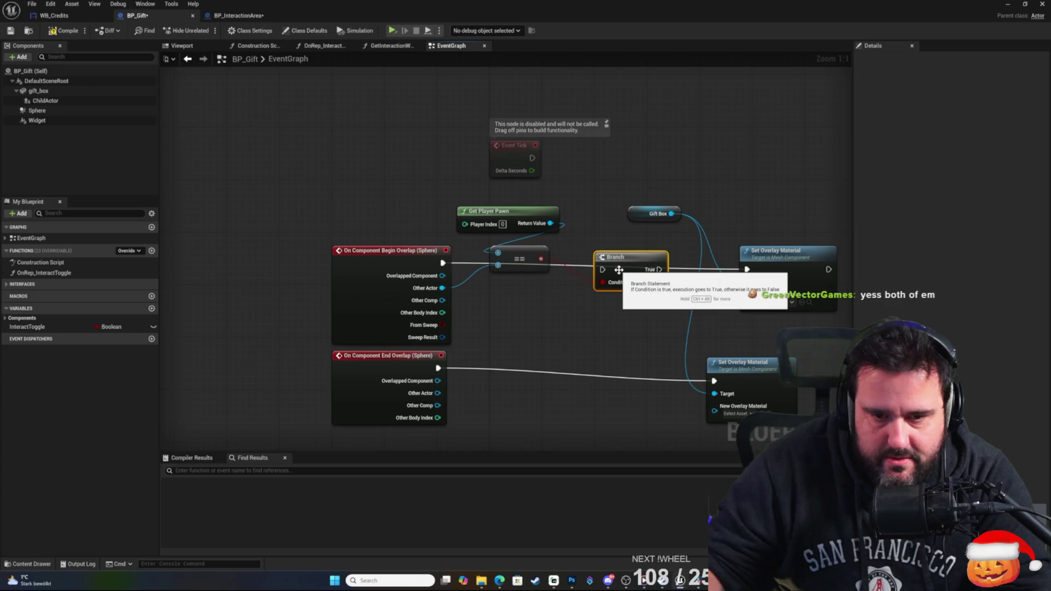
left_click_drag(443, 263, 746, 270)
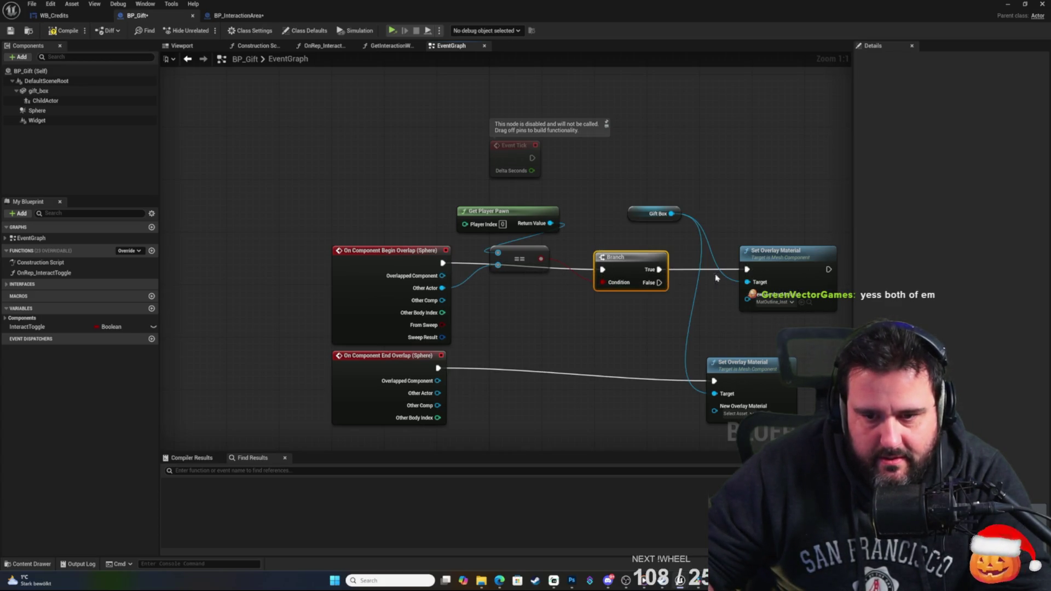
Duplicate the pawn check and Branch for End Overlap, with True driving Set Overlay Material
mouse_move(450, 201)
left_mouse_down()
mouse_move(564, 247)
mouse_move(617, 319)
mouse_move(520, 328)
left_mouse_up()
key("ctrl+c")
key("ctrl+v")
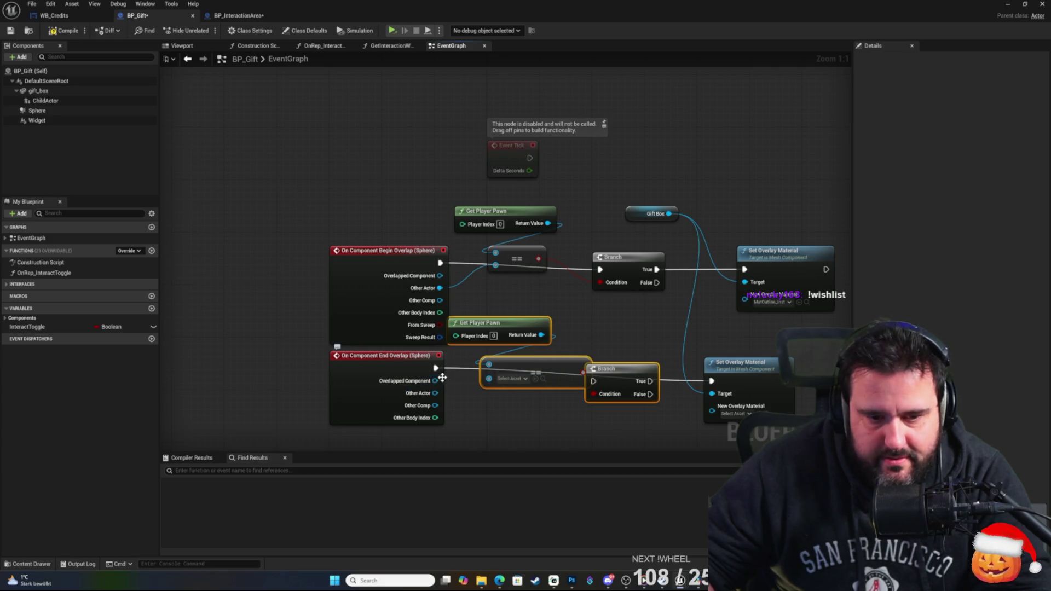
left_click_drag(436, 368, 593, 382)
left_click_drag(641, 387, 712, 382)
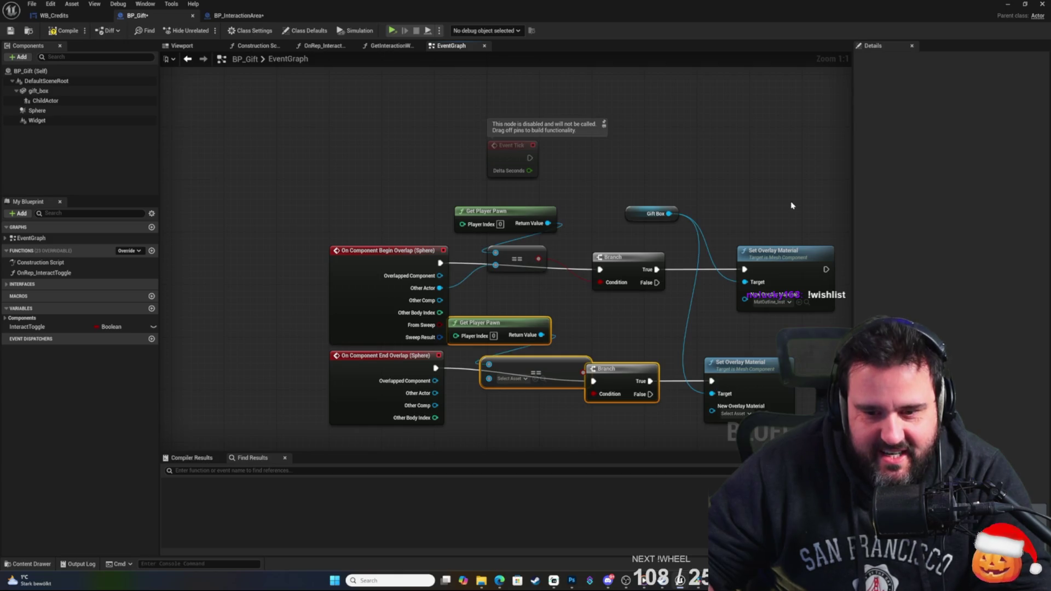
Save BP_Gift and start a test play, saving BP_InteractionArea when prompted
left_click(11, 31)
left_click(1007, 5)
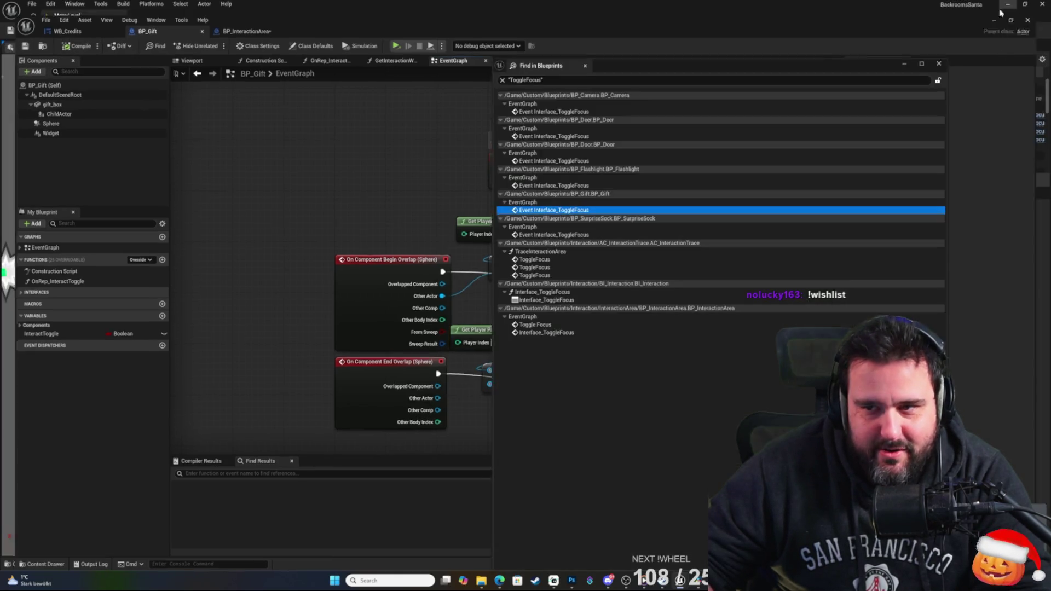
left_click(210, 31)
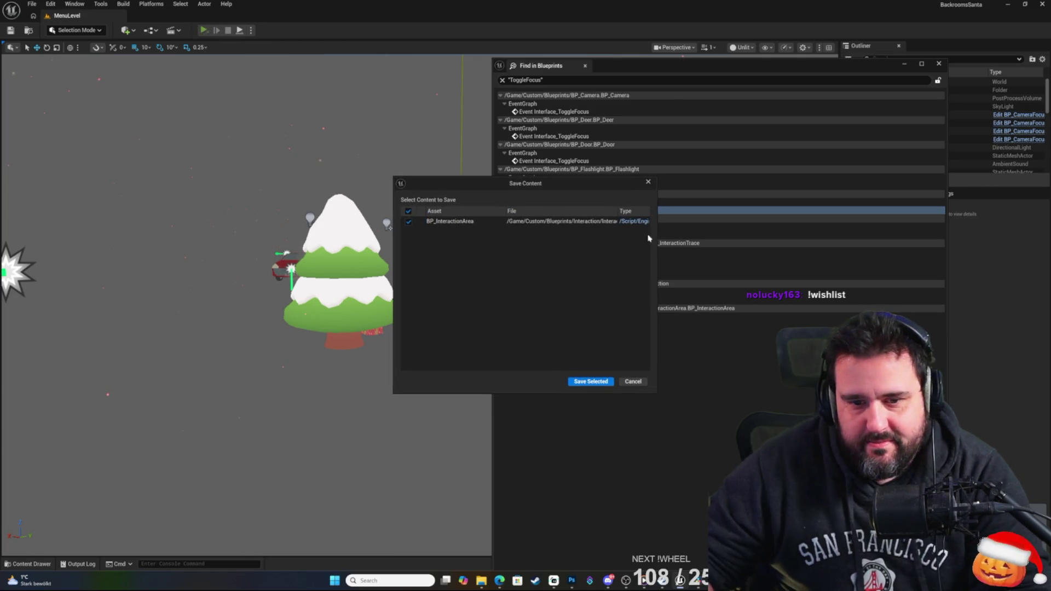
left_click(605, 381)
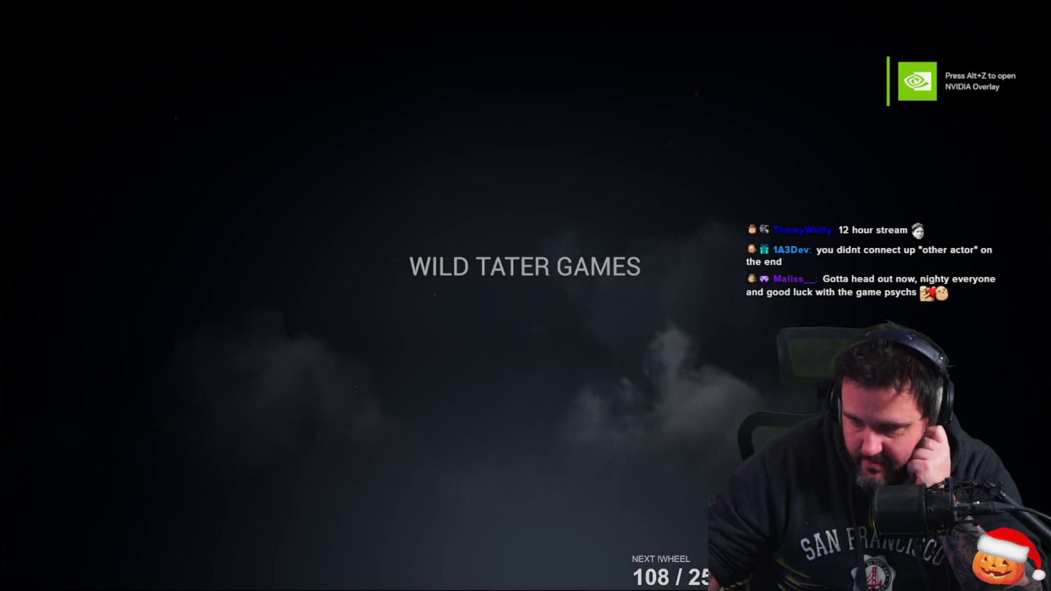
Leave the running game and return to the BP_Gift blueprint window
key("alt+Tab")
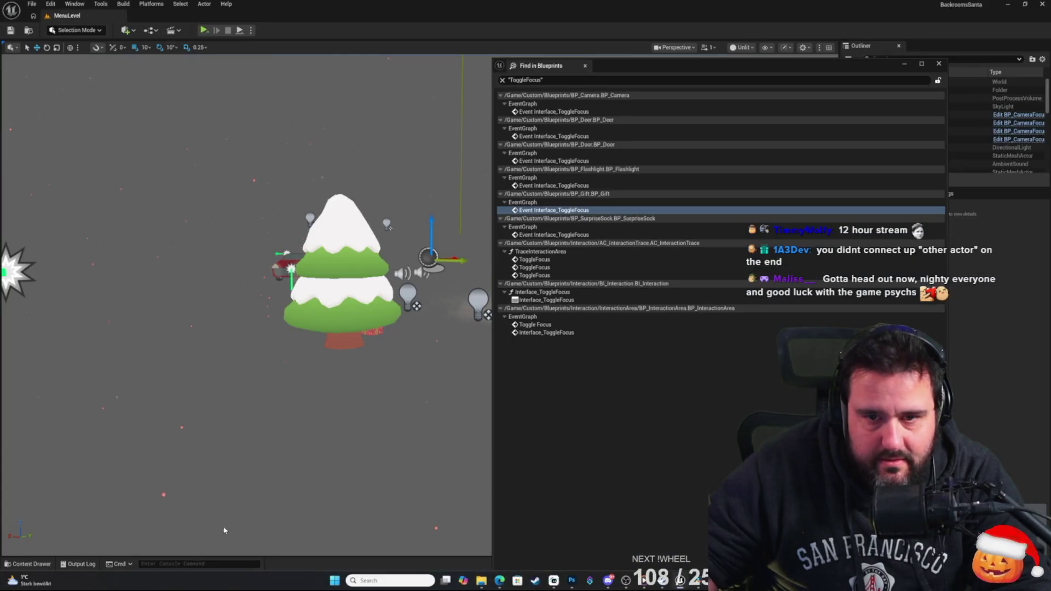
key("alt+Tab")
left_click(431, 251)
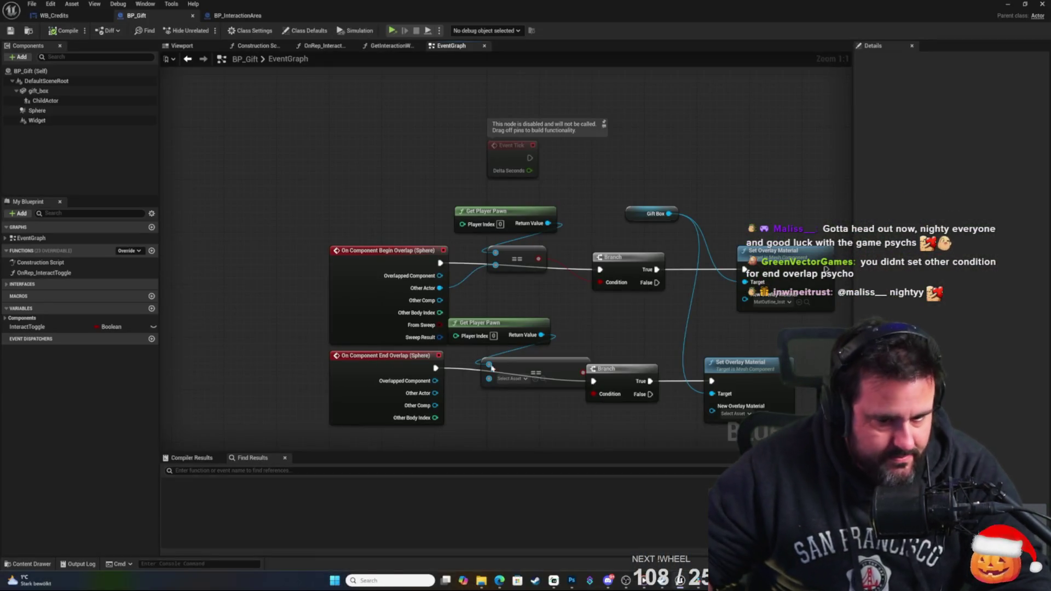
Wire End Overlap's Other Actor into the lower == node, save BP_Gift, and launch a standalone test
mouse_move(428, 389)
left_mouse_down()
mouse_move(470, 385)
mouse_move(482, 373)
left_mouse_up()
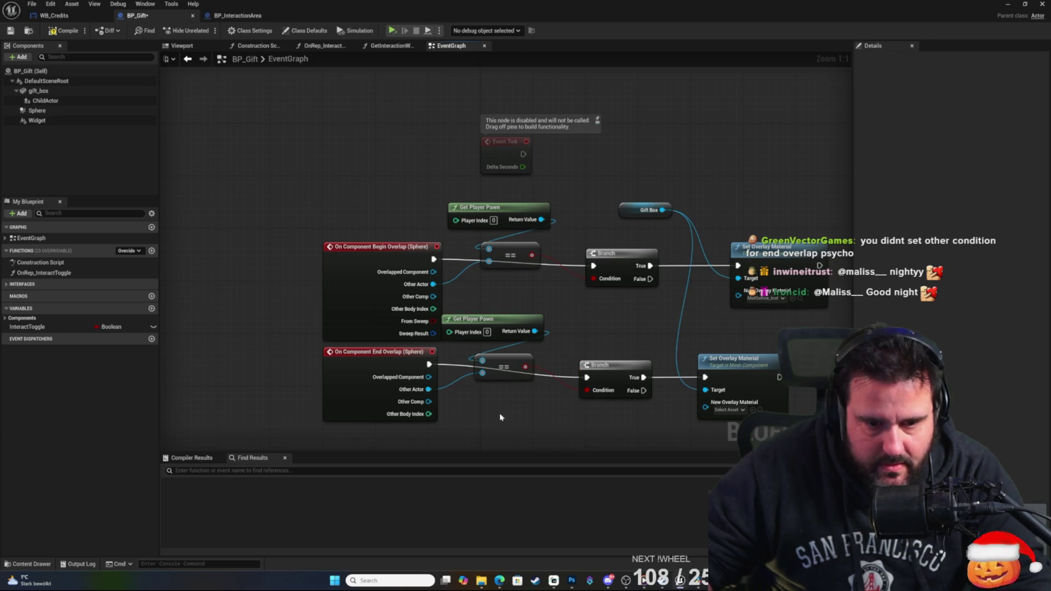
left_click(11, 32)
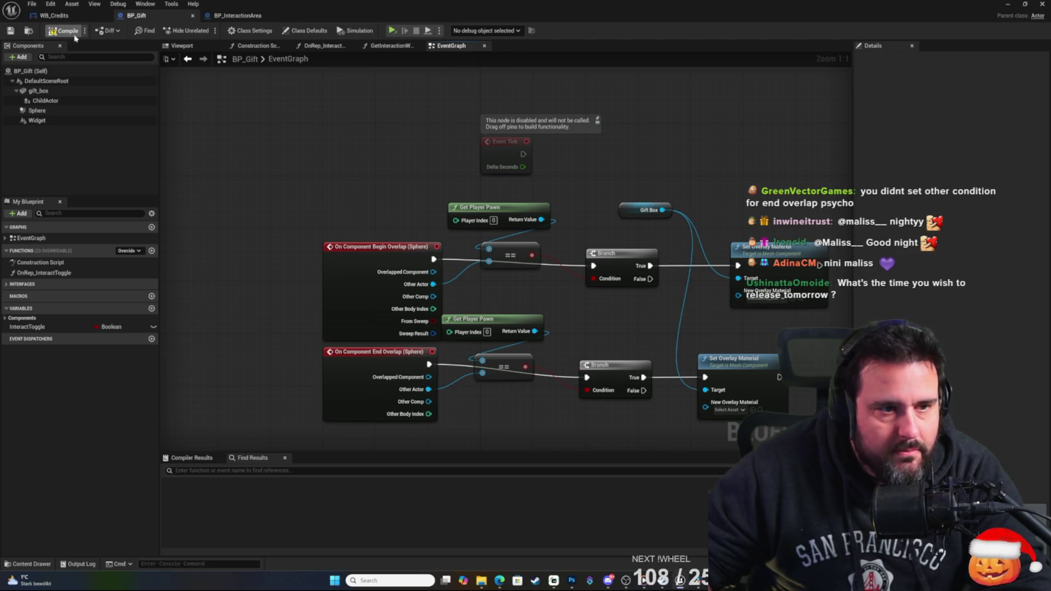
left_click(1007, 5)
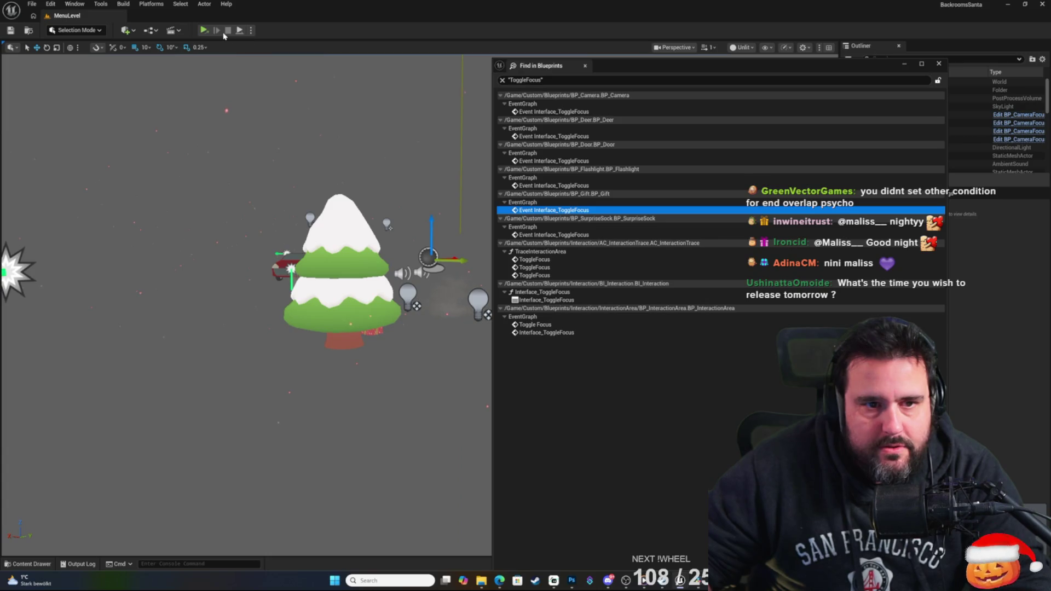
left_click(470, 283)
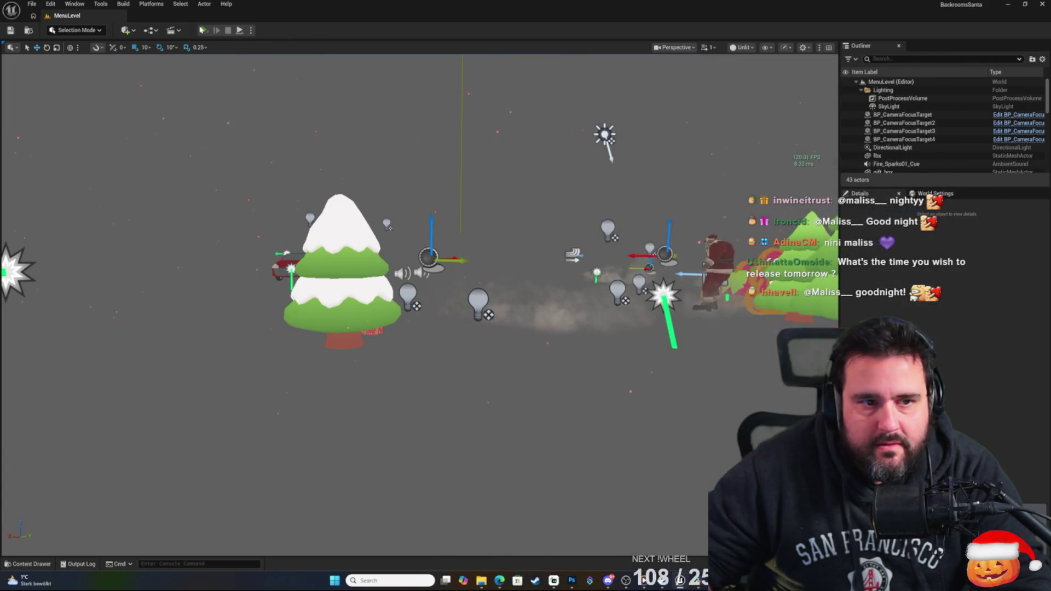
left_click(203, 30)
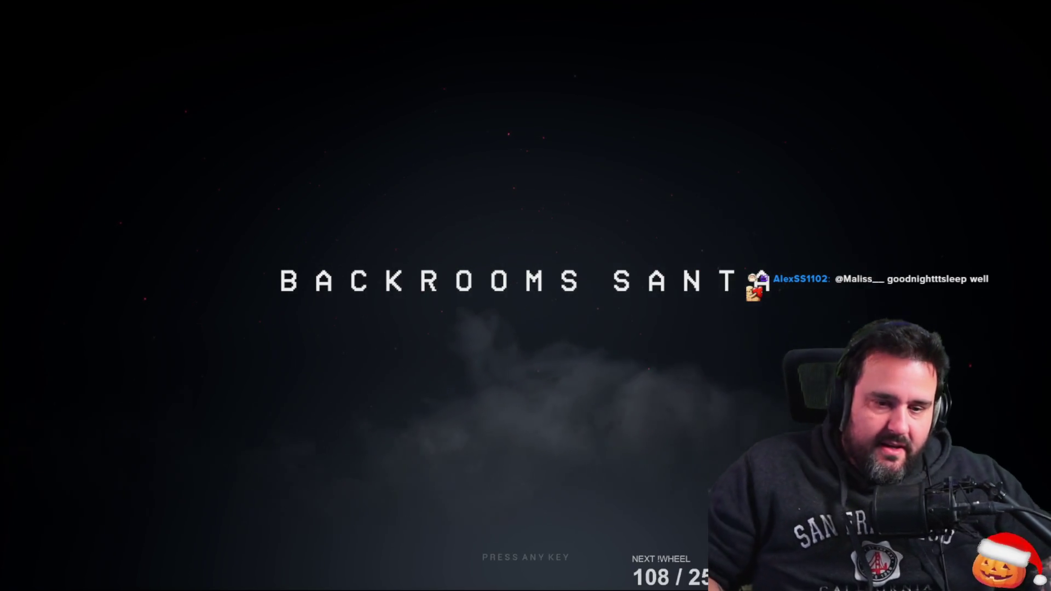
Go from the title screen into Settings and view the Keybindings page
key("Return")
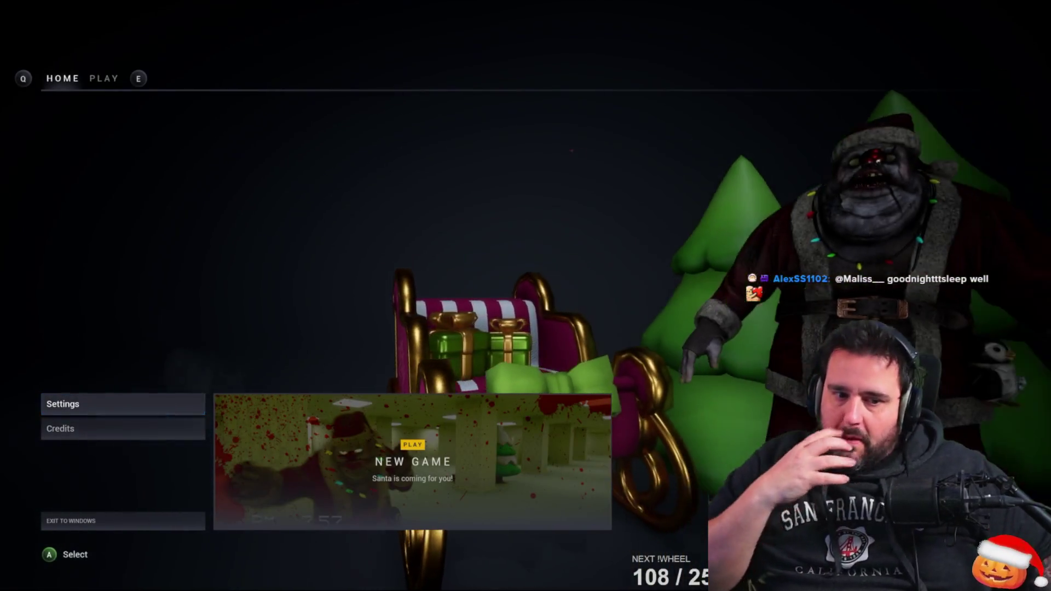
left_click(145, 405)
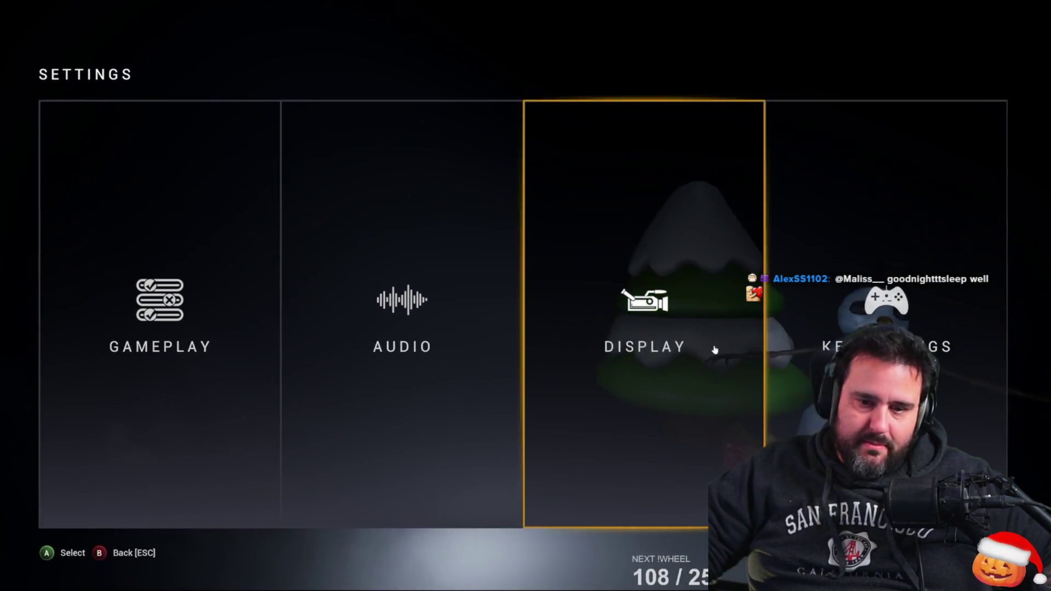
key("Return")
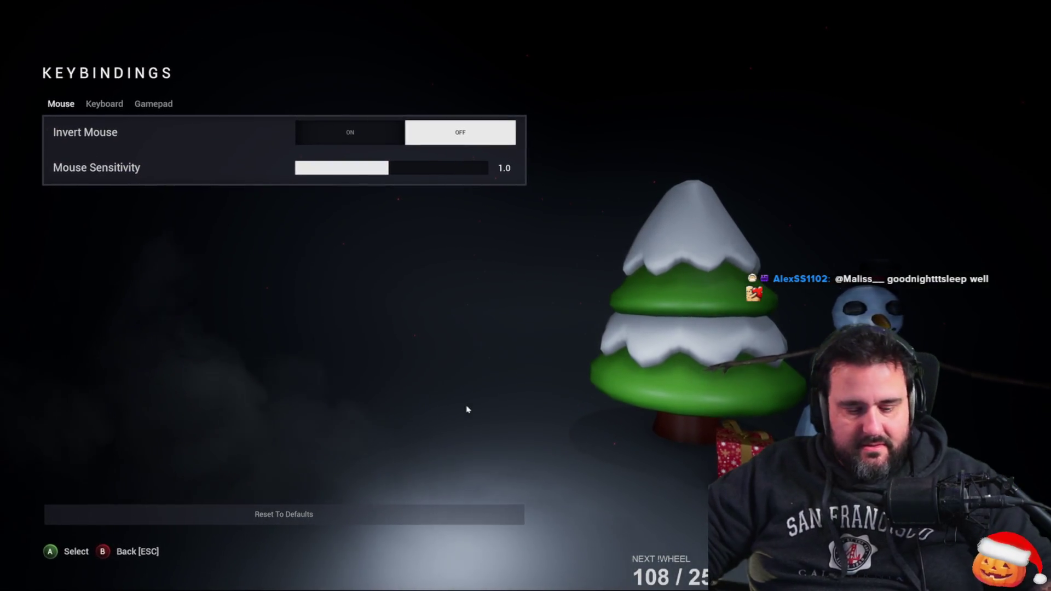
Back out to the main menu and end the play session in the editor
key("Escape")
key("Escape")
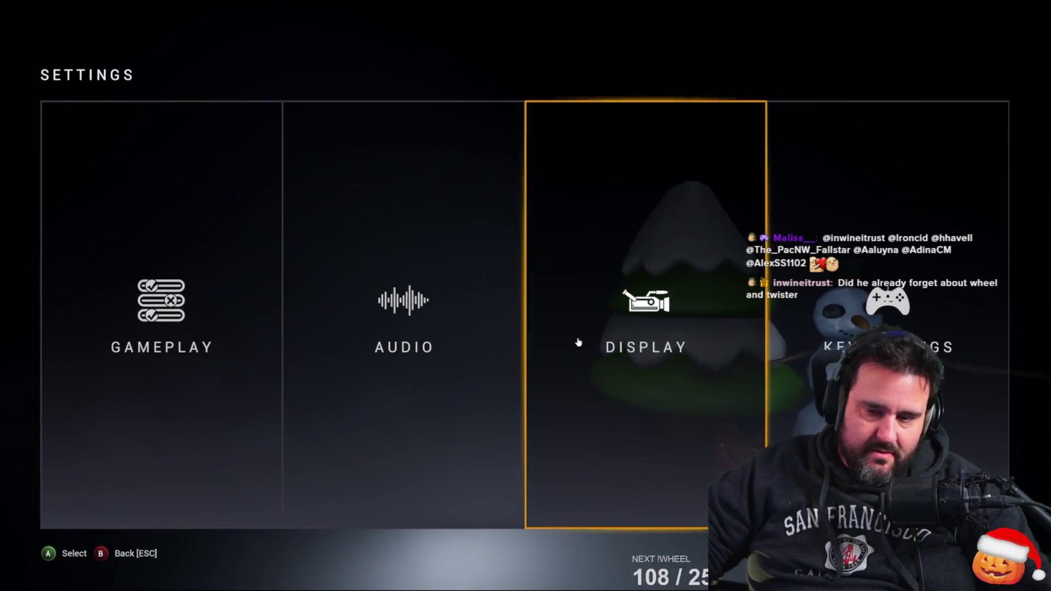
key("Escape")
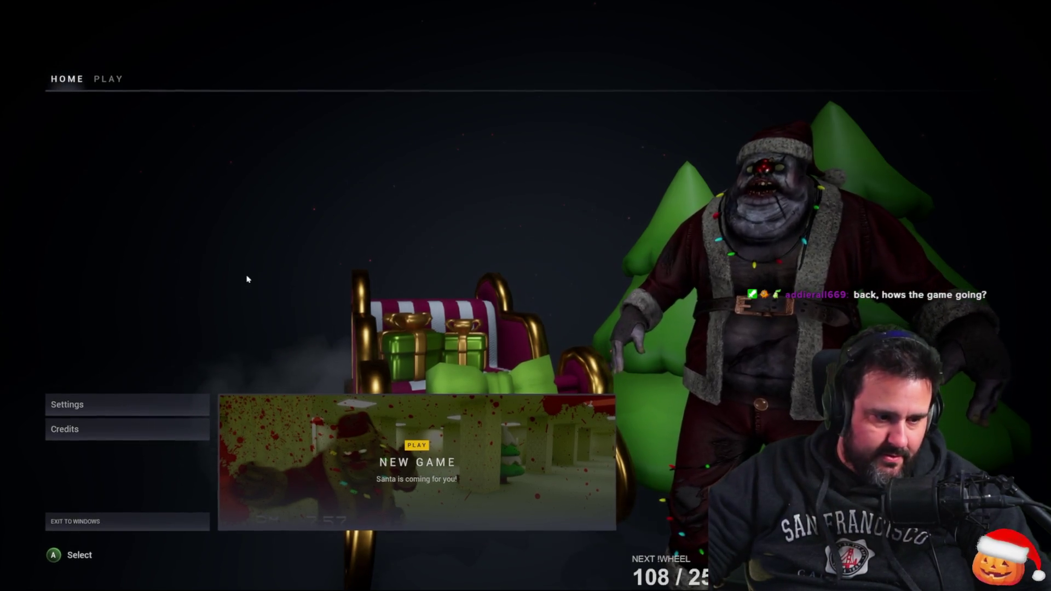
key("Escape")
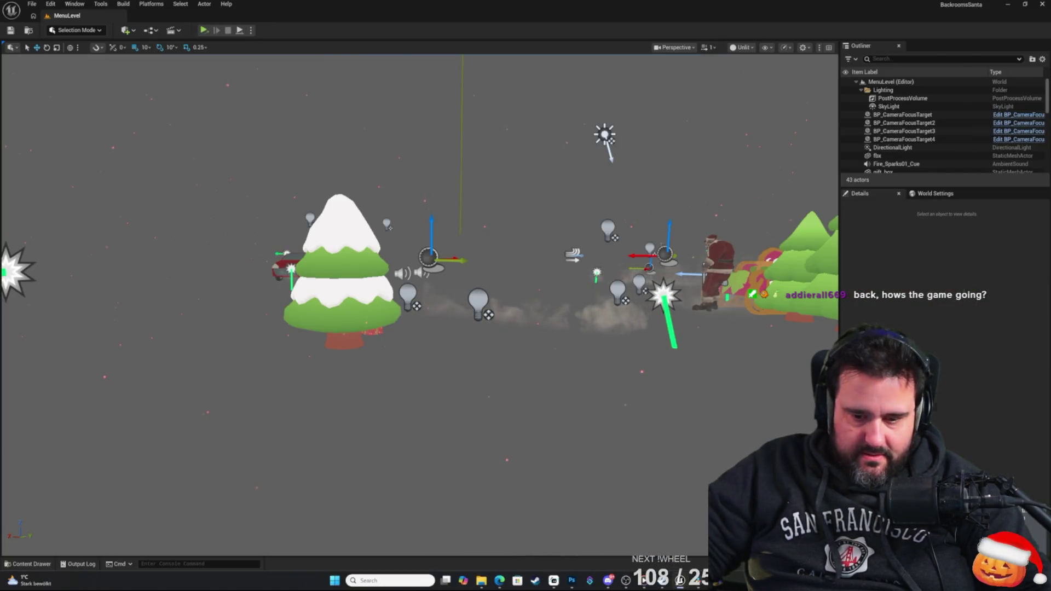
Relaunch the game with Alt+P, start a New Game and skip the story into the level
key("alt+p")
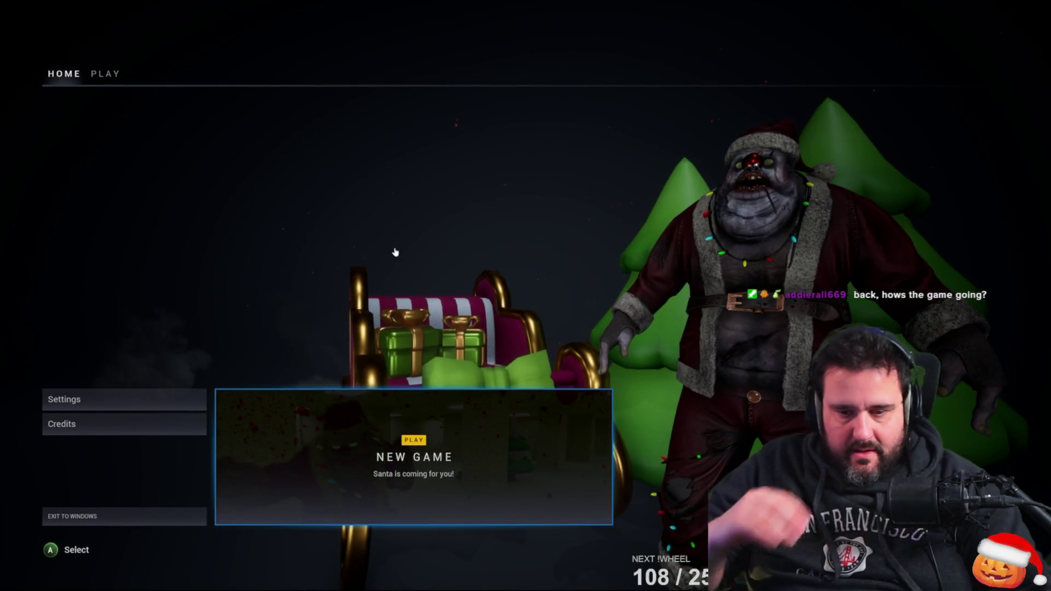
key("Return")
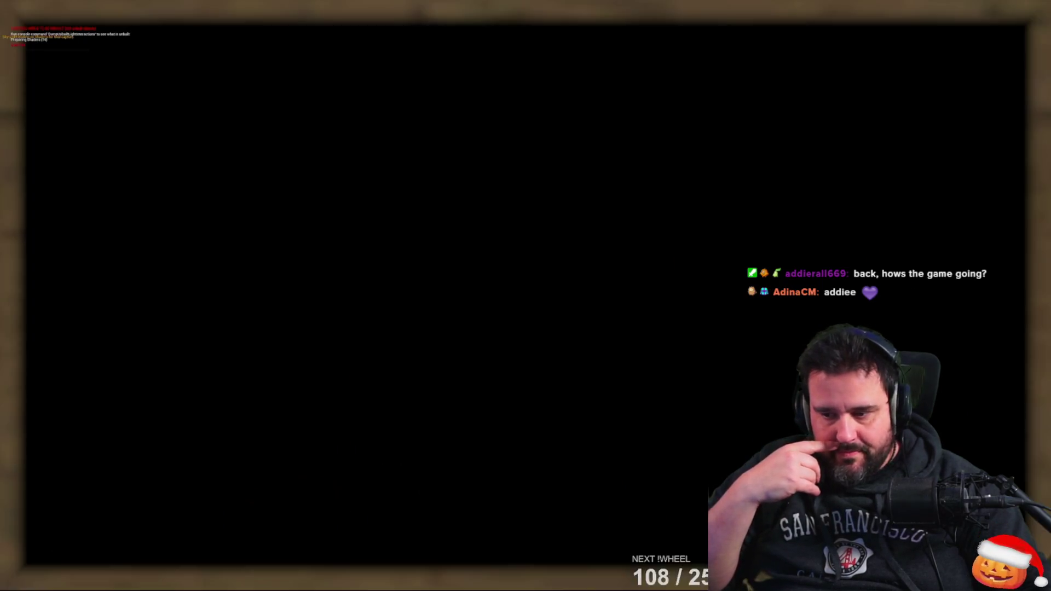
key("space")
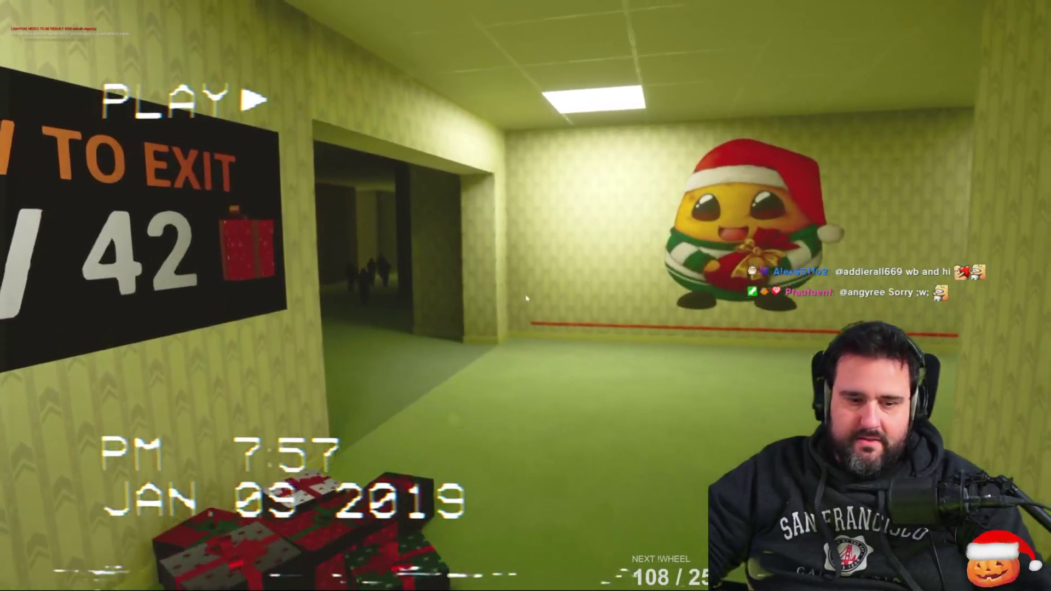
key("Escape")
Leave the run for the main menu and confirm Quit to end the session
left_click(77, 495)
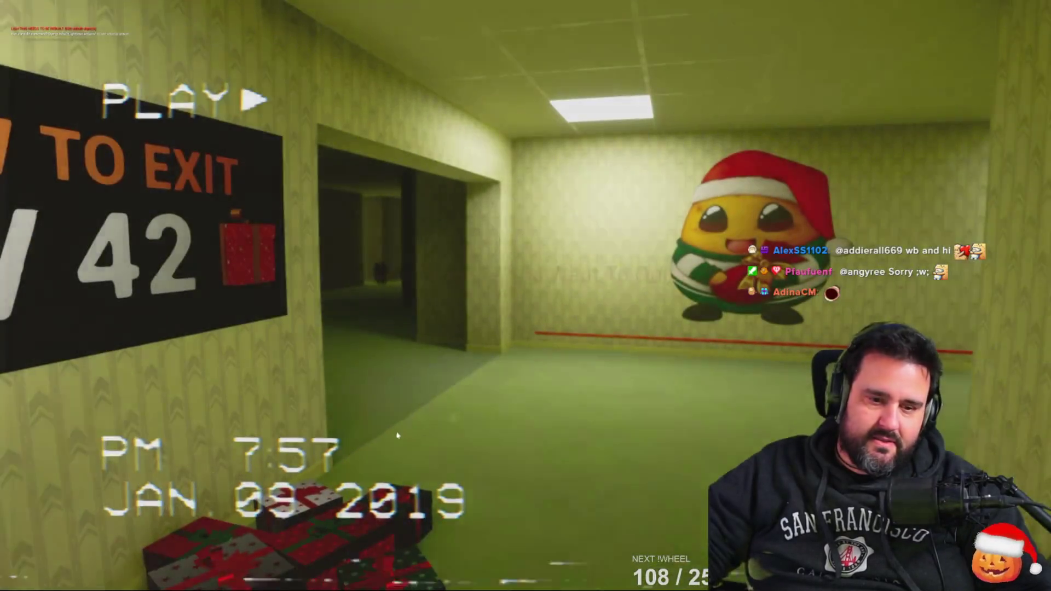
key("Escape")
left_click(666, 319)
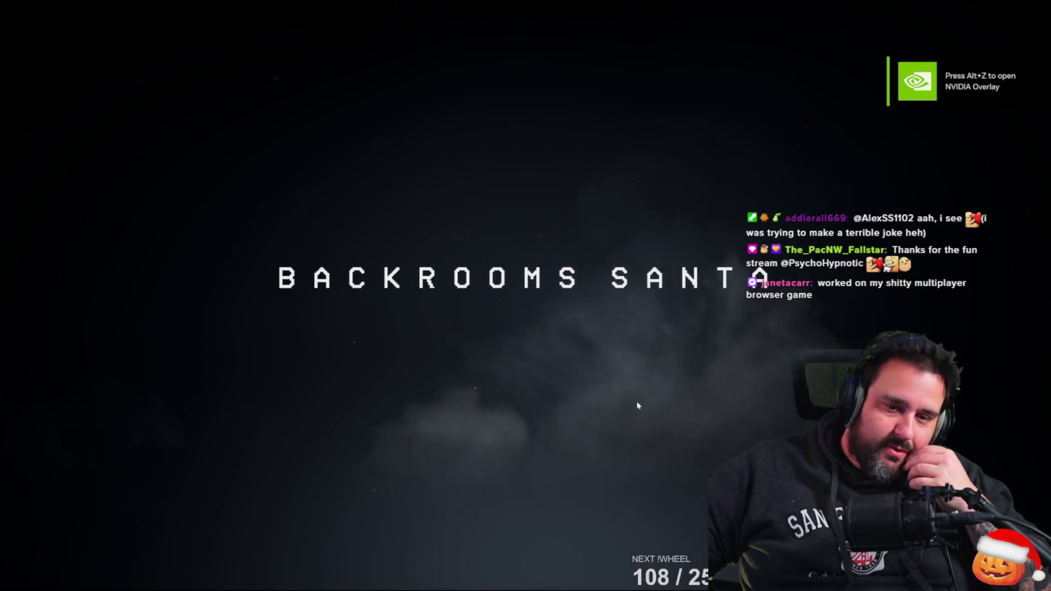
Pass the title screen, choose New Game and skip the story intro text
left_click(550, 470)
left_click(550, 470)
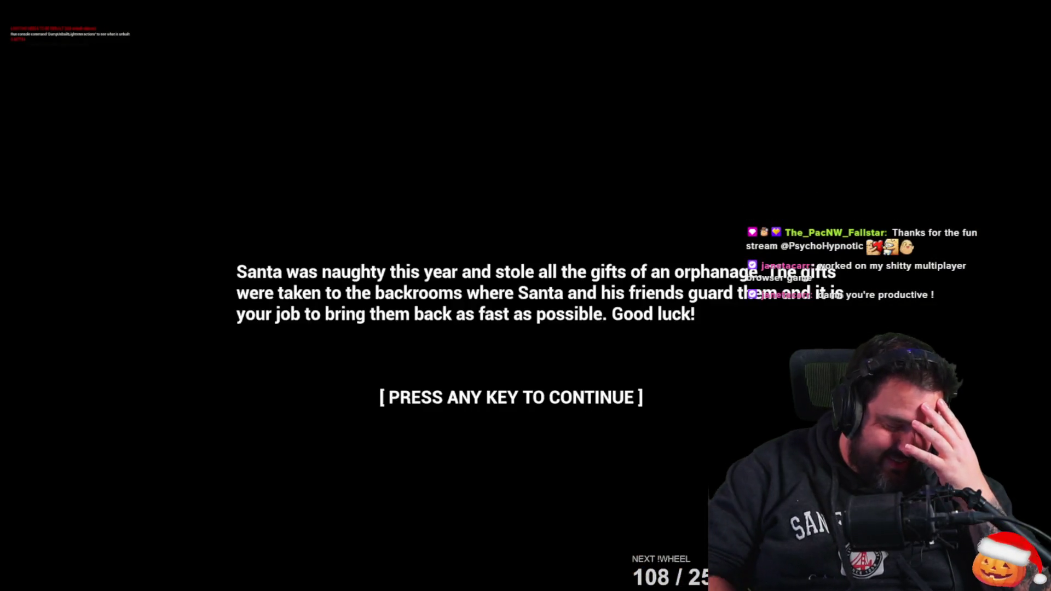
key("space")
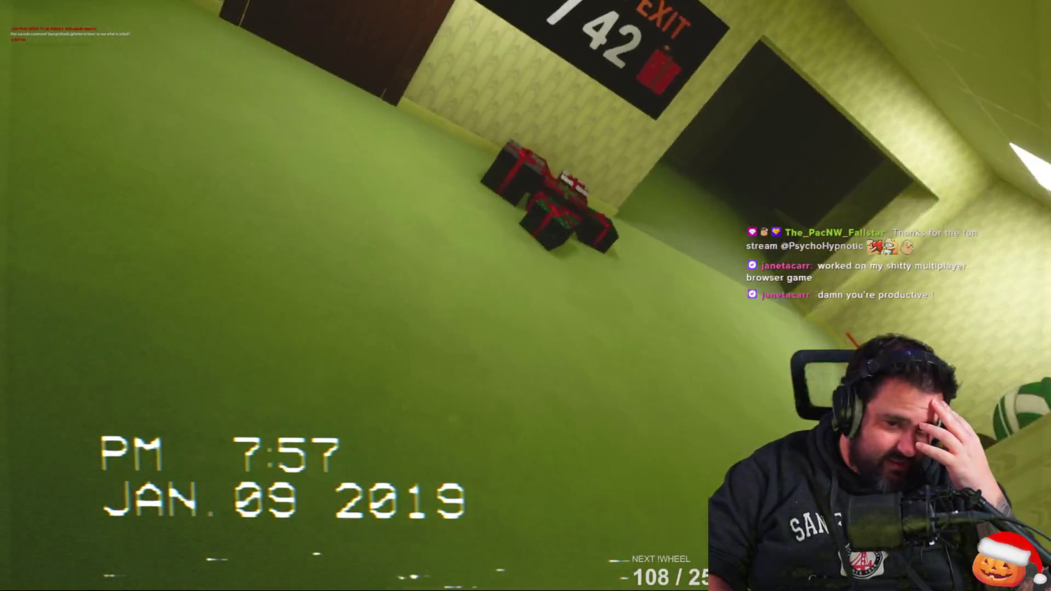